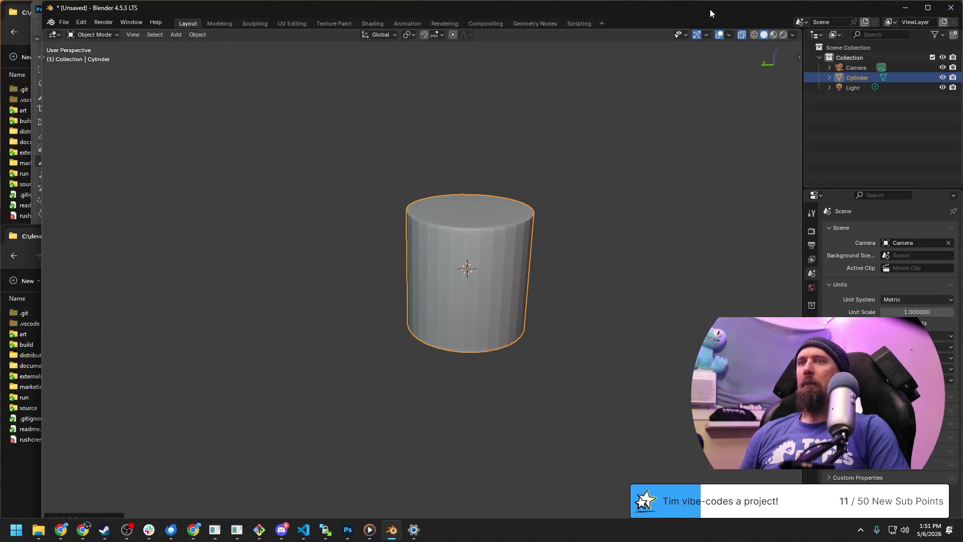
Step: Check the taskbar settings page, then switch to the desktop with the notes editor
{"action": "right_click", "coordinate": [557, 523]}
{"action": "key", "text": "Escape"}
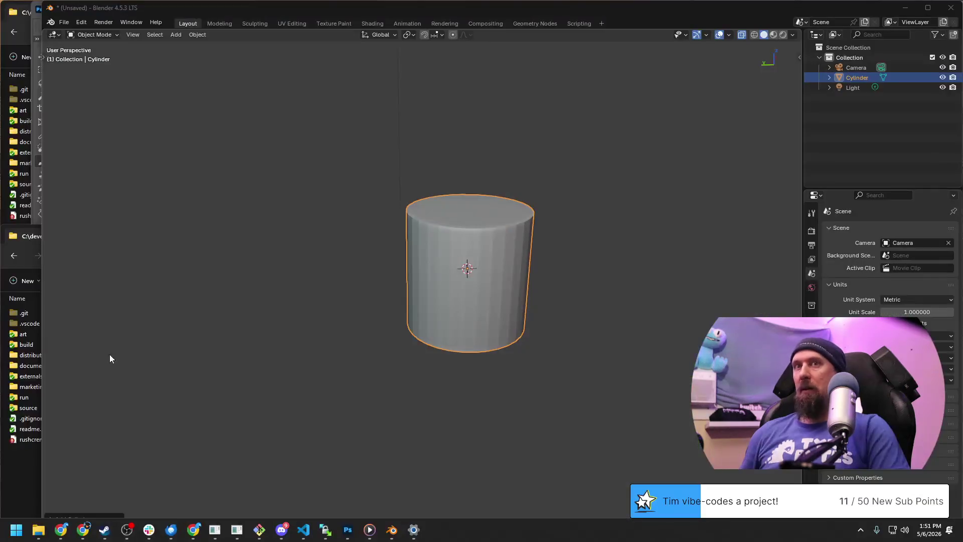
{"action": "left_click", "coordinate": [15, 473]}
{"action": "left_click", "coordinate": [22, 184]}
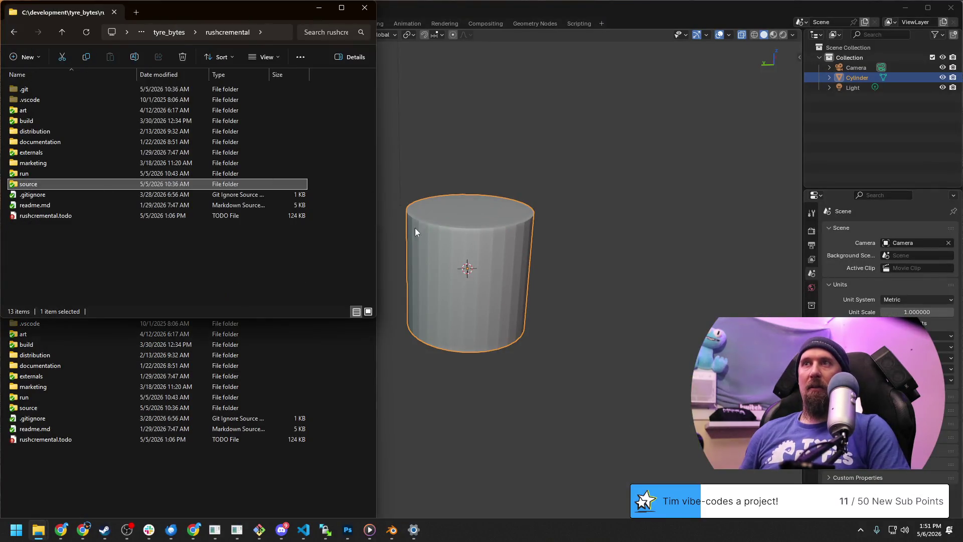
{"action": "left_click", "coordinate": [672, 328]}
{"action": "right_click", "coordinate": [783, 532]}
{"action": "left_click", "coordinate": [798, 512]}
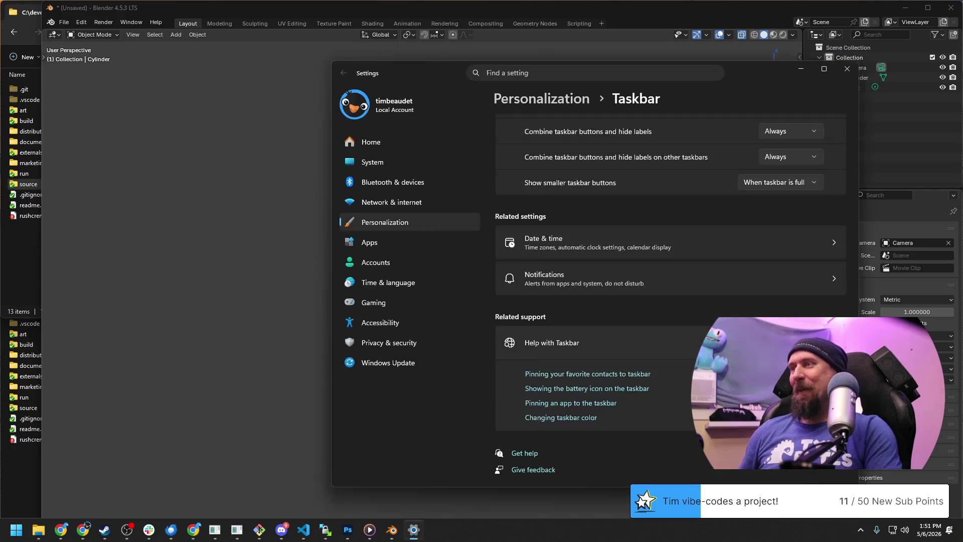
{"action": "left_click", "coordinate": [251, 276]}
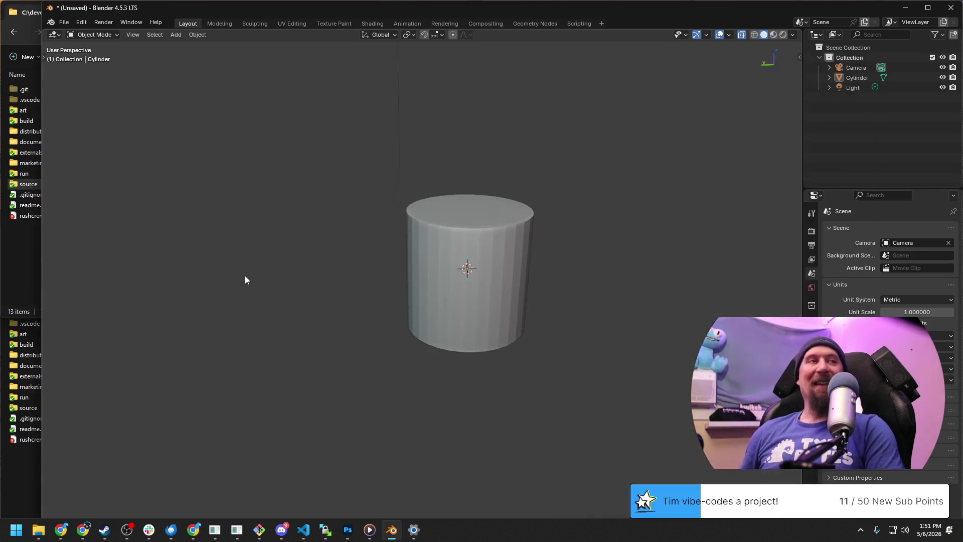
{"action": "key", "text": "ctrl+super+Right"}
Step: Remove the inline '(8 pixels)' note from line 2 and start a new line 3 below the heading
{"action": "left_click_drag", "start_coordinate": [135, 211], "coordinate": [328, 212]}
{"action": "left_click", "coordinate": [338, 219]}
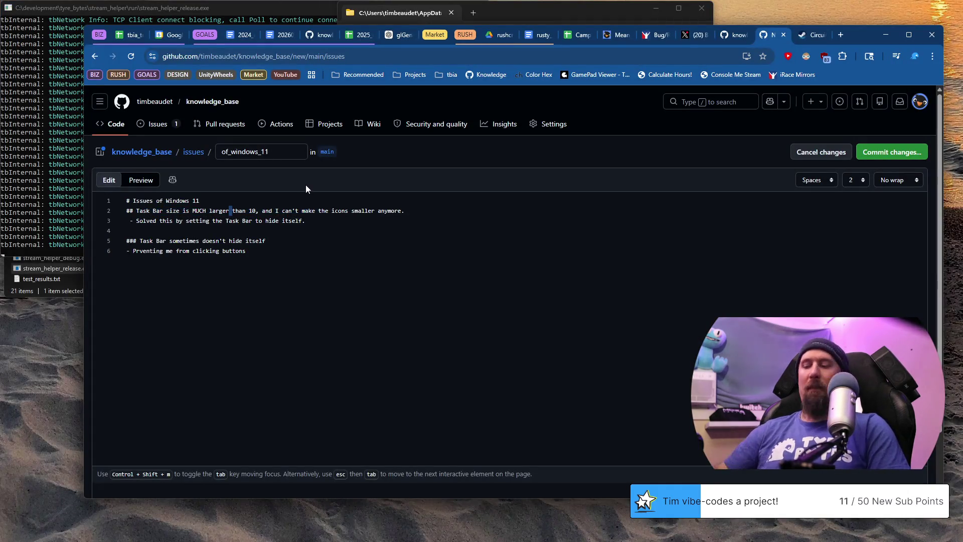
{"action": "type", "text": "(8 pixels)"}
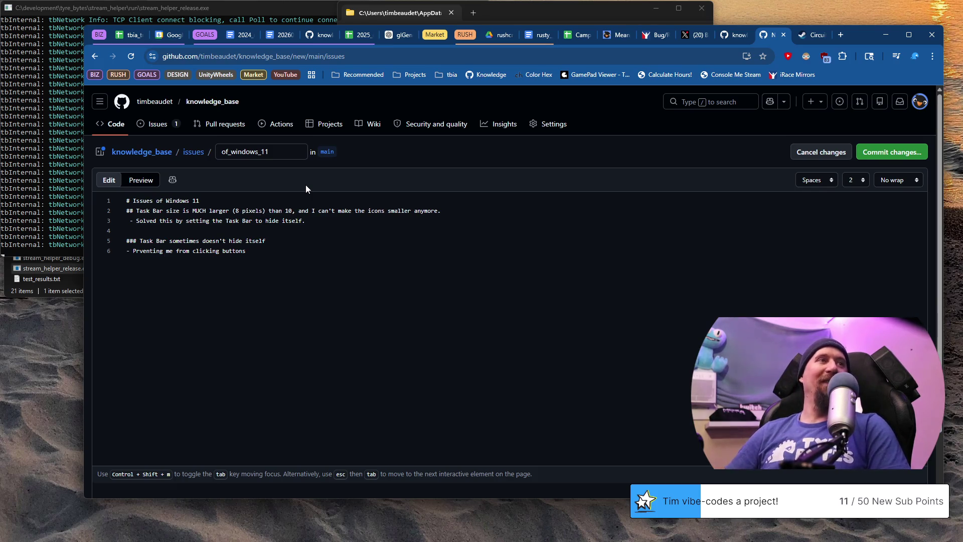
{"action": "key", "text": "Right"}
{"action": "key", "text": "Right"}
{"action": "key", "text": "Right"}
{"action": "key", "text": "Left"}
{"action": "key", "text": "Left"}
{"action": "key", "text": "Left"}
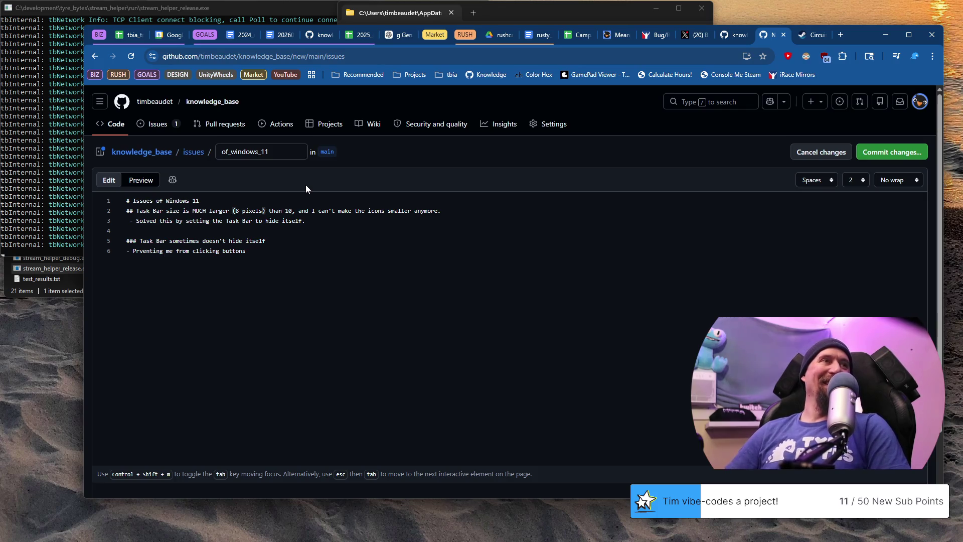
{"action": "key", "text": "shift+Left"}
{"action": "key", "text": "shift+Left"}
{"action": "key", "text": "shift+Left"}
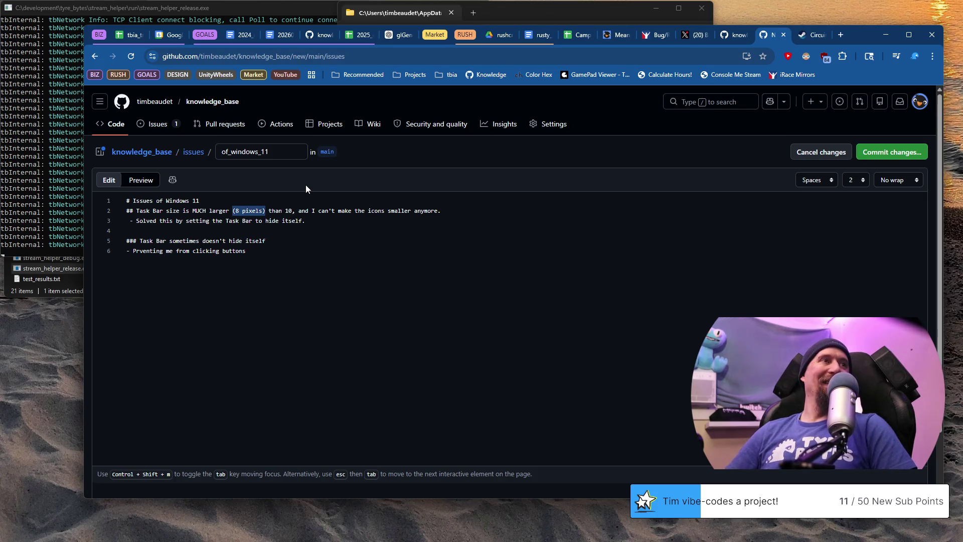
{"action": "key", "text": "BackSpace"}
{"action": "key", "text": "BackSpace"}
{"action": "key", "text": "End"}
{"action": "key", "text": "Return"}
{"action": "type", "text": "- (8 pixels according to sim"}
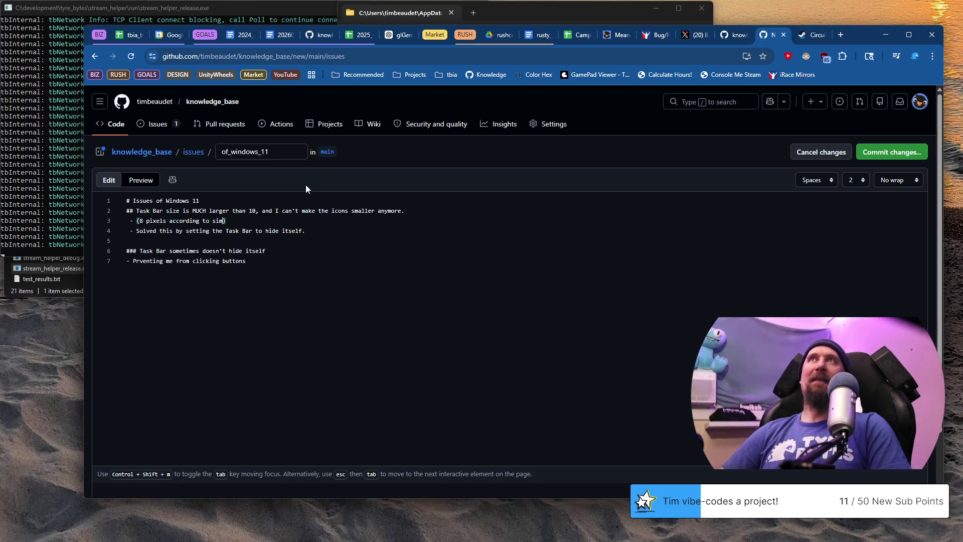
{"action": "type", "text": "unaut, "}
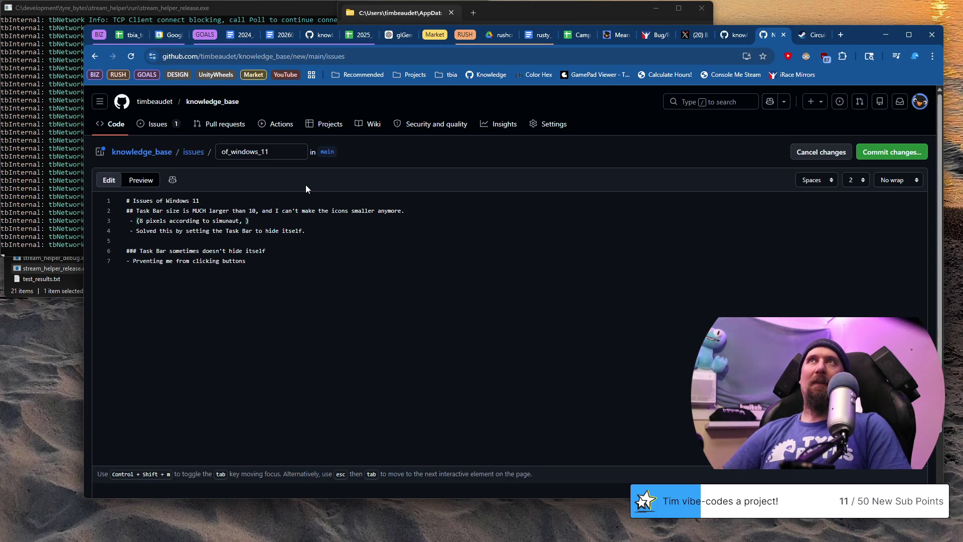
{"action": "type", "text": "1%"}
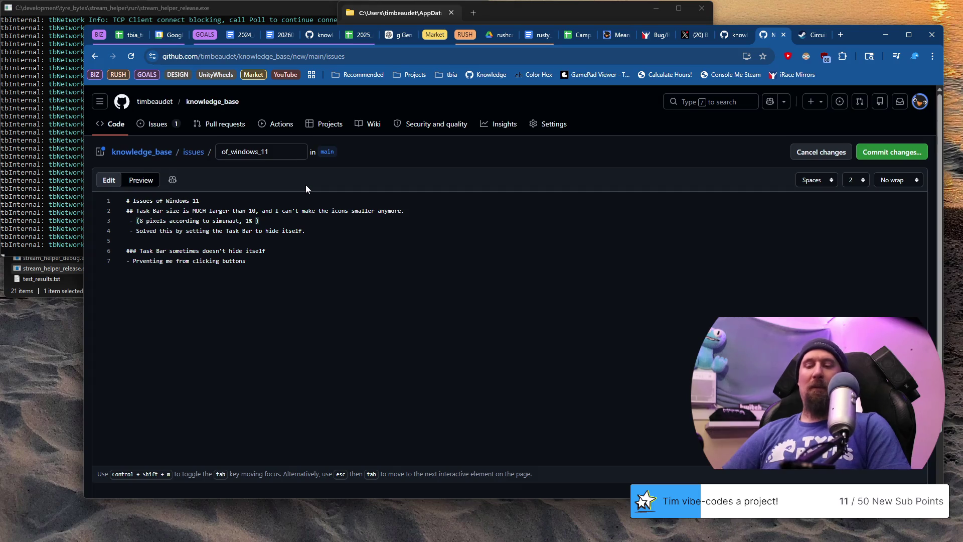
Step: Write the line 3 bullet '- (8 pixels …, 8/1080 = ~1% more screenspace)' and tidy its spacing
{"action": "key", "text": "Left"}
{"action": "key", "text": "Left"}
{"action": "key", "text": "Left"}
{"action": "type", "text": "~"}
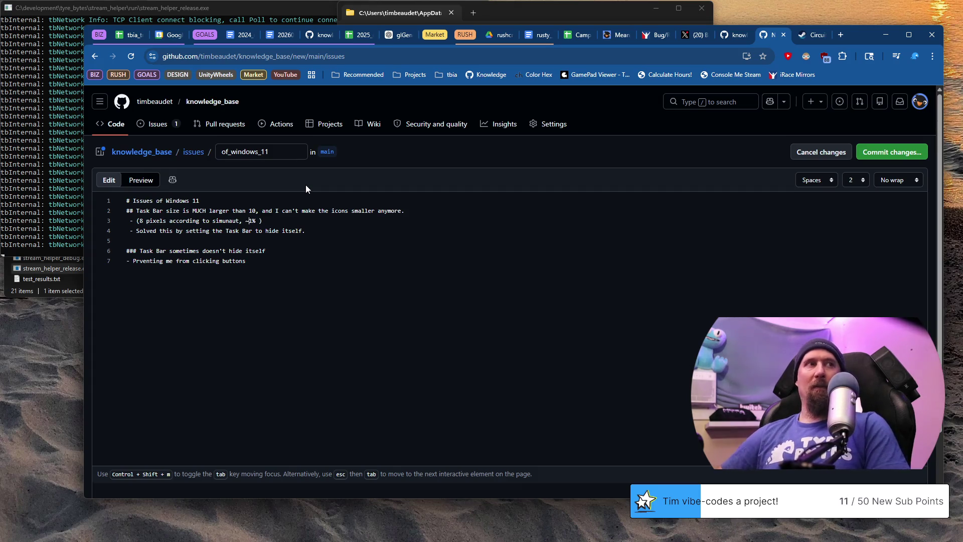
{"action": "type", "text": "8/1080 ="}
{"action": "key", "text": "End"}
{"action": "key", "text": "Left"}
{"action": "key", "text": "BackSpace"}
{"action": "key", "text": "Right"}
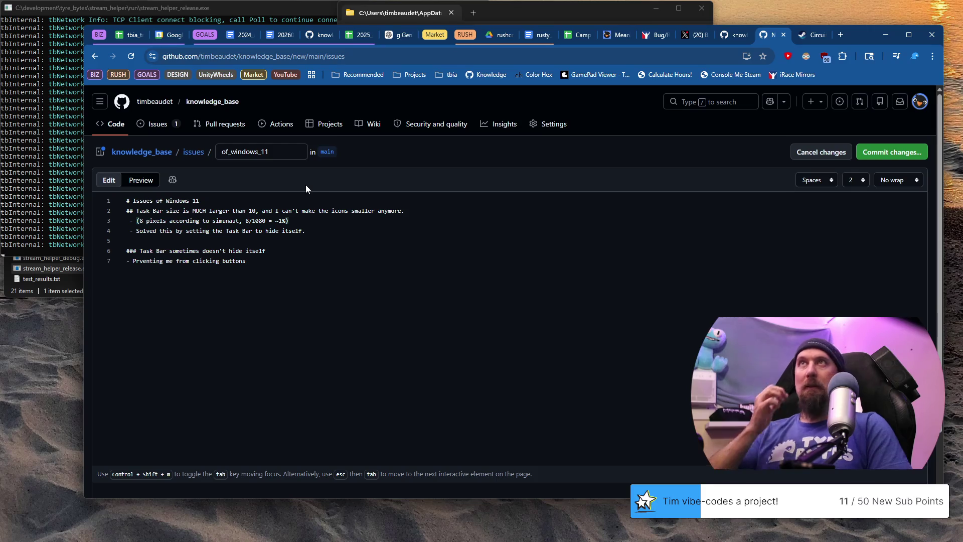
{"action": "key", "text": "Left"}
{"action": "type", "text": "more screen s"}
{"action": "key", "text": "BackSpace"}
{"action": "key", "text": "BackSpace"}
{"action": "type", "text": "space"}
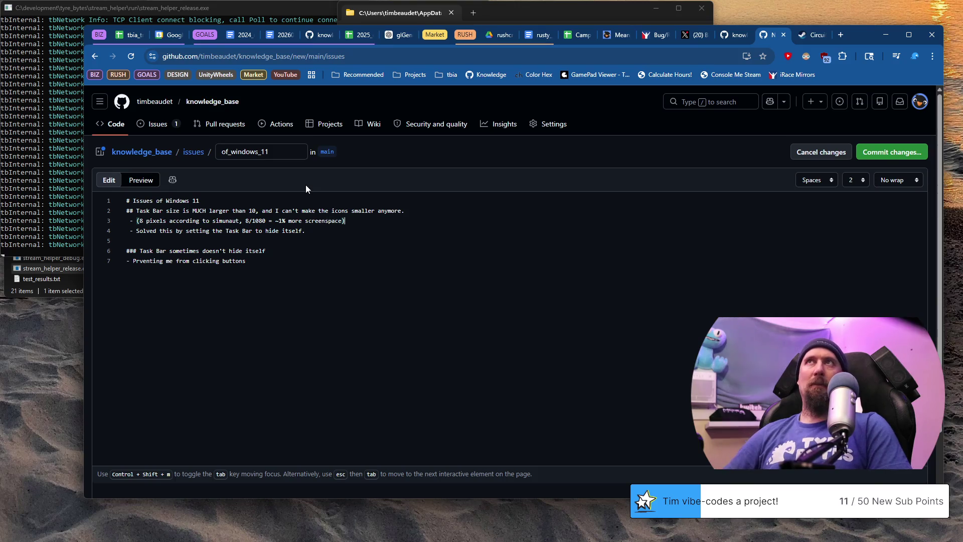
{"action": "key", "text": "Down"}
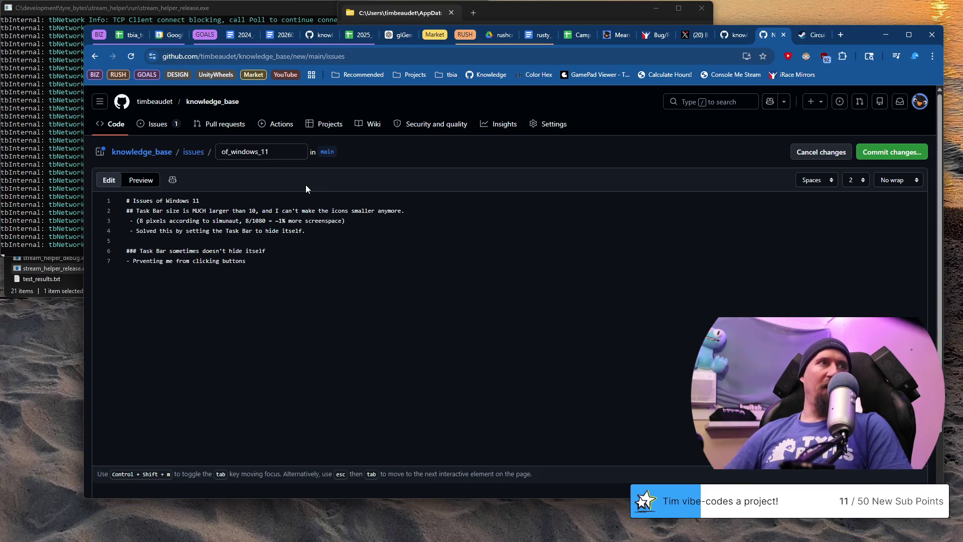
{"action": "key", "text": "Up"}
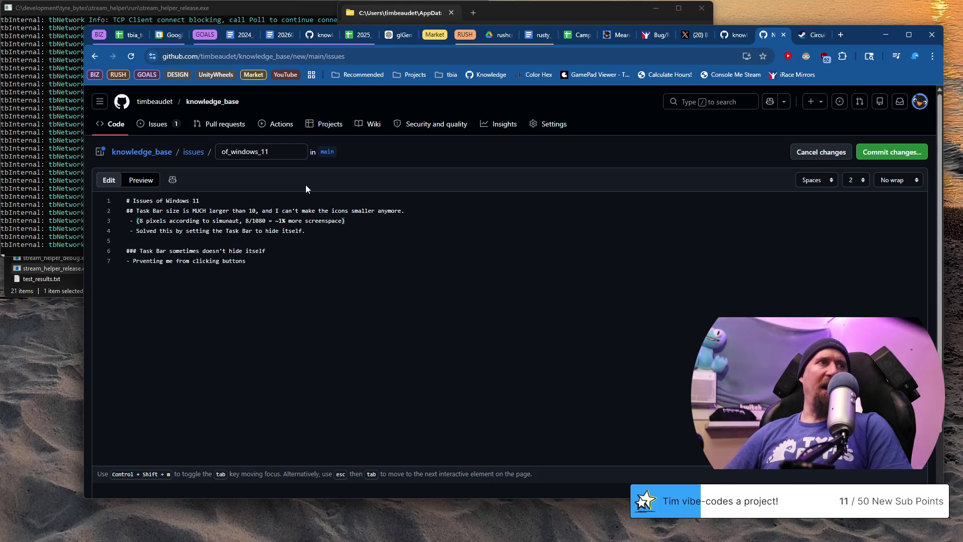
{"action": "key", "text": "shift+Home"}
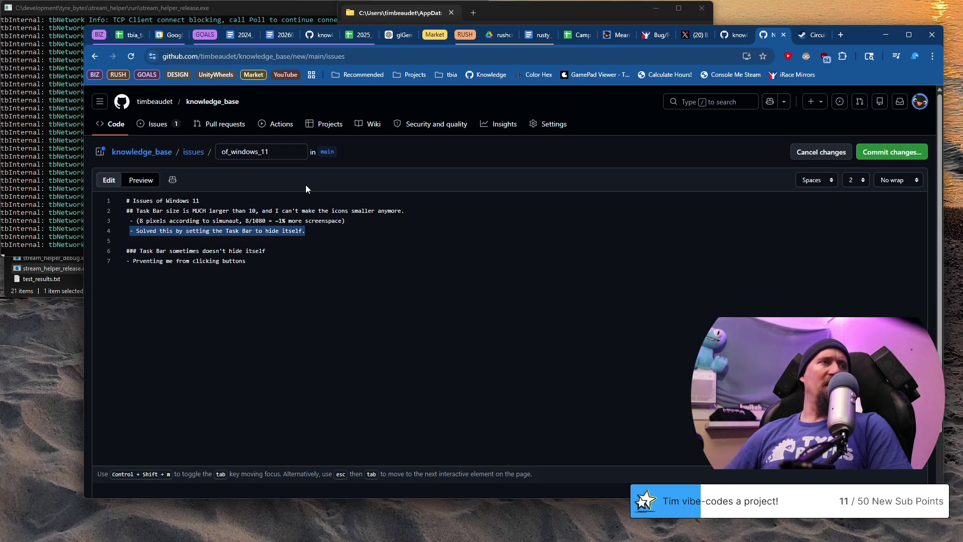
Step: Add a line 4 bullet noting smaller icons don't reduce the taskbar's space
{"action": "key", "text": "Left"}
{"action": "key", "text": "Up"}
{"action": "key", "text": "End"}
{"action": "key", "text": "Return"}
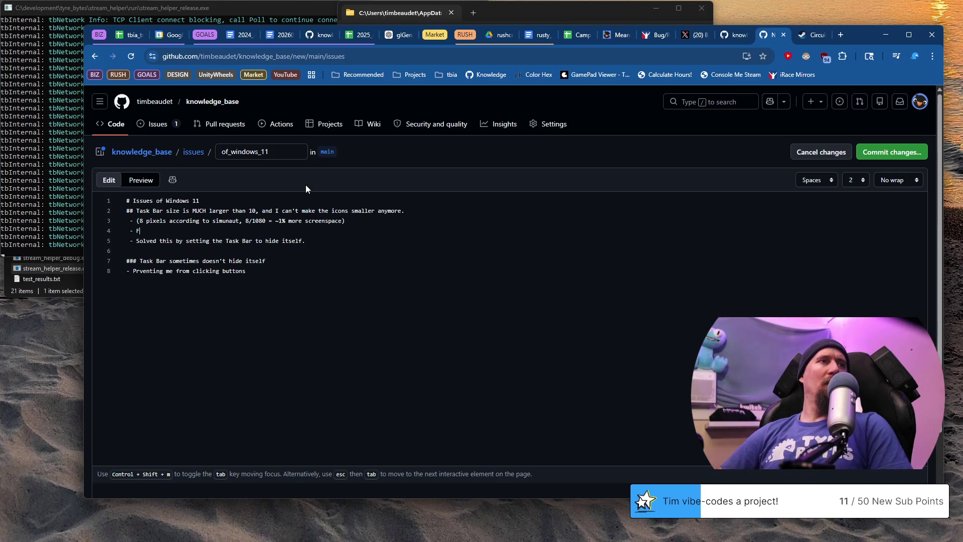
{"action": "type", "text": "orcing the 'smaller icons' does not make the task"}
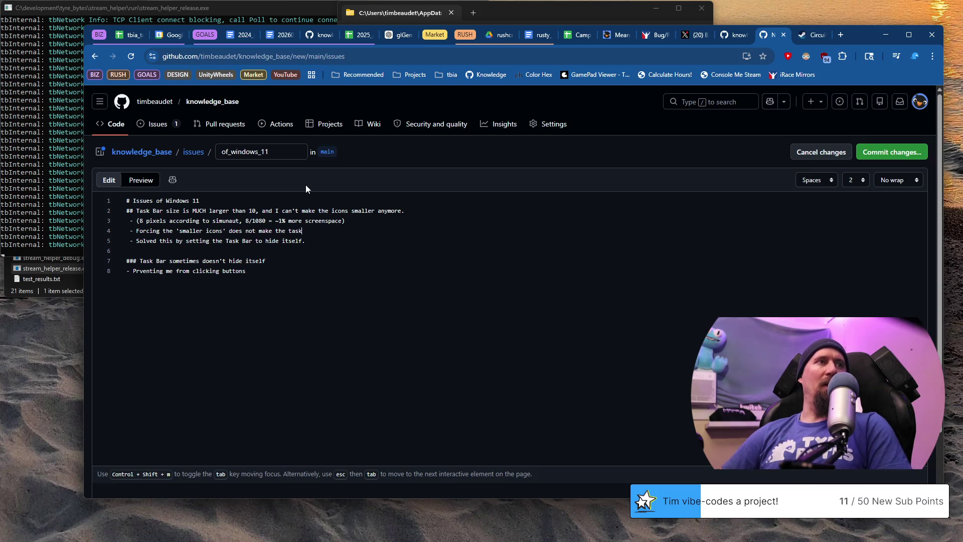
{"action": "type", "text": "bar take less space"}
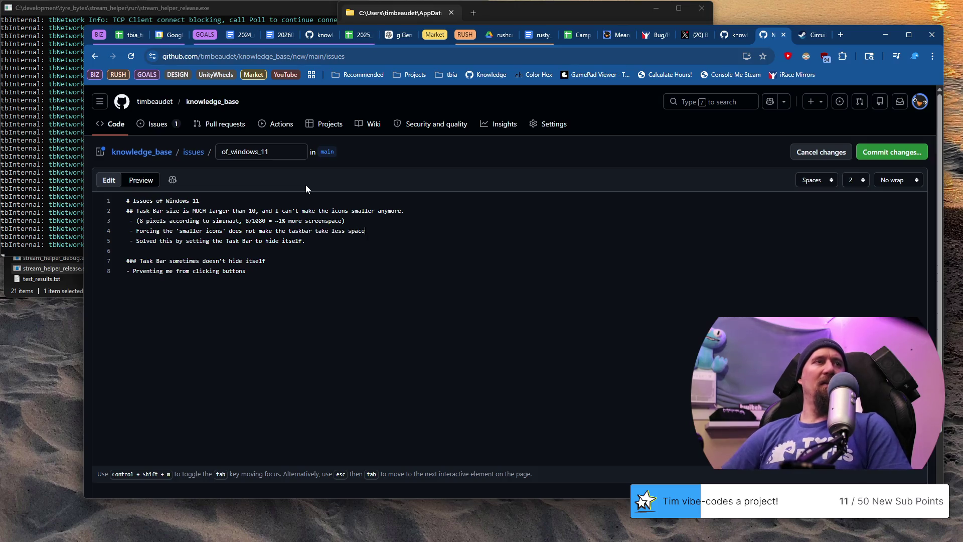
{"action": "type", "text": "."}
{"action": "key", "text": "Down"}
{"action": "key", "text": "Down"}
{"action": "key", "text": "Down"}
Step: Reword the hiding bullet to 'This prevents me from clicking buttons at an app's bottom' and add blank lines below
{"action": "key", "text": "shift+Home"}
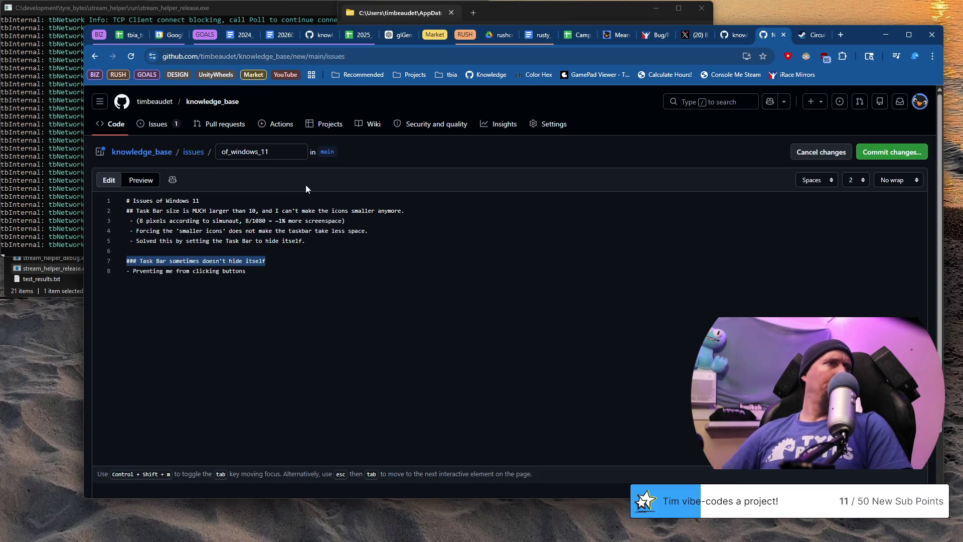
{"action": "key", "text": "End"}
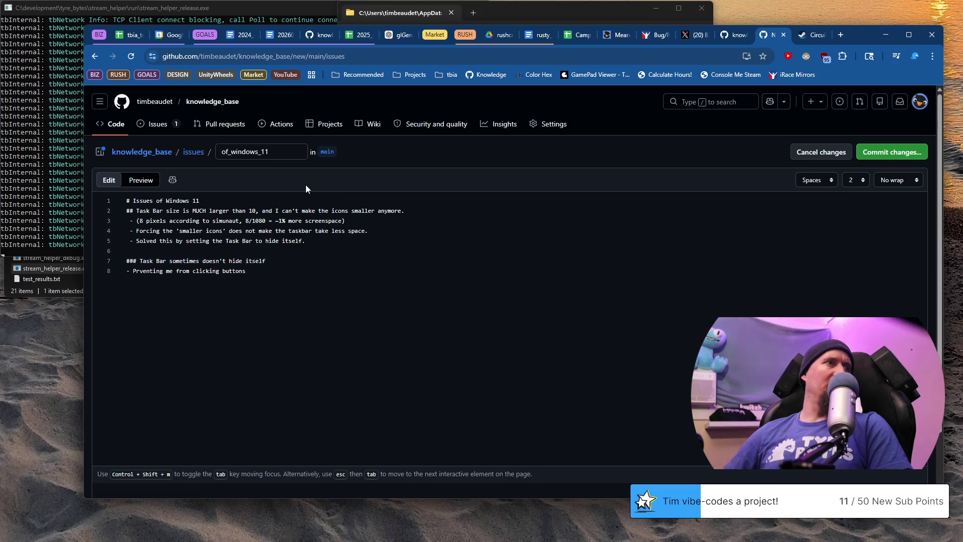
{"action": "key", "text": "Up"}
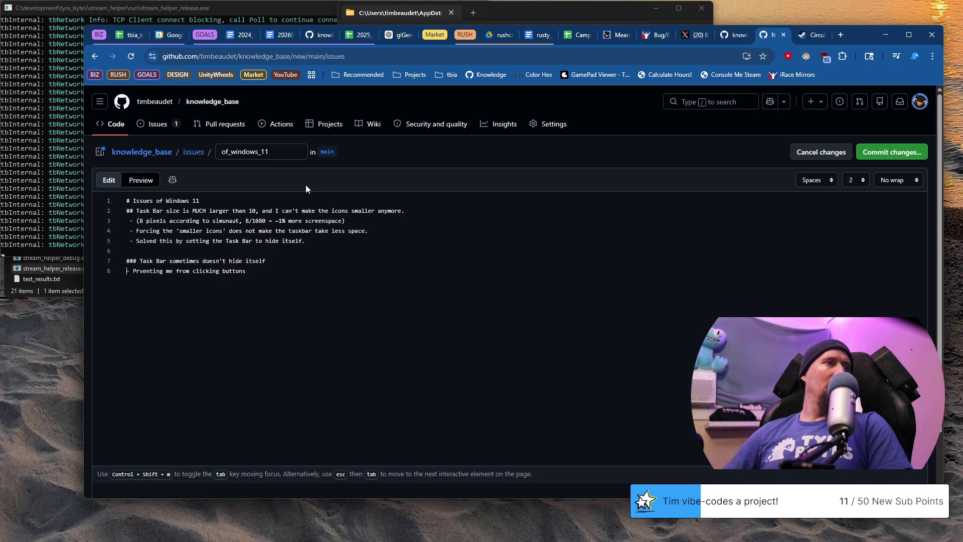
{"action": "type", "text": "This"}
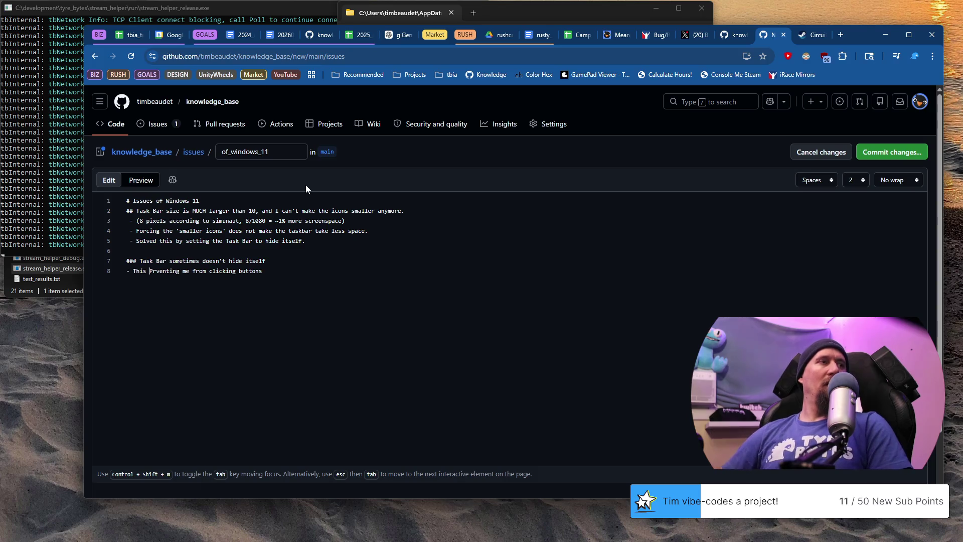
{"action": "key", "text": "Delete"}
{"action": "type", "text": "pr"}
{"action": "type", "text": "e"}
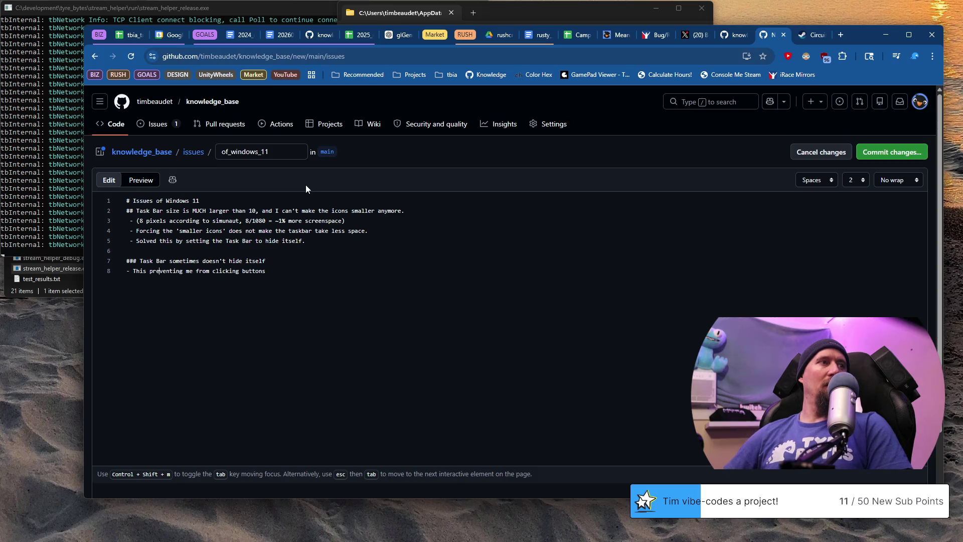
{"action": "key", "text": "BackSpace"}
{"action": "key", "text": "BackSpace"}
{"action": "key", "text": "BackSpace"}
{"action": "type", "text": "s"}
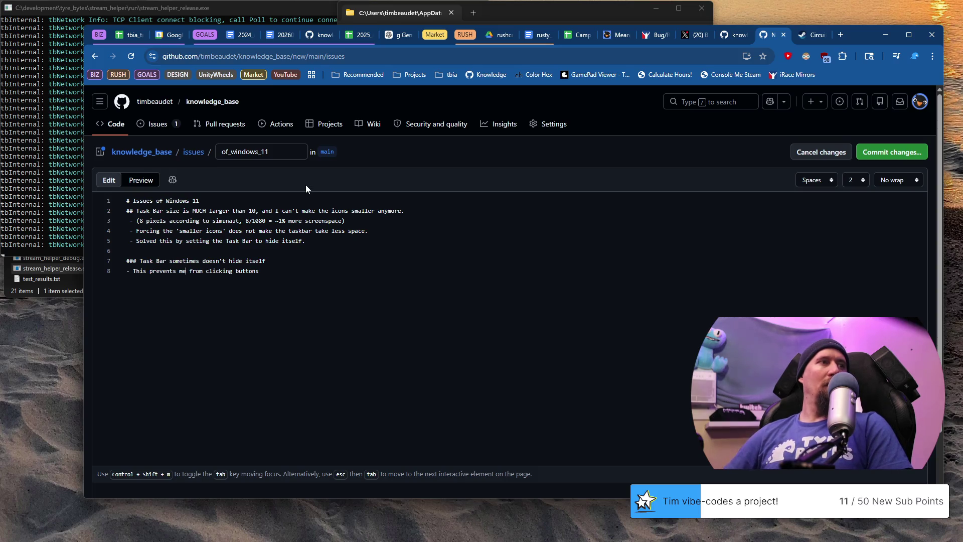
{"action": "type", "text": "that are at the bottom of an app"}
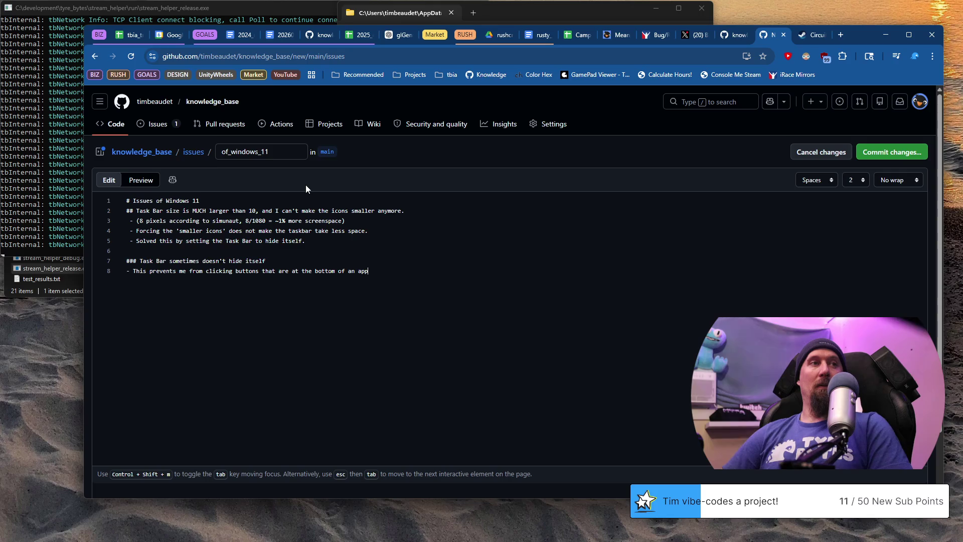
{"action": "type", "text": " , that usually"}
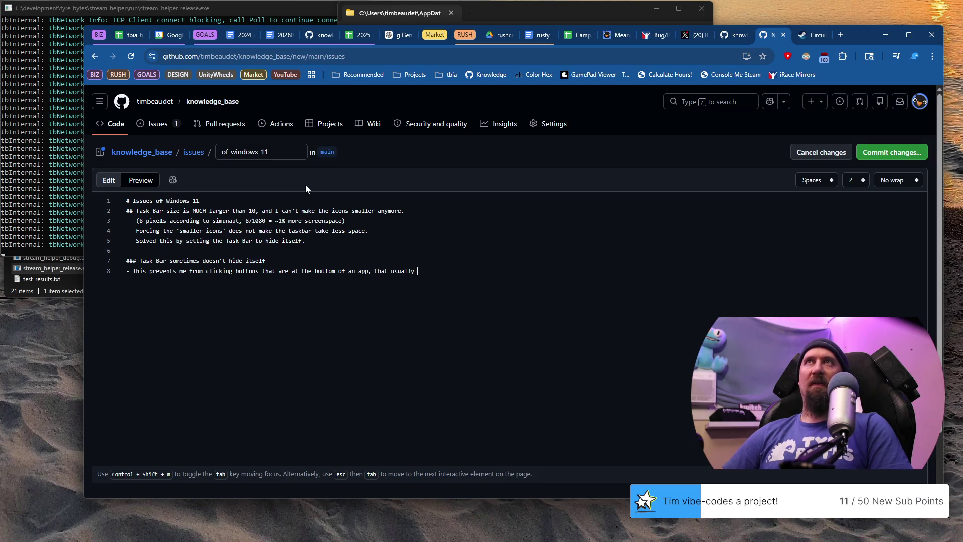
{"action": "key", "text": "ctrl+BackSpace"}
{"action": "key", "text": "ctrl+BackSpace"}
{"action": "key", "text": "ctrl+BackSpace"}
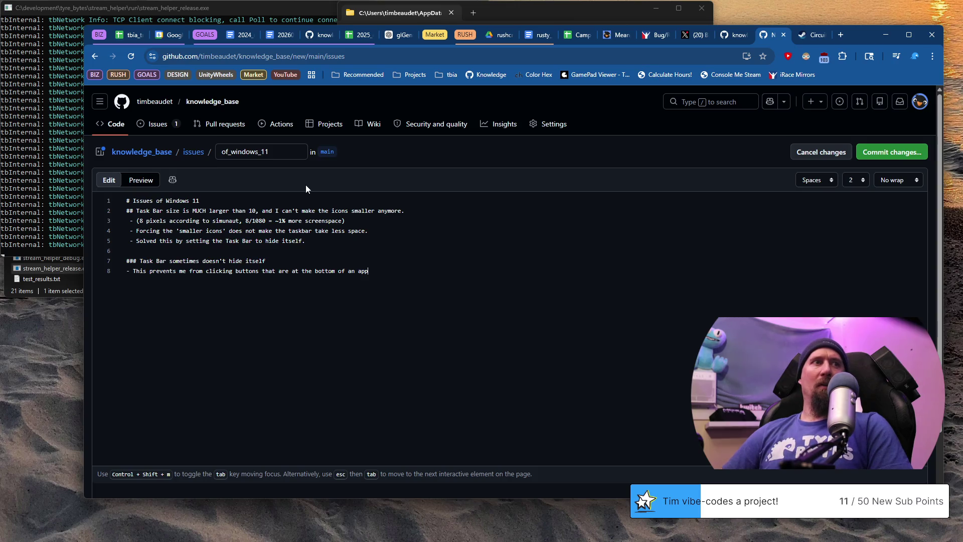
{"action": "type", "text": "."}
{"action": "key", "text": "Return"}
{"action": "key", "text": "Return"}
{"action": "type", "text": "$$$"}
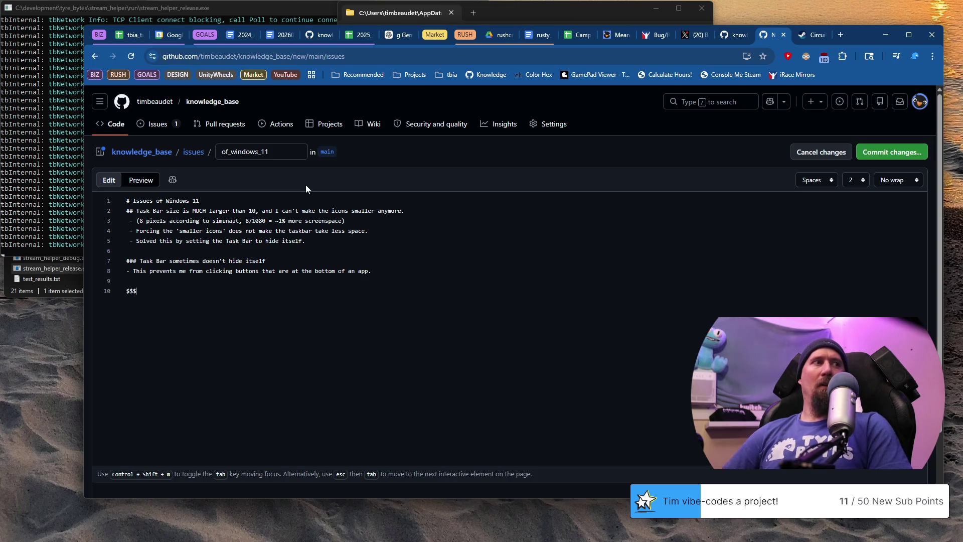
{"action": "type", "text": "##"}
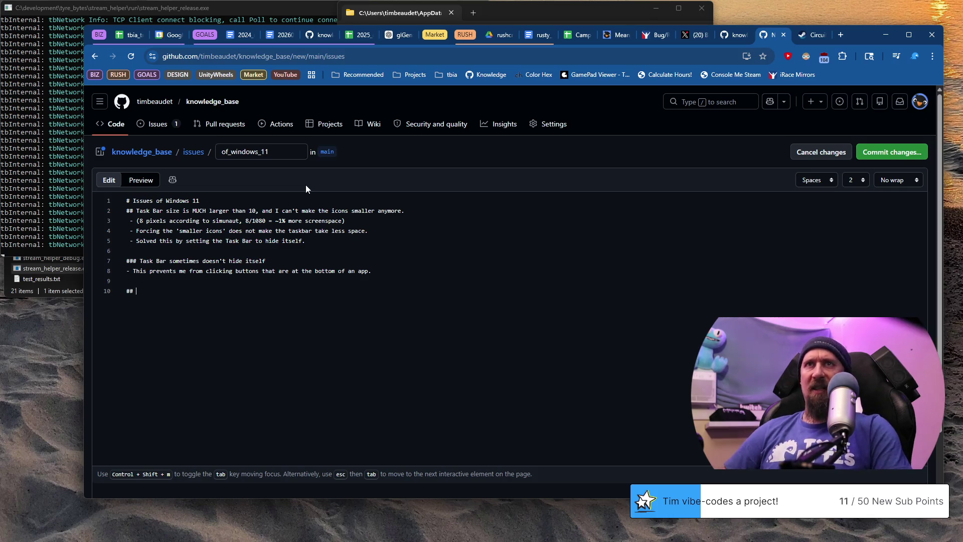
{"action": "type", "text": " Explorer "}
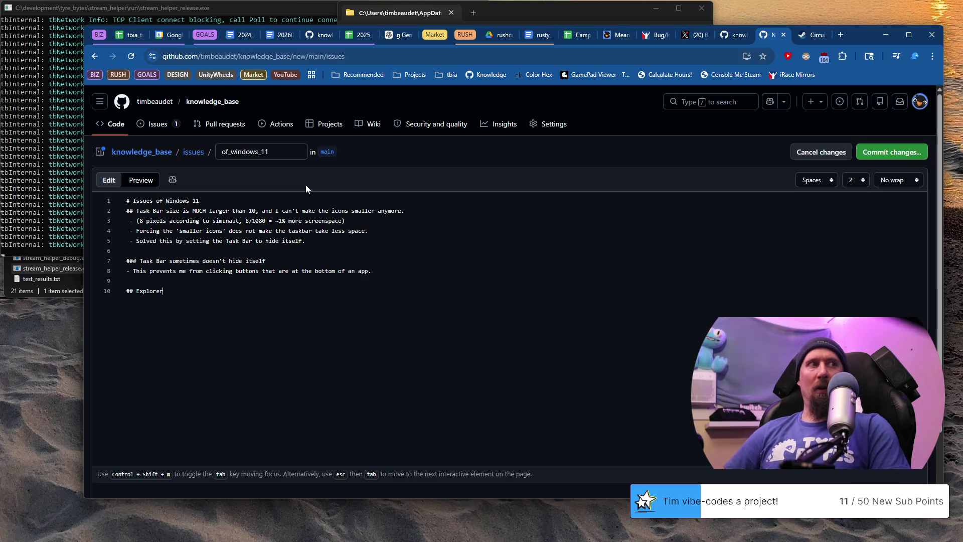
{"action": "type", "text": "windows no 1"}
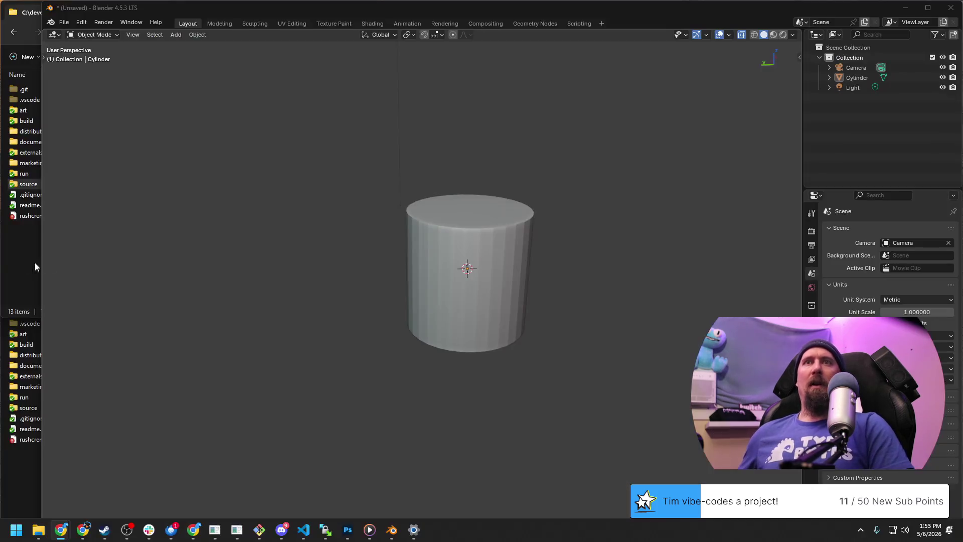
Step: Write the '## Explorer' address-bar heading and a bullet that parent directories can't be clicked to navigate backwards
{"action": "left_click", "coordinate": [38, 529]}
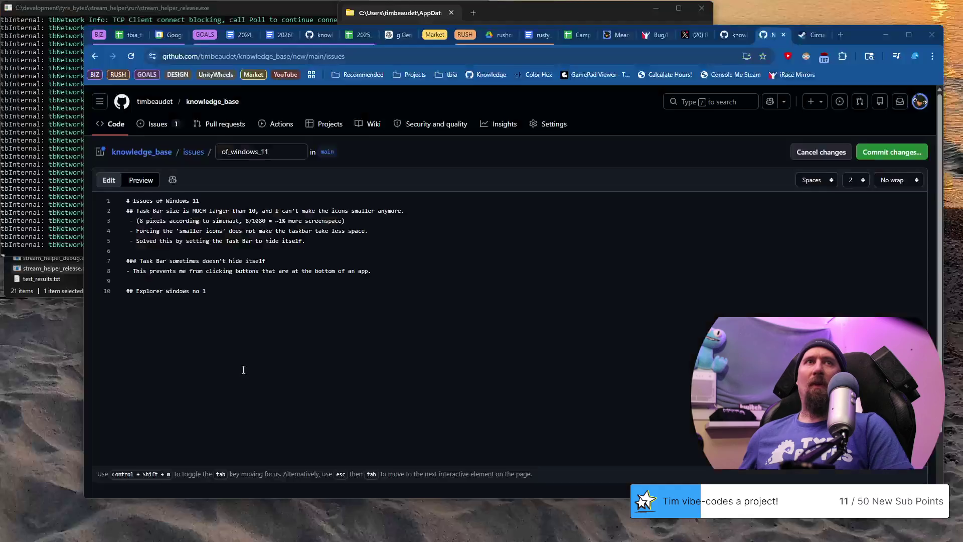
{"action": "key", "text": "BackSpace"}
{"action": "key", "text": "BackSpace"}
{"action": "key", "text": "BackSpace"}
{"action": "type", "text": "changed size or something reducing the amount of address"}
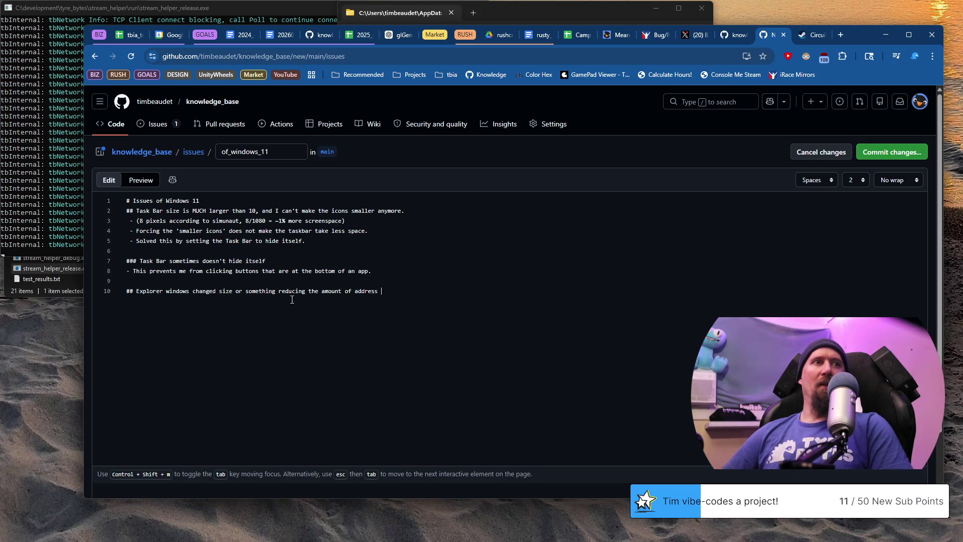
{"action": "type", "text": "bar space "}
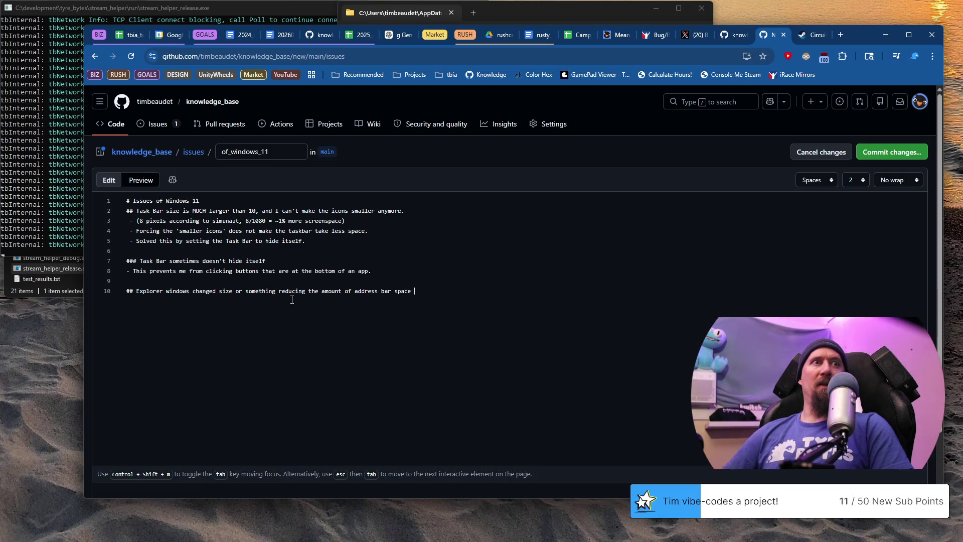
{"action": "type", "text": "C"}
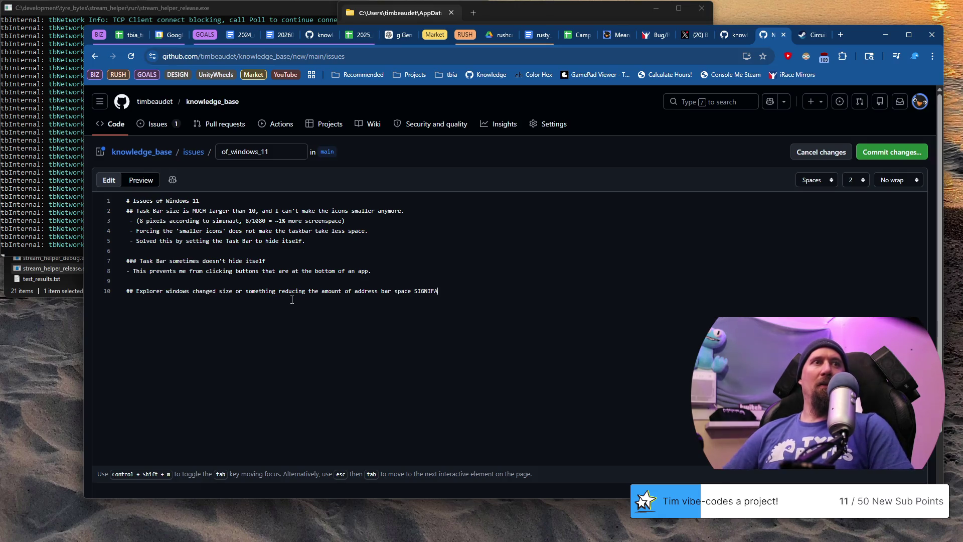
{"action": "type", "text": "CANTLY"}
{"action": "key", "text": "Return"}
{"action": "type", "text": "- A"}
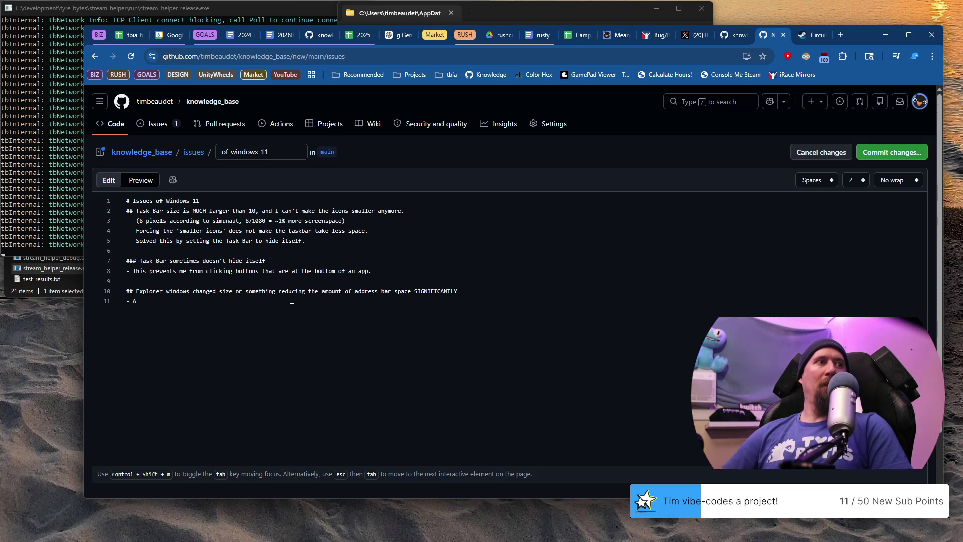
{"action": "type", "text": " can no lonber"}
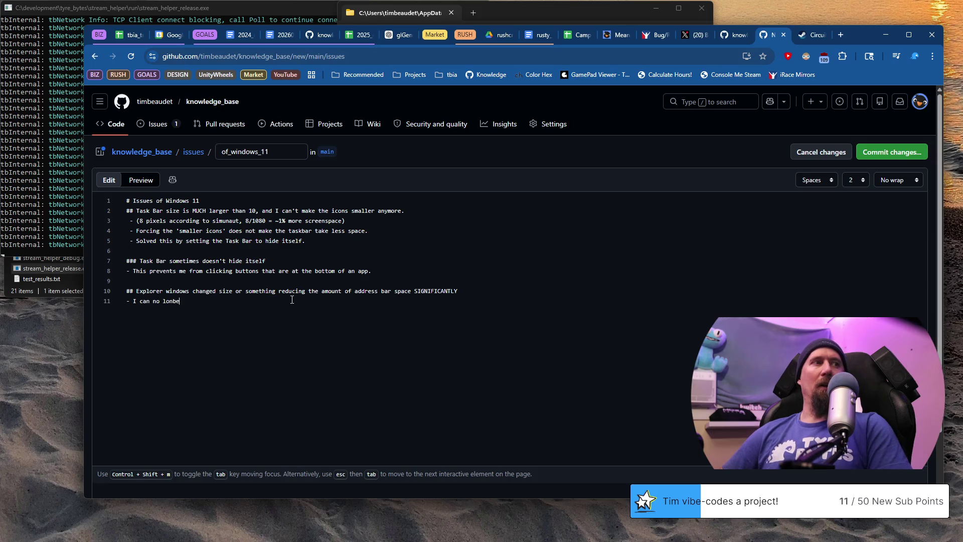
{"action": "type", "text": "er clic"}
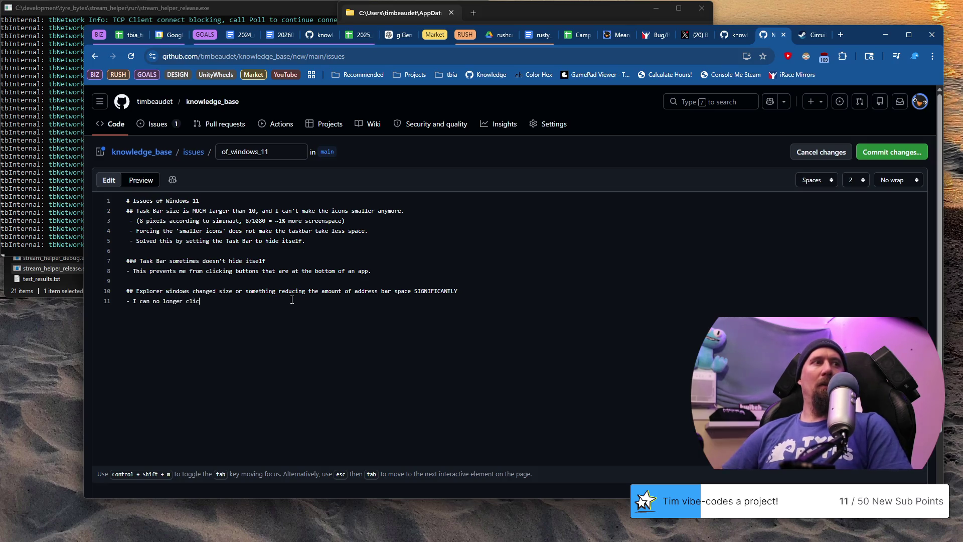
{"action": "type", "text": "k on the paren"}
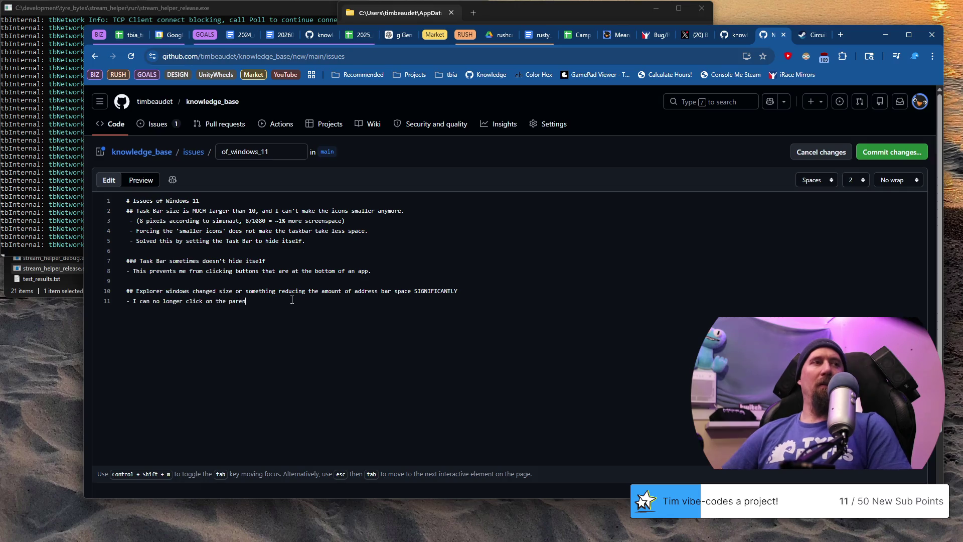
{"action": "type", "text": "t directori"}
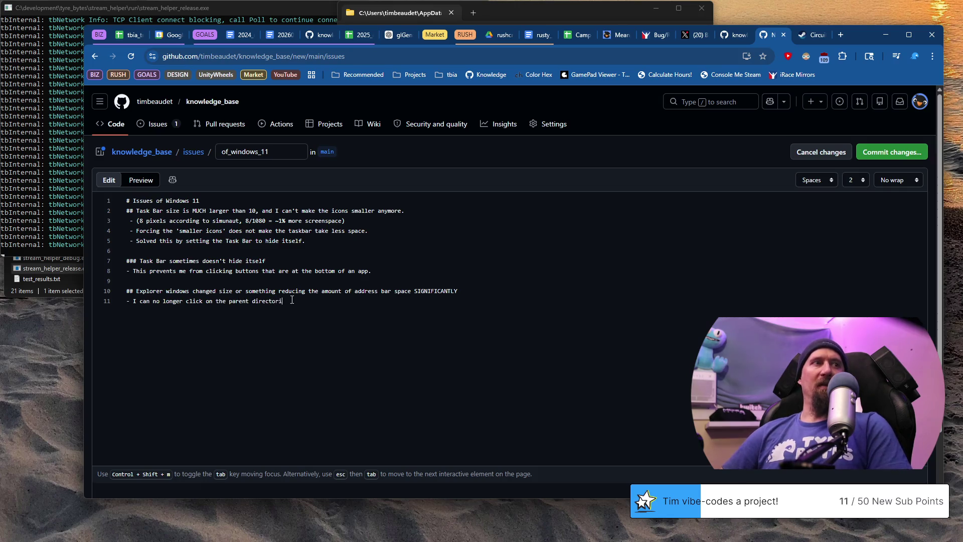
{"action": "type", "text": "ba"}
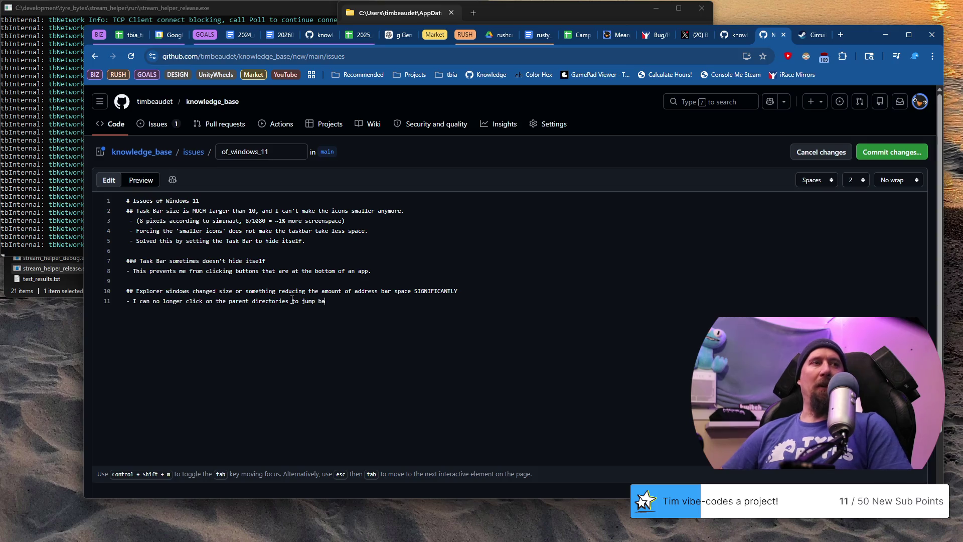
{"action": "type", "text": "ckwards"}
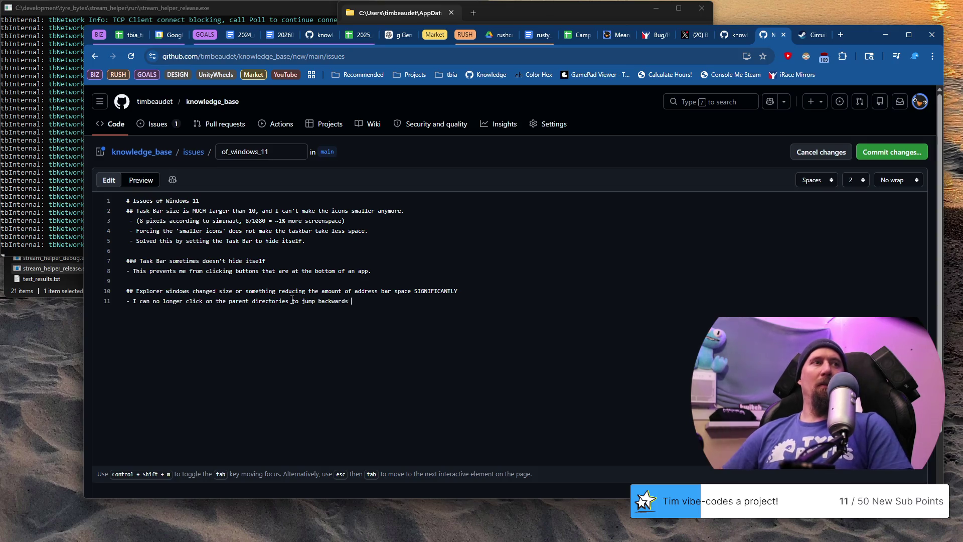
{"action": "key", "text": "ctrl+Left"}
{"action": "type", "text": "navigate"}
{"action": "key", "text": "End"}
{"action": "type", "text": ".-"}
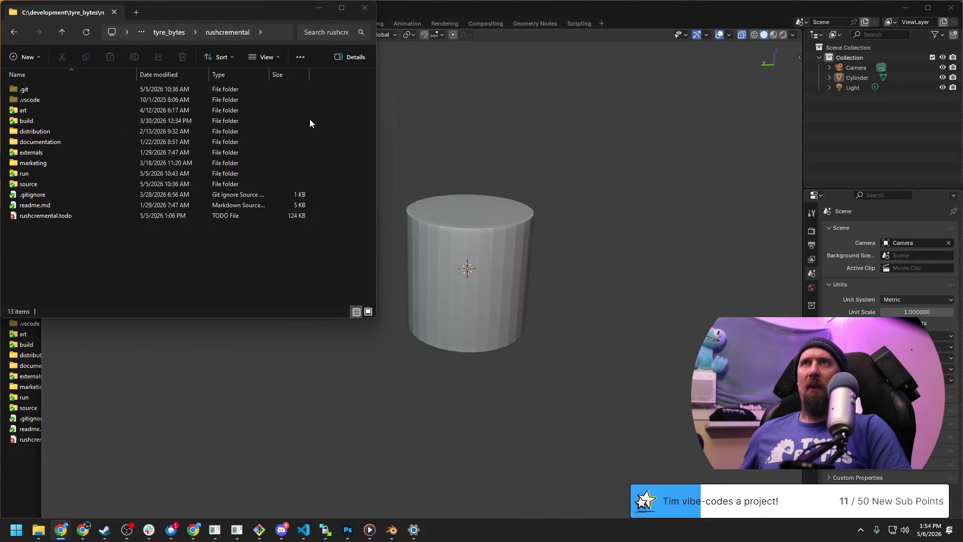
Step: In Explorer, go up from rushcremental to tyre_bytes and then C:\development with Alt+Up
{"action": "double_click", "coordinate": [276, 101]}
{"action": "key", "text": "alt+Up"}
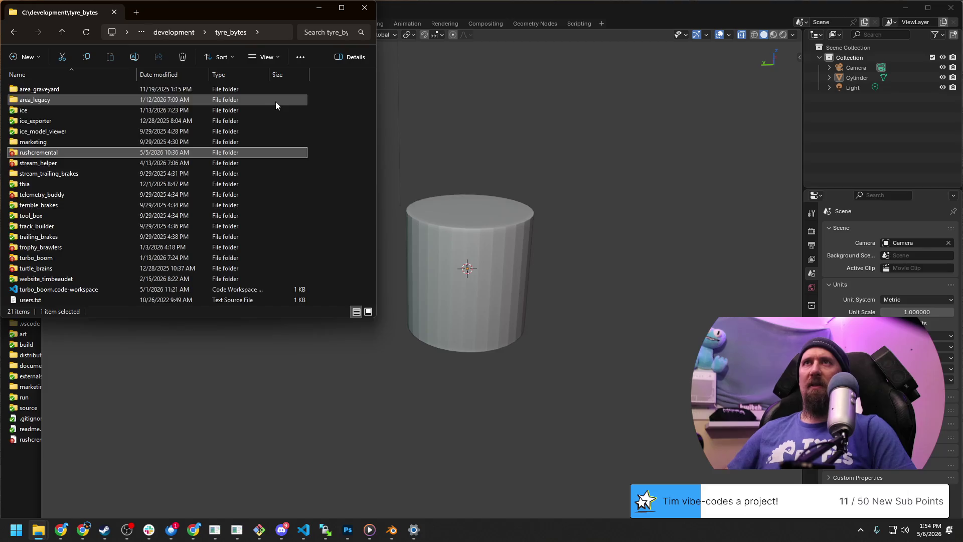
{"action": "key", "text": "alt+Up"}
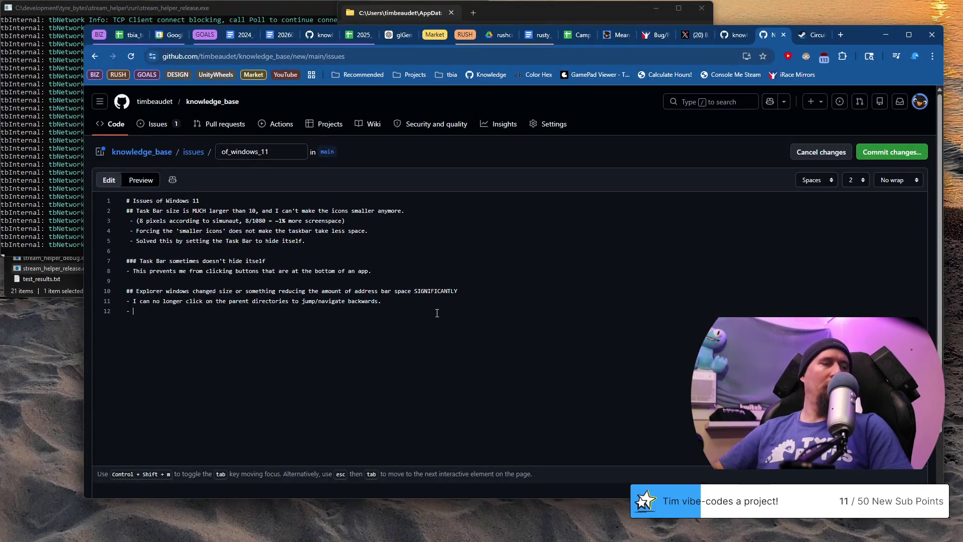
{"action": "type", "text": "ALT-UP "}
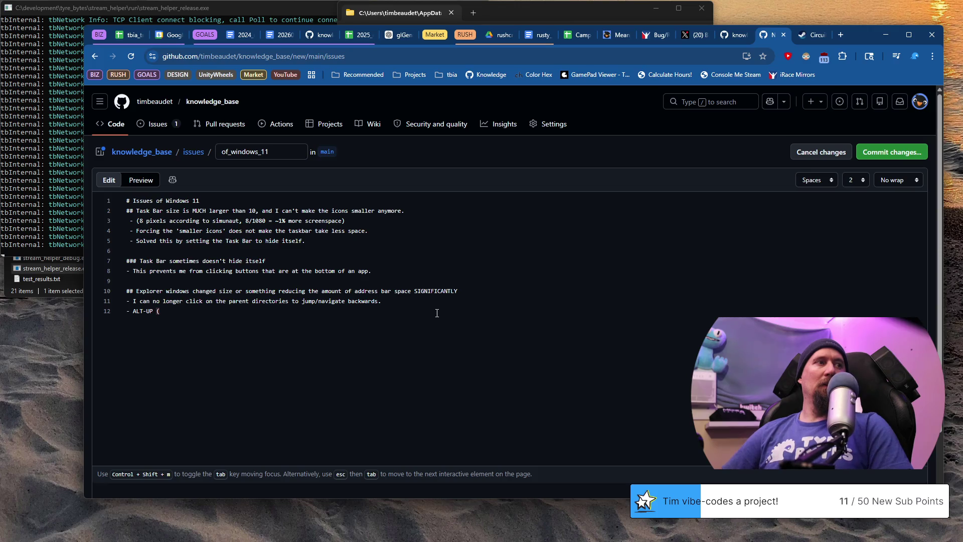
{"action": "type", "text": "(from within Explorer) will"}
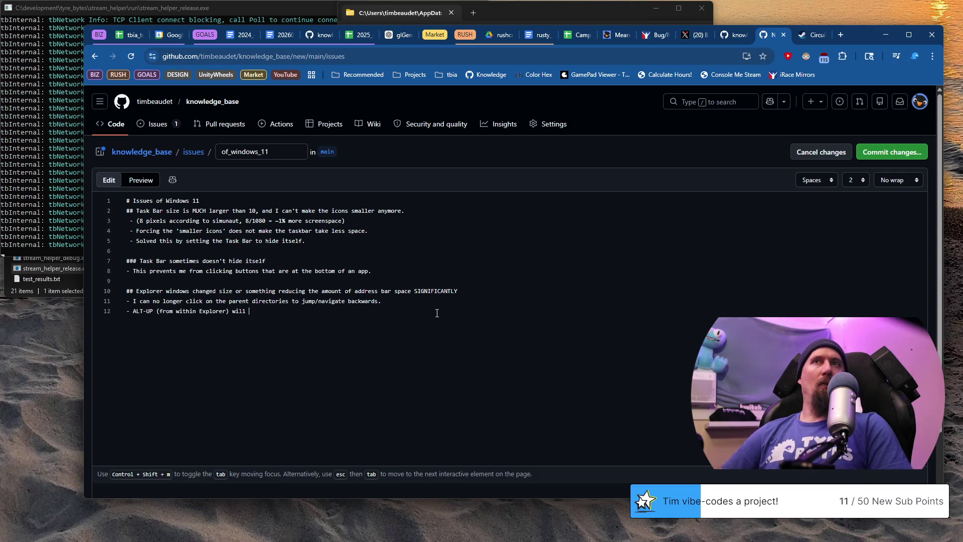
{"action": "type", "text": "gate"}
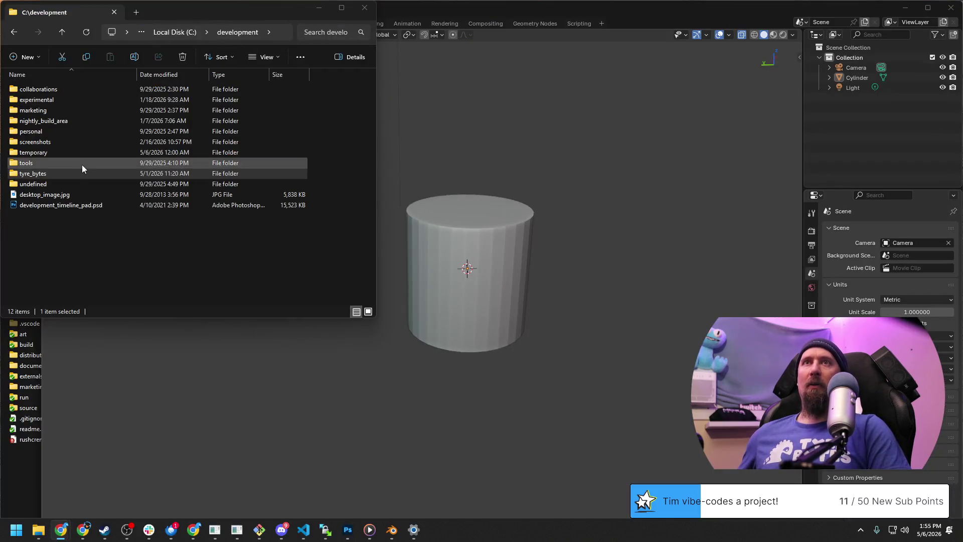
Step: Browse into tyre_bytes, turtle_brains and source, then use the breadcrumb back up to tyre_bytes
{"action": "double_click", "coordinate": [76, 173]}
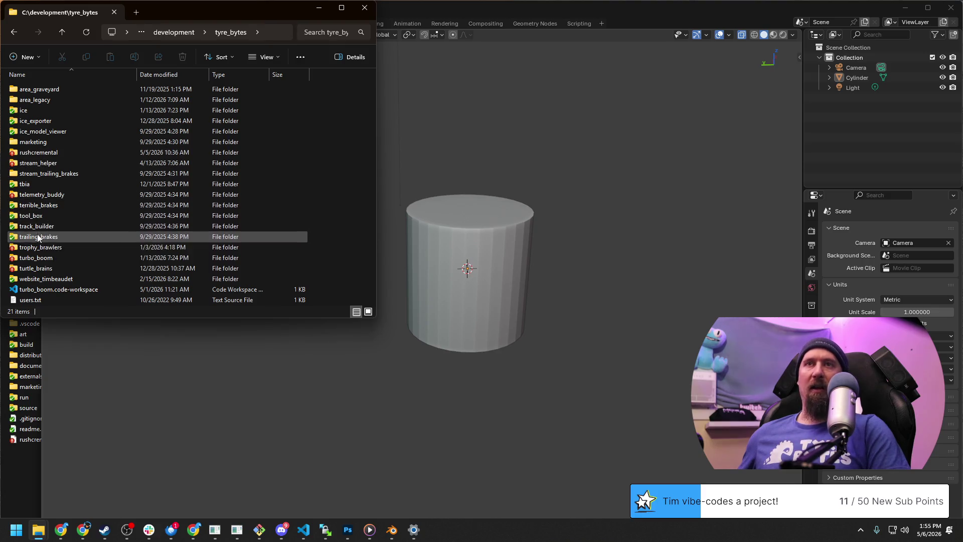
{"action": "double_click", "coordinate": [44, 269]}
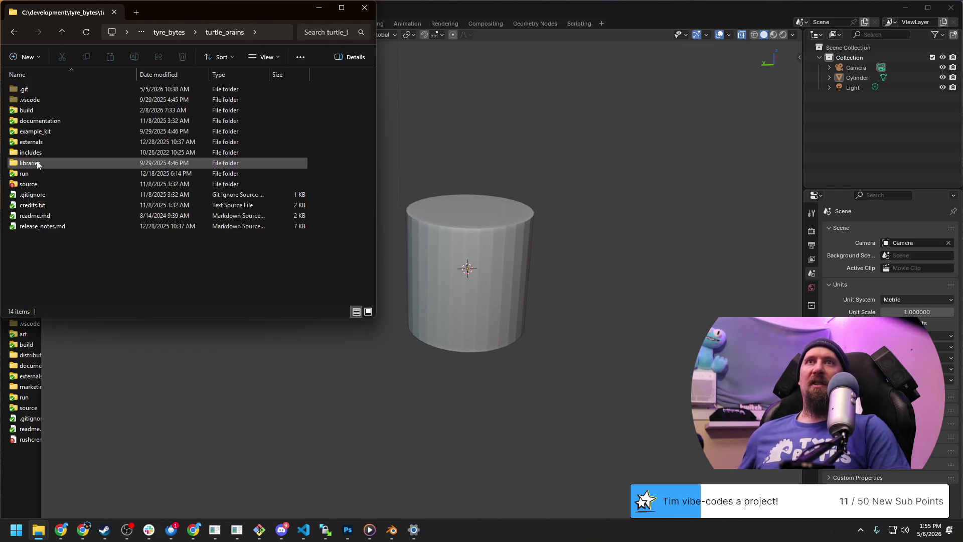
{"action": "left_click", "coordinate": [37, 176]}
{"action": "double_click", "coordinate": [37, 184]}
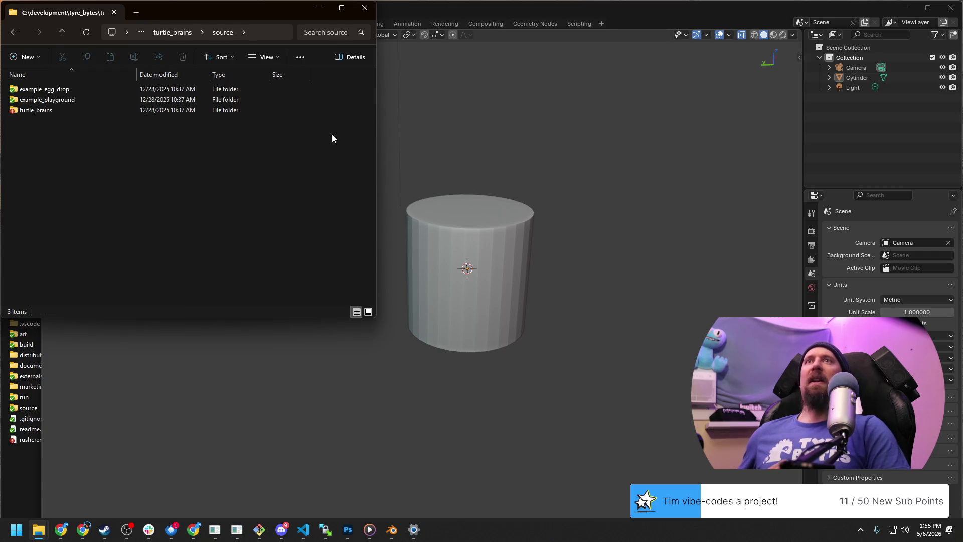
{"action": "left_click", "coordinate": [177, 32]}
{"action": "left_click", "coordinate": [171, 33]}
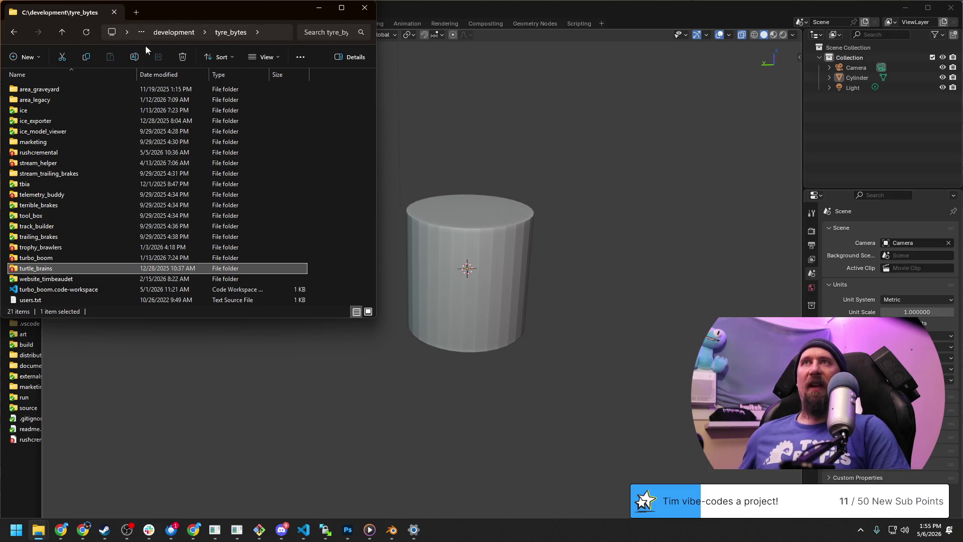
Step: Resize the Explorer window wider and narrower again, then return to the issue draft in the browser
{"action": "left_click_drag", "start_coordinate": [377, 130], "coordinate": [710, 150]}
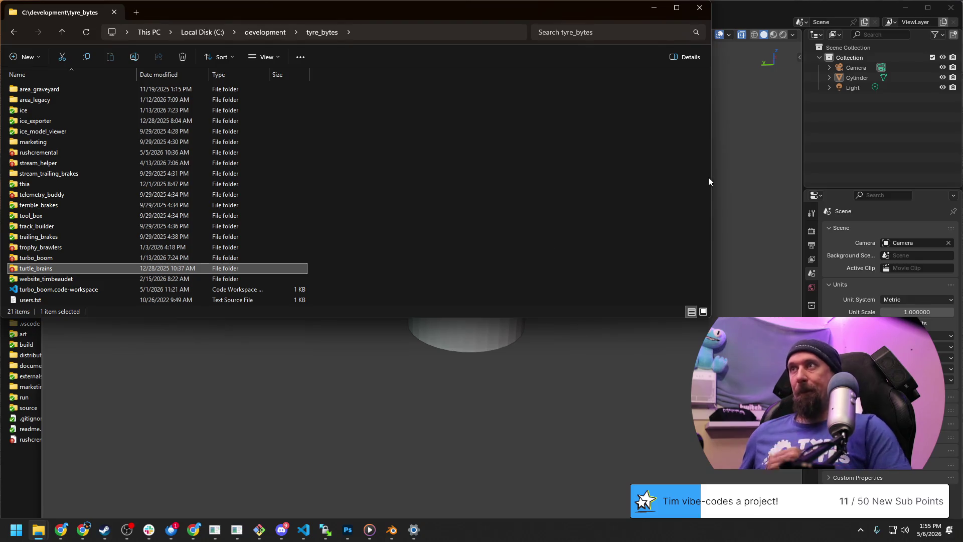
{"action": "left_click_drag", "start_coordinate": [711, 176], "coordinate": [350, 180]}
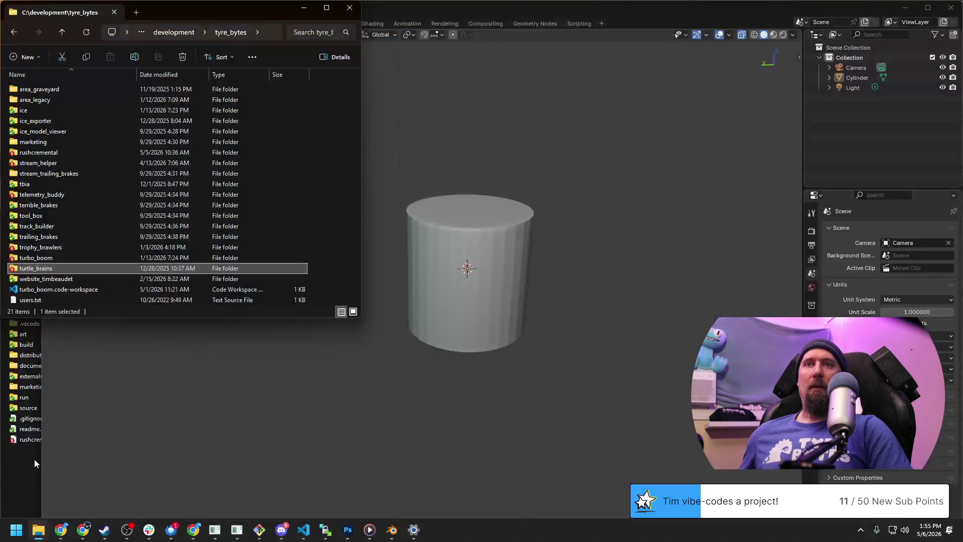
{"action": "left_click", "coordinate": [35, 458]}
{"action": "left_click_drag", "start_coordinate": [362, 171], "coordinate": [376, 170]}
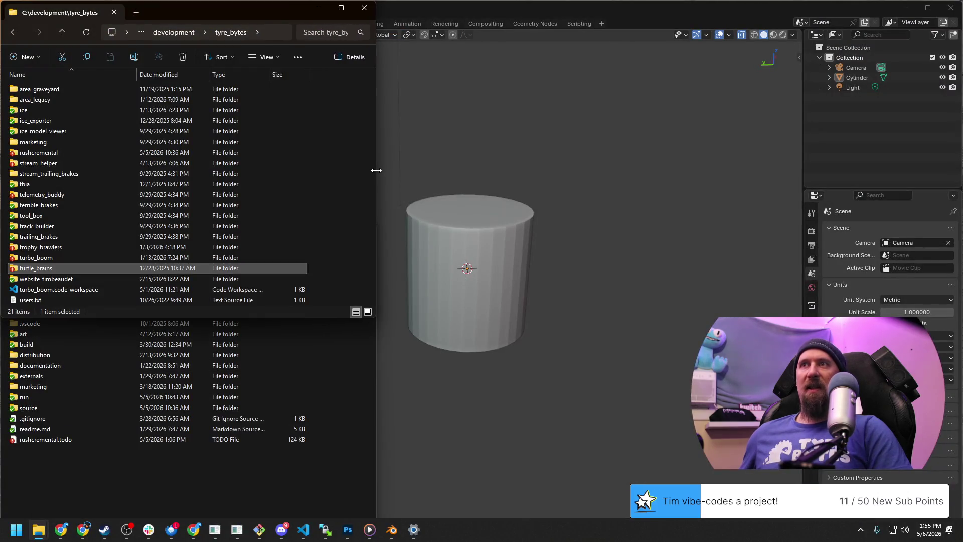
{"action": "left_click", "coordinate": [62, 268]}
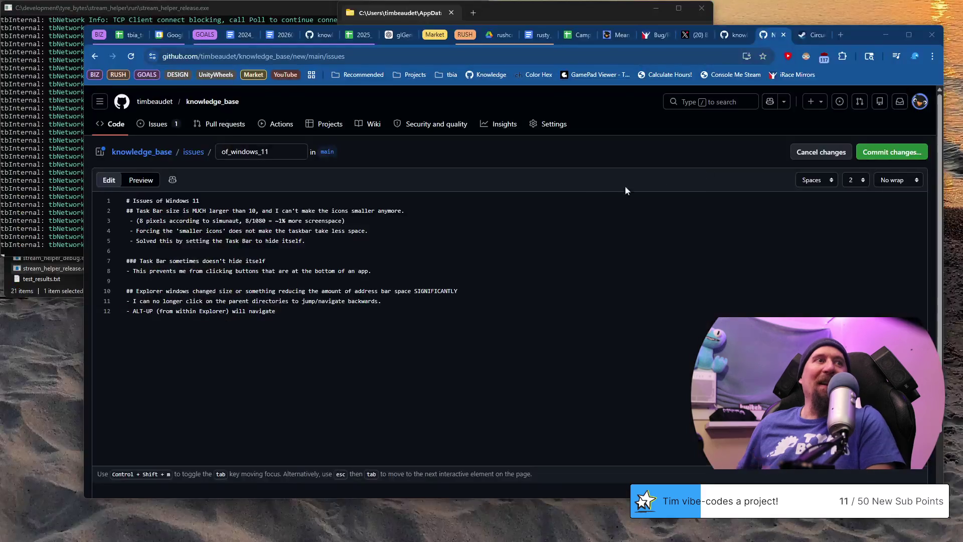
{"action": "left_click", "coordinate": [626, 190]}
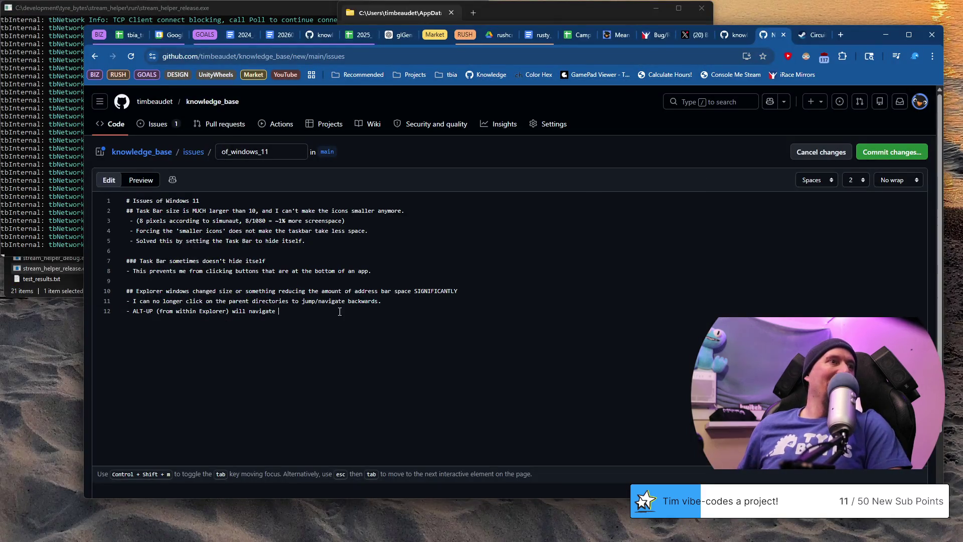
Step: Select the ALT-UP bullet and line 8, then show Explorer's parent locations dropdown (Local Disk, This PC)
{"action": "key", "text": "shift+Home"}
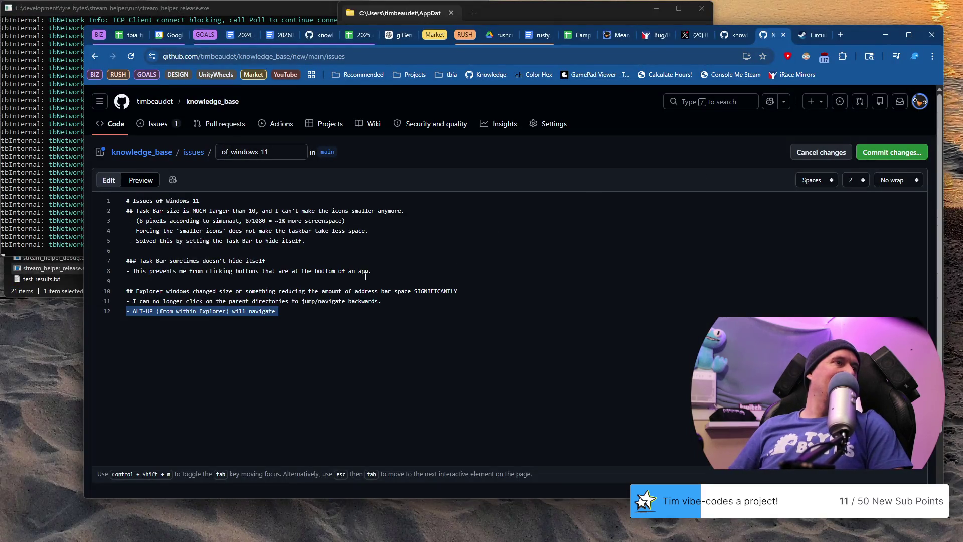
{"action": "key", "text": "Up"}
{"action": "key", "text": "Up"}
{"action": "key", "text": "Up"}
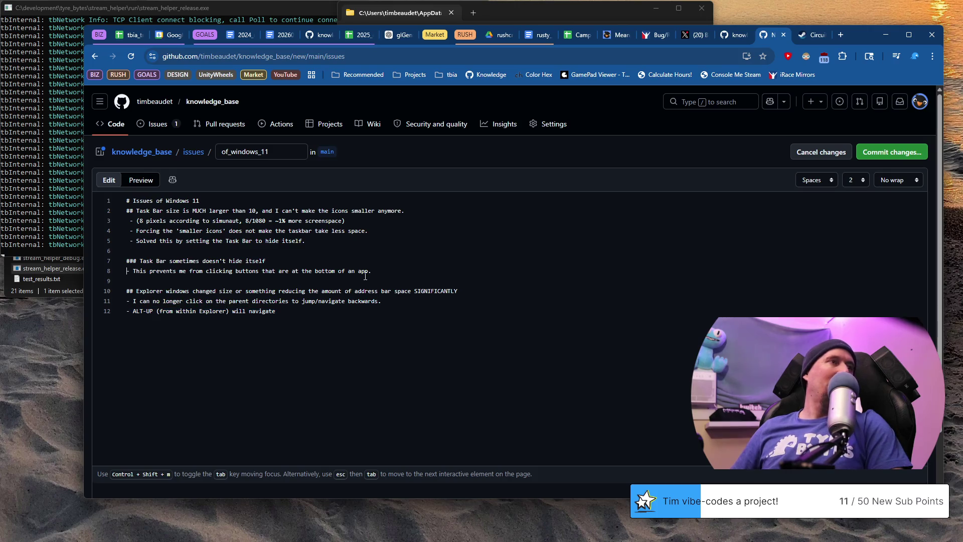
{"action": "key", "text": "shift+End"}
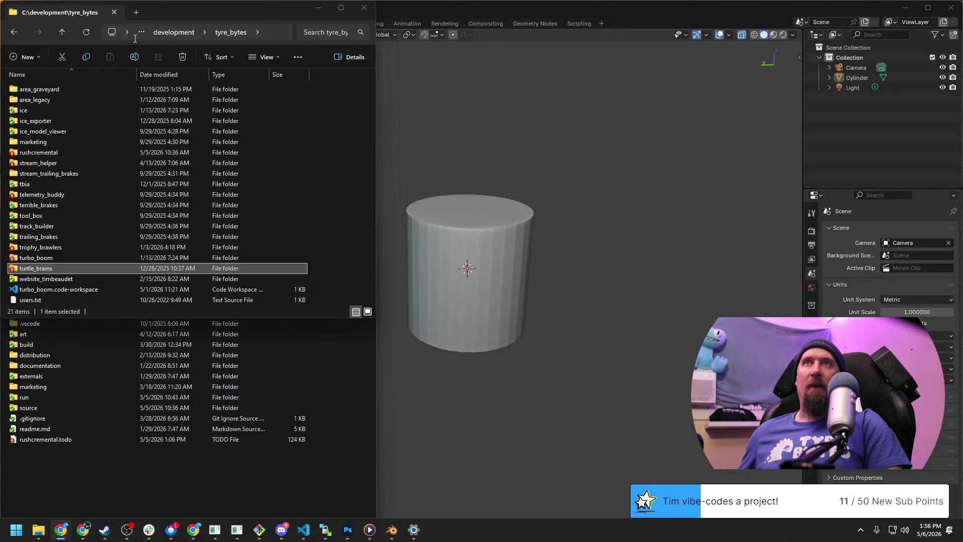
{"action": "left_click", "coordinate": [141, 32]}
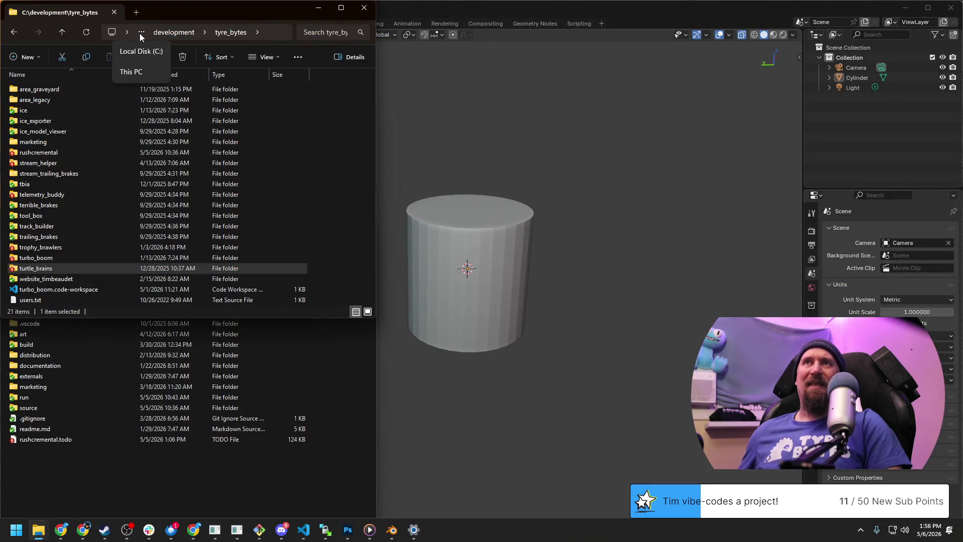
Step: Dismiss the locations list and open the turtle_brains folder
{"action": "left_click", "coordinate": [331, 124]}
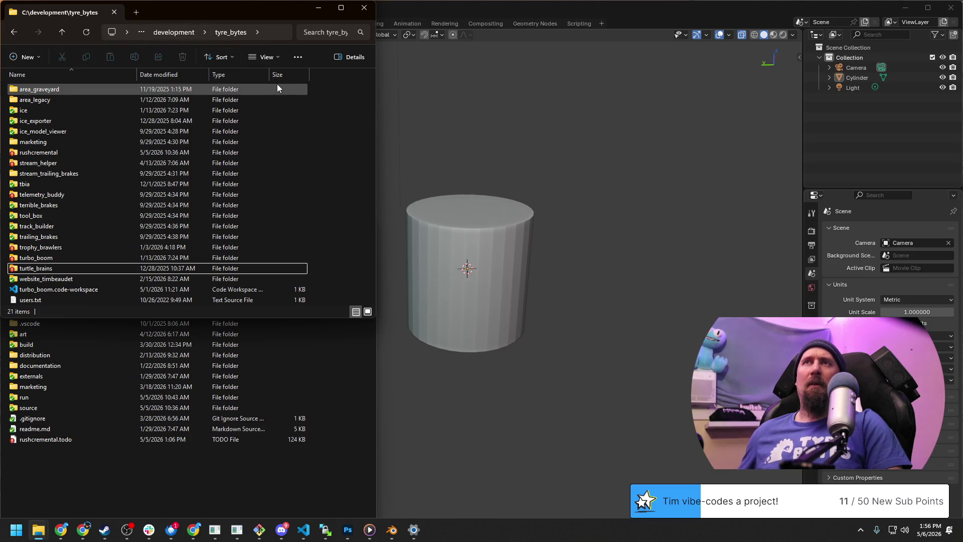
{"action": "double_click", "coordinate": [45, 268]}
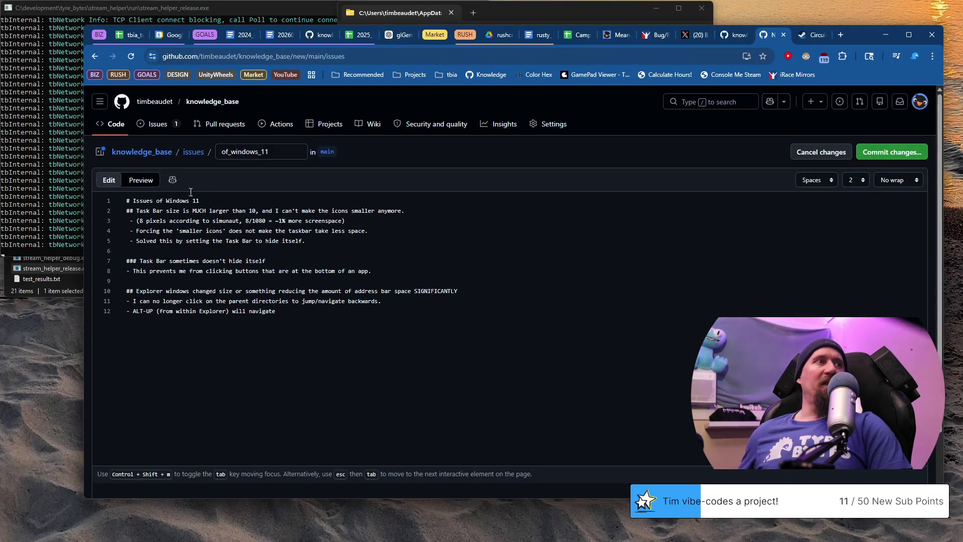
Step: Commit of_windows_11 to main with a blank line under its title, then reopen it in the editor
{"action": "key", "text": "Return"}
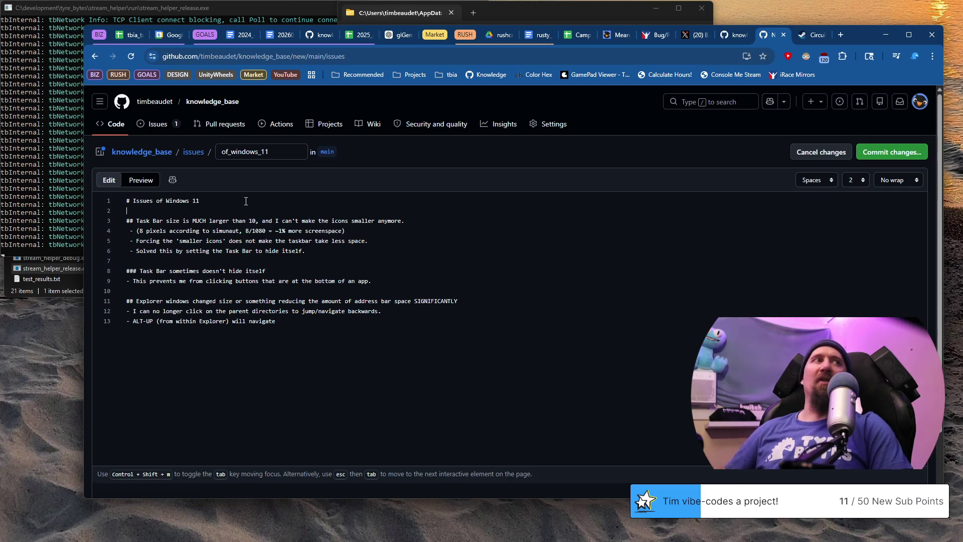
{"action": "key", "text": "ctrl+s"}
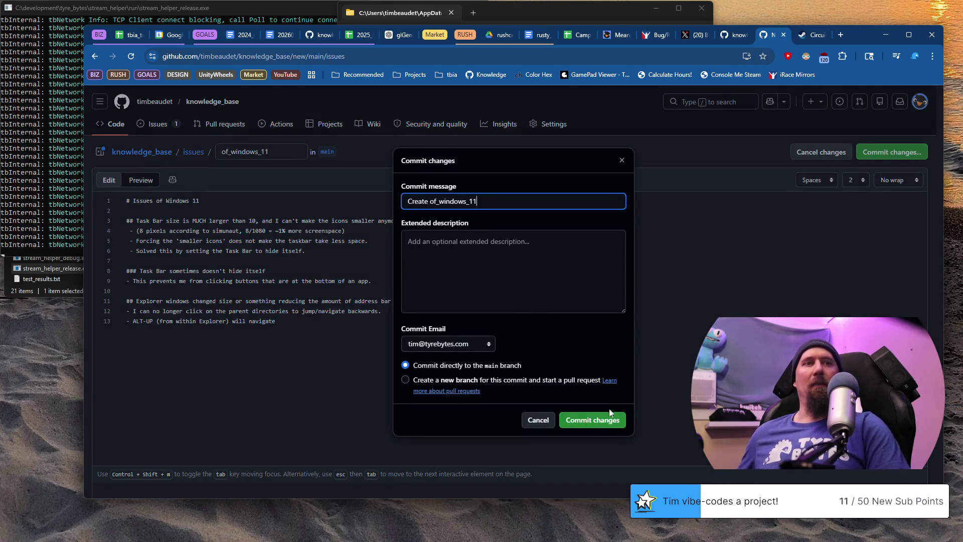
{"action": "left_click", "coordinate": [603, 426]}
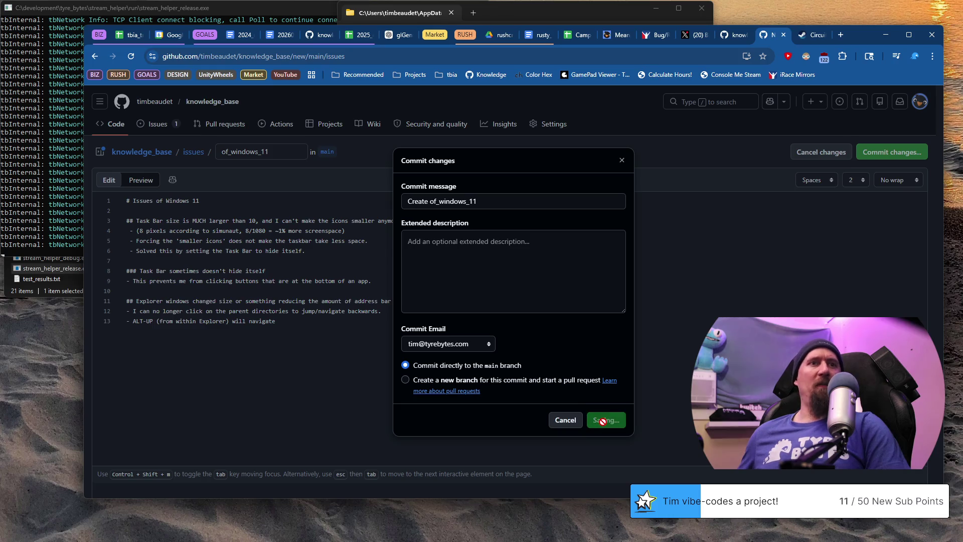
{"action": "scroll", "coordinate": [215, 254], "scroll_direction": "down", "scroll_amount": 3}
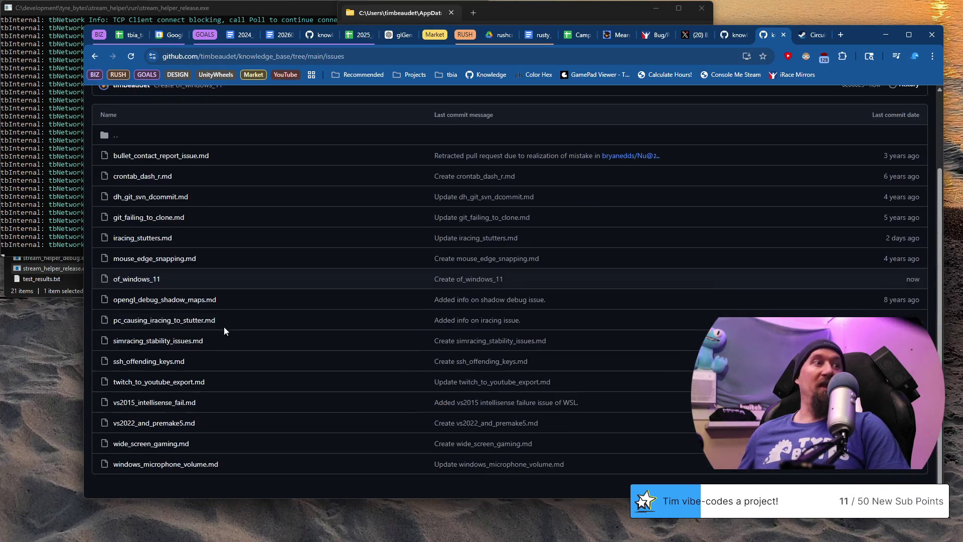
{"action": "left_click", "coordinate": [146, 280]}
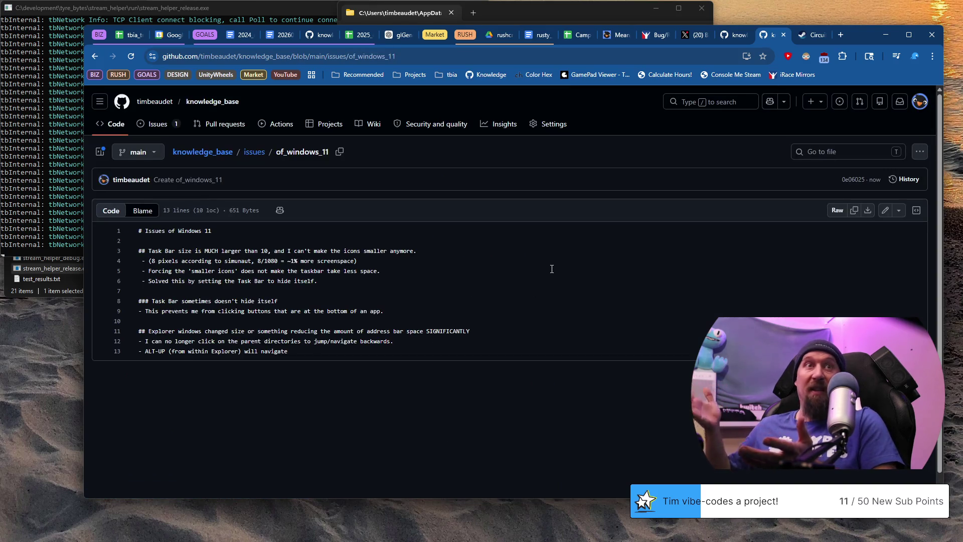
{"action": "left_click", "coordinate": [885, 210]}
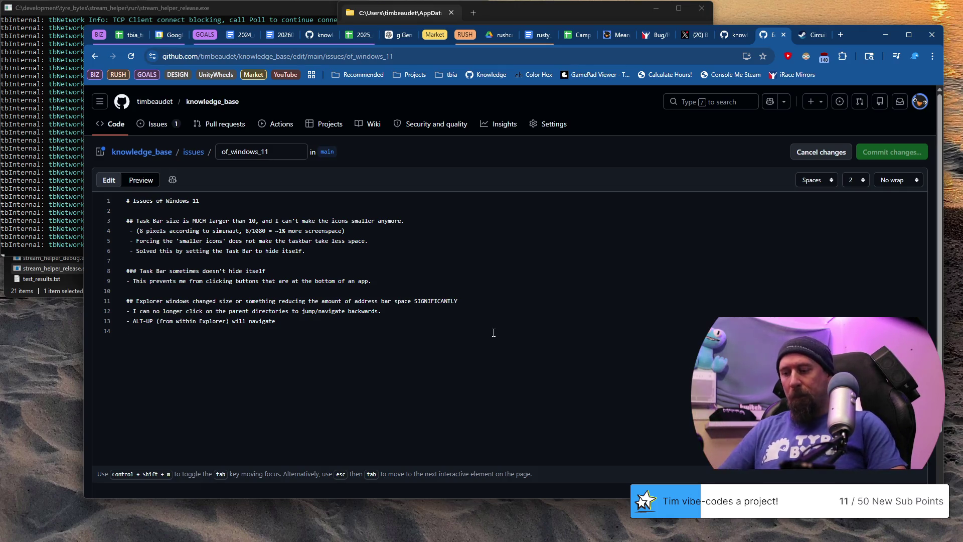
{"action": "type", "text": "0x7"}
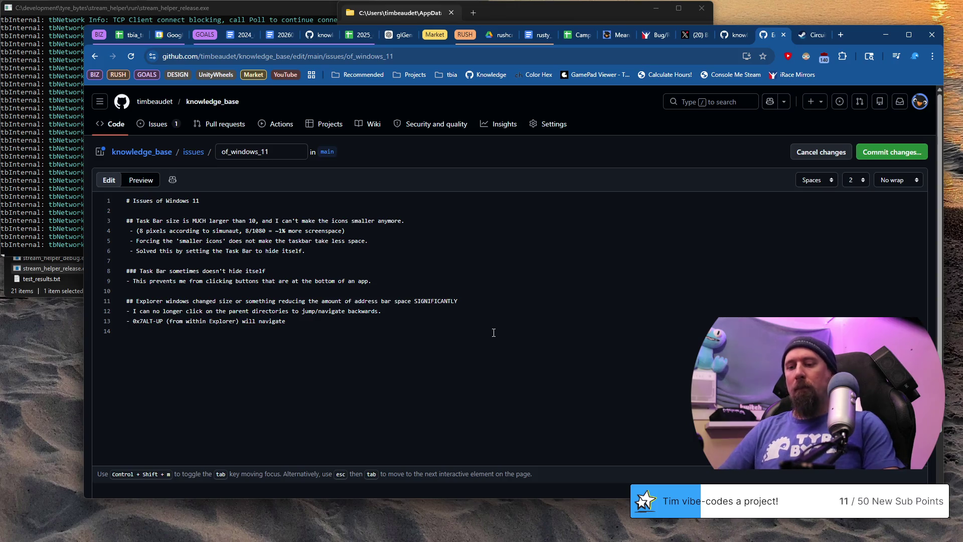
{"action": "type", "text": "46"}
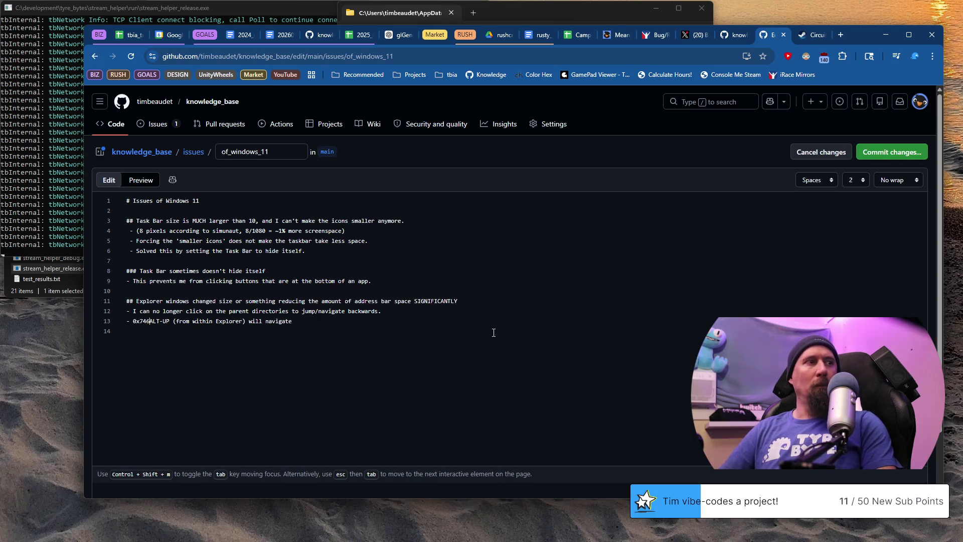
{"action": "type", "text": "5"}
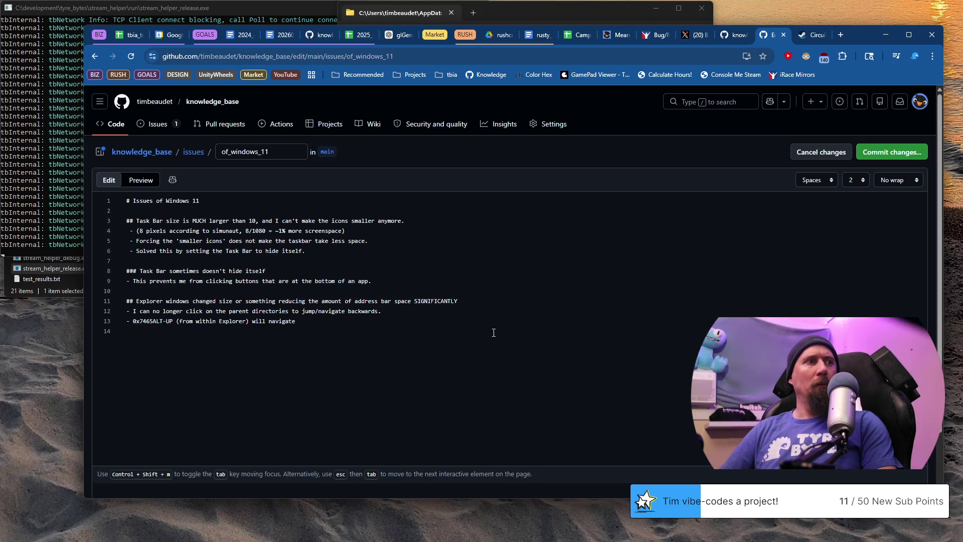
{"action": "type", "text": "64"}
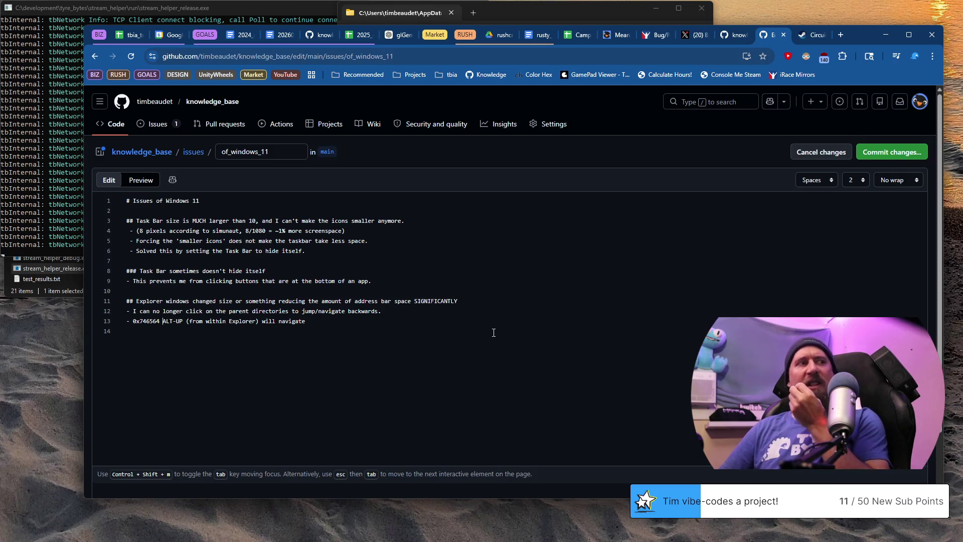
{"action": "type", "text": "mentioned"}
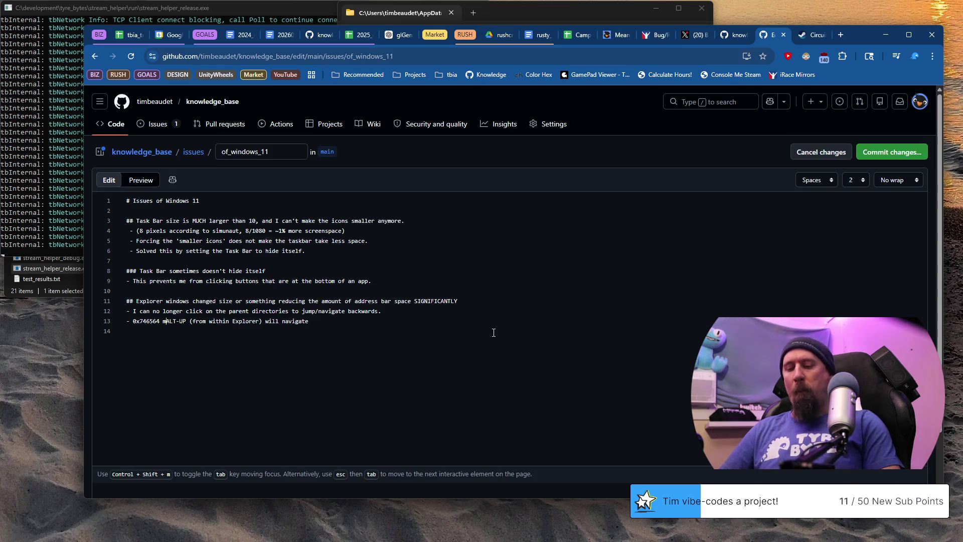
{"action": "type", "text": ": "}
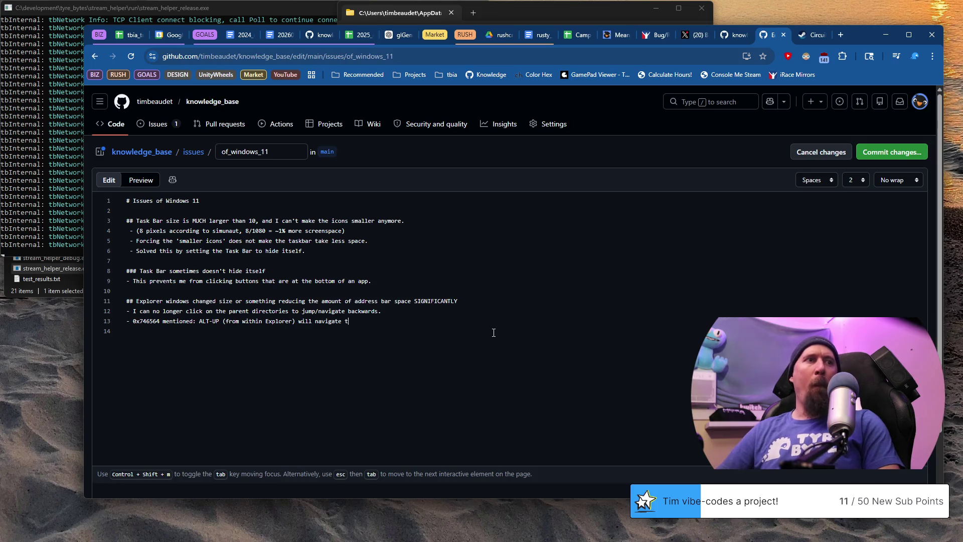
{"action": "type", "text": "directory."}
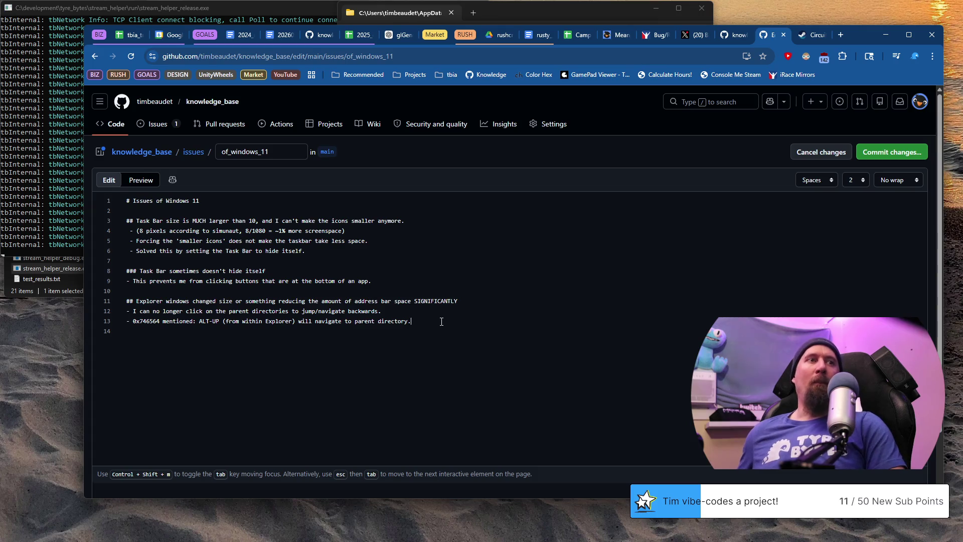
Step: Finish the ALT-UP line with 'to parent directory.' and add empty lines below it
{"action": "left_click_drag", "start_coordinate": [439, 323], "coordinate": [96, 325]}
{"action": "key", "text": "End"}
{"action": "key", "text": "Return"}
{"action": "key", "text": "Return"}
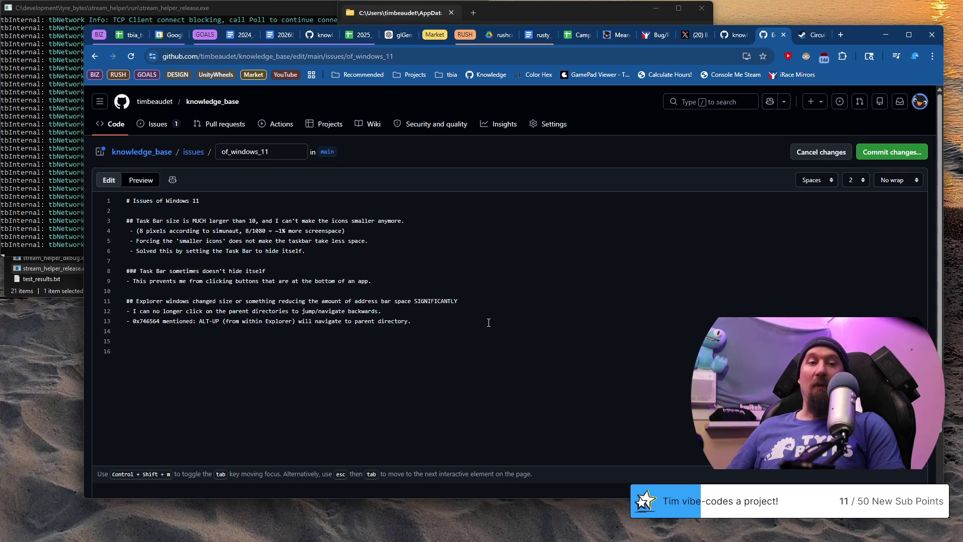
{"action": "type", "text": "##"}
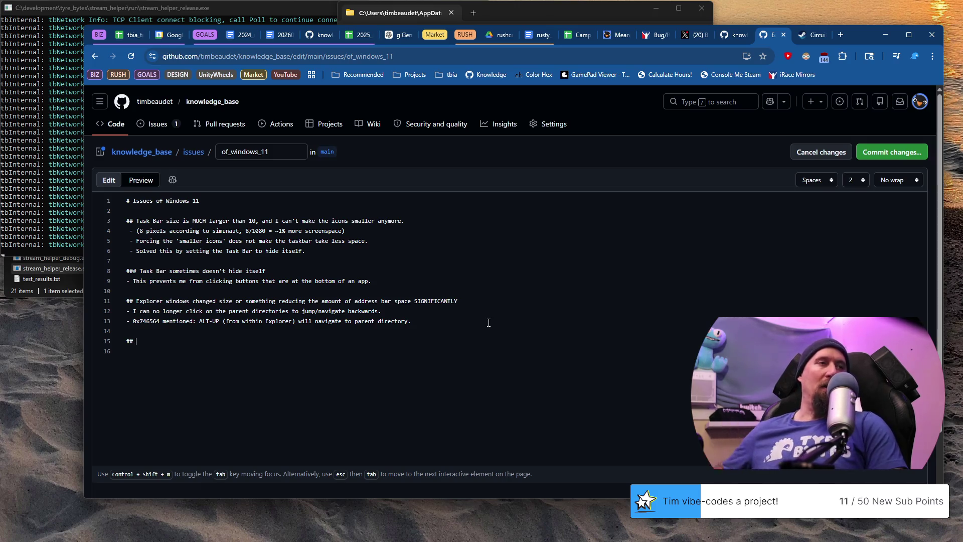
Step: Highlight the Explorer and Task Bar hiding issue text, then select the page's web address
{"action": "left_click_drag", "start_coordinate": [150, 302], "coordinate": [213, 311]}
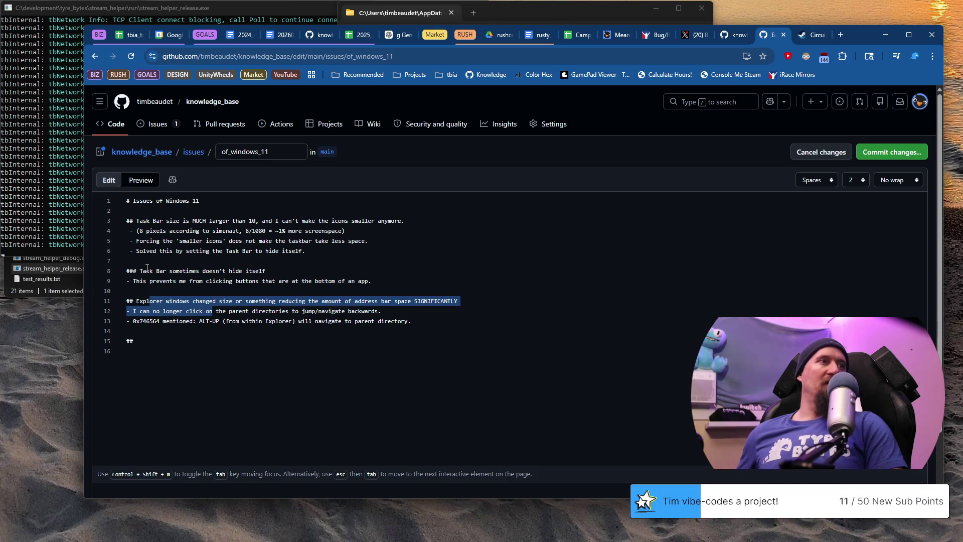
{"action": "left_click_drag", "start_coordinate": [139, 272], "coordinate": [301, 282]}
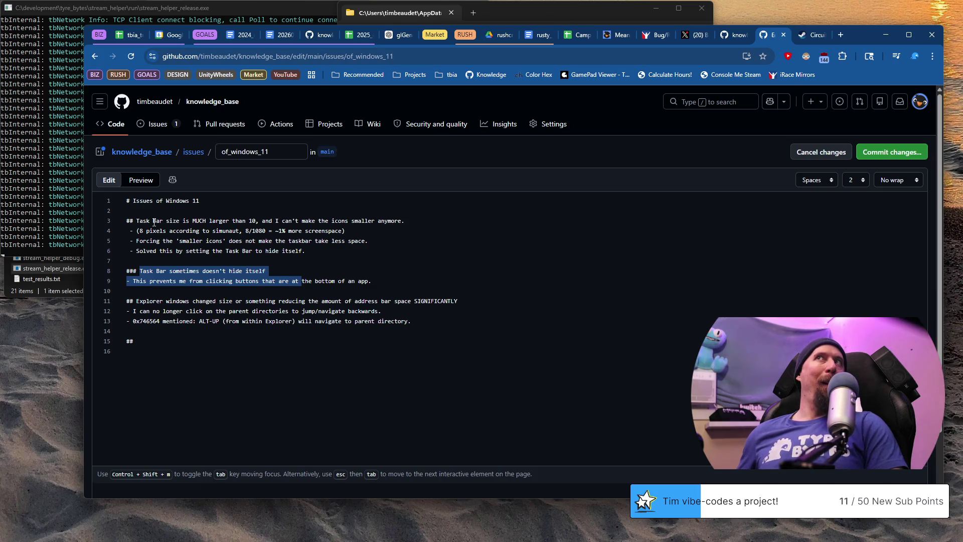
{"action": "left_click", "coordinate": [459, 59]}
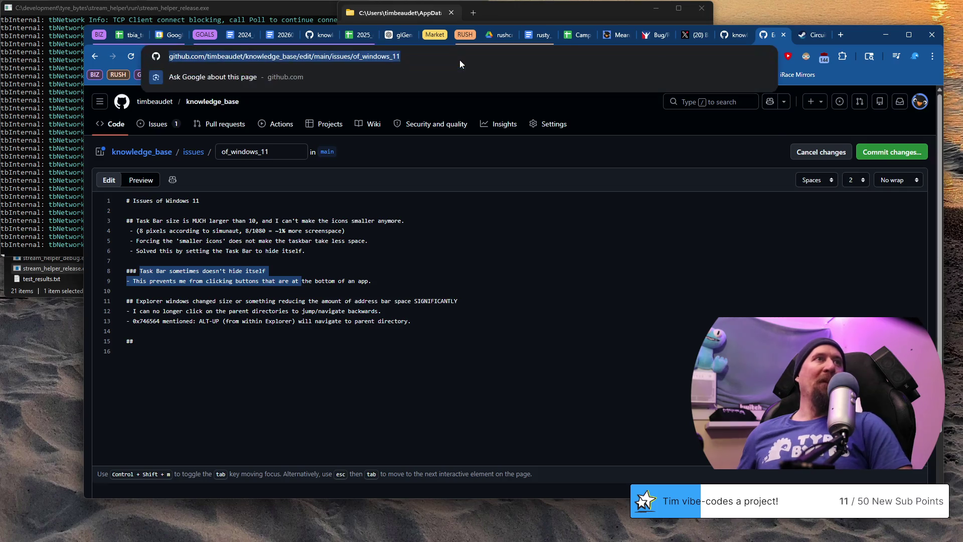
Step: Dismiss the address-bar suggestions and return to the GitHub page before switching to File Explorer
{"action": "key", "text": "Escape"}
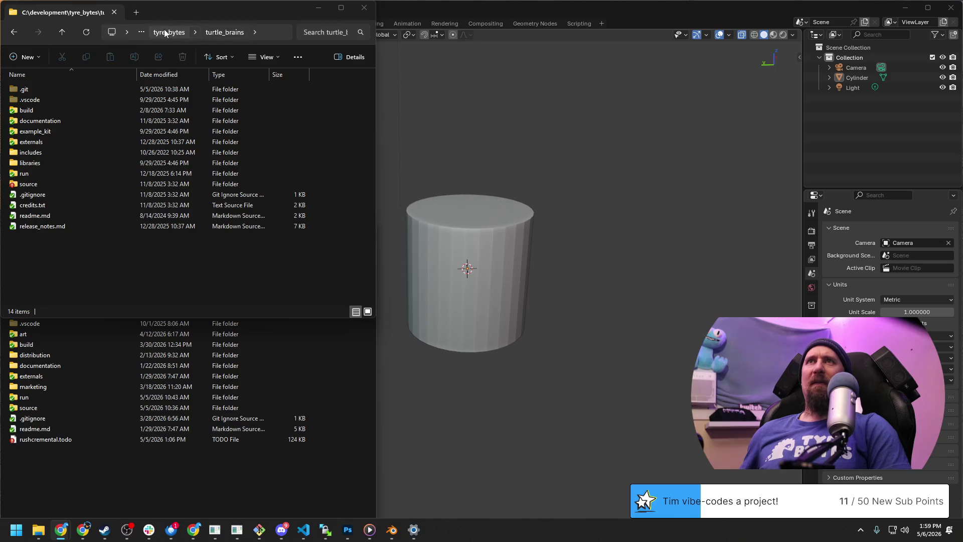
Step: Go up from turtle_brains to the tyre_bytes folder via the breadcrumb
{"action": "left_click", "coordinate": [164, 32]}
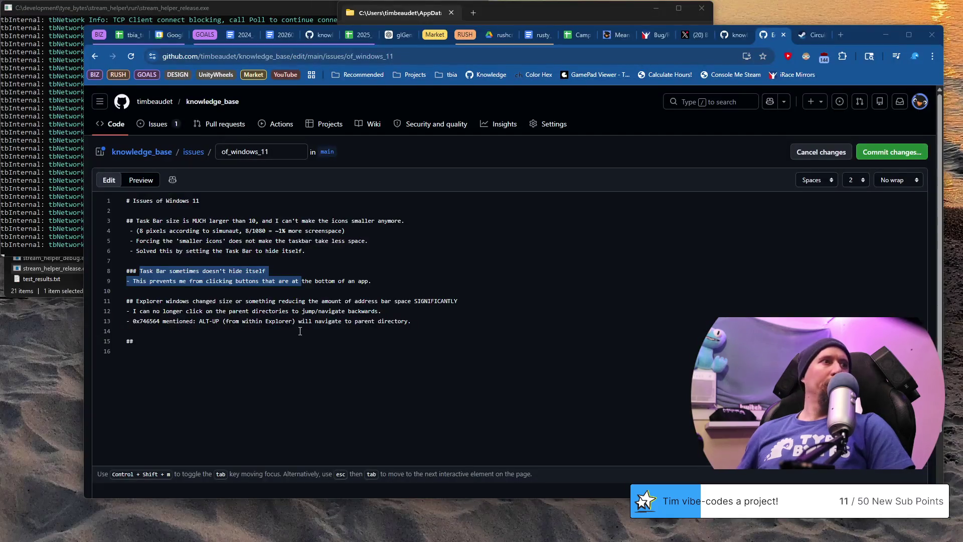
{"action": "type", "text": "Expl"}
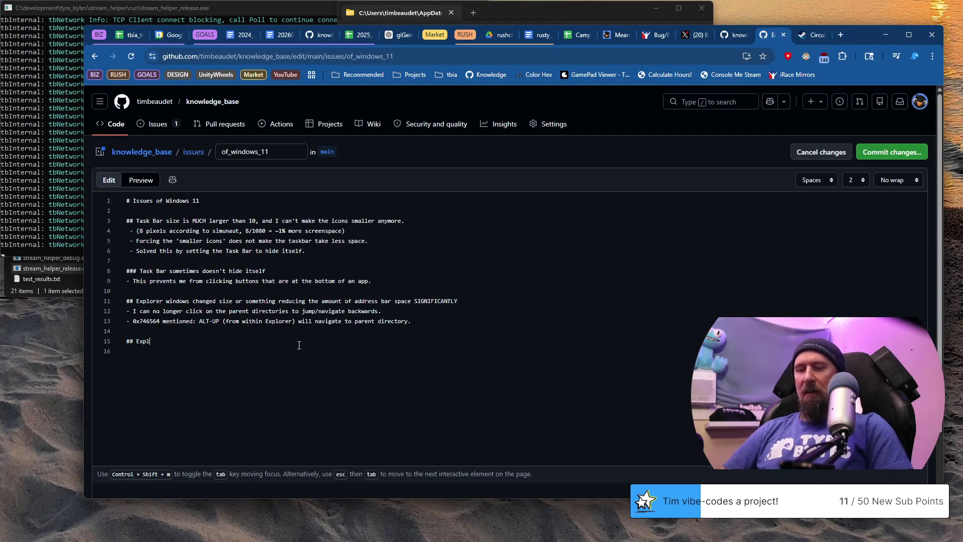
{"action": "type", "text": "orer, "}
{"action": "type", "text": "Window"}
Step: Fix the Navigation Box heading, end the note with a full ellipsis and remove trailing blank lines
{"action": "key", "text": "ctrl+BackSpace"}
{"action": "key", "text": "ctrl+BackSpace"}
{"action": "key", "text": "ctrl+BackSpace"}
{"action": "type", "text": "will sometimes open "}
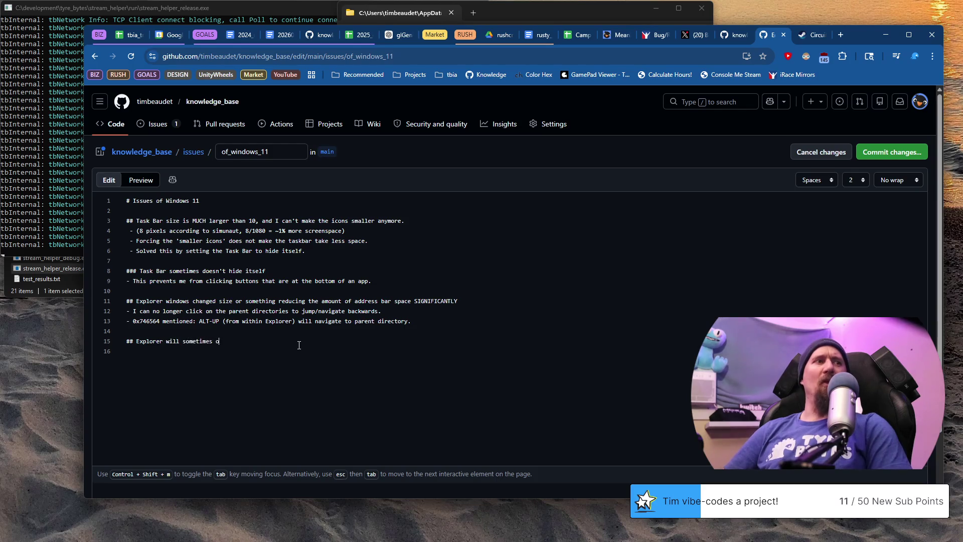
{"action": "type", "text": "a"}
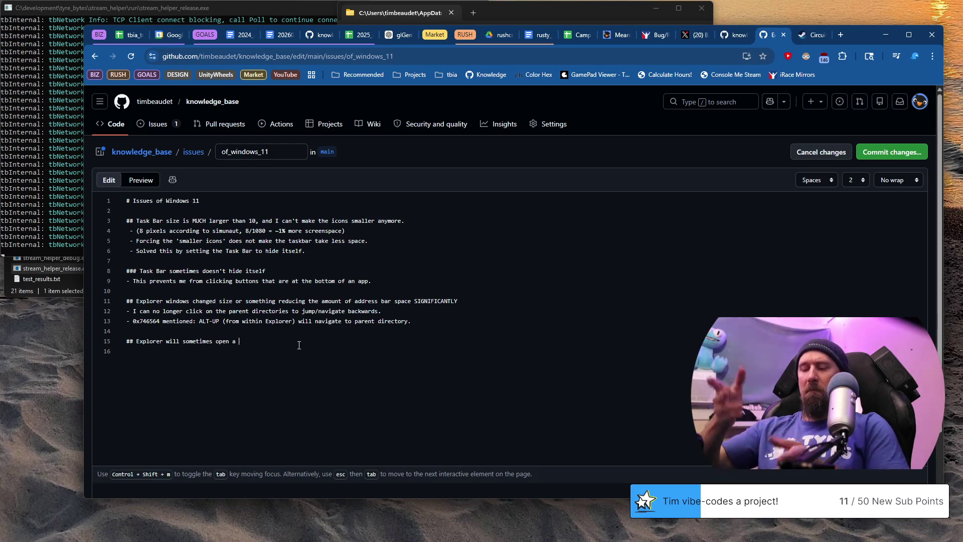
{"action": "type", "text": "Navigation Box that"}
{"action": "key", "text": "BackSpace"}
{"action": "key", "text": "BackSpace"}
{"action": "type", "text": "on't hide without"}
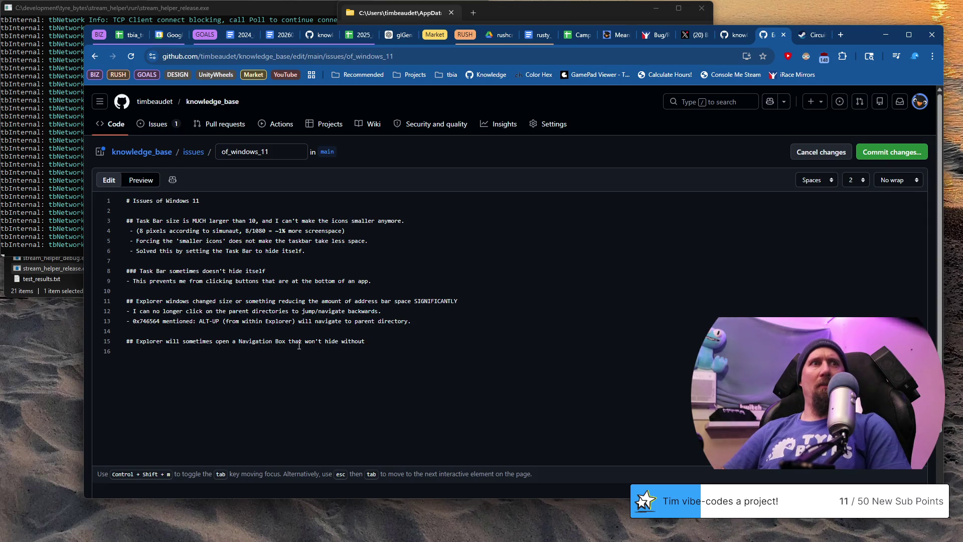
{"action": "type", "text": " interacting with that window"}
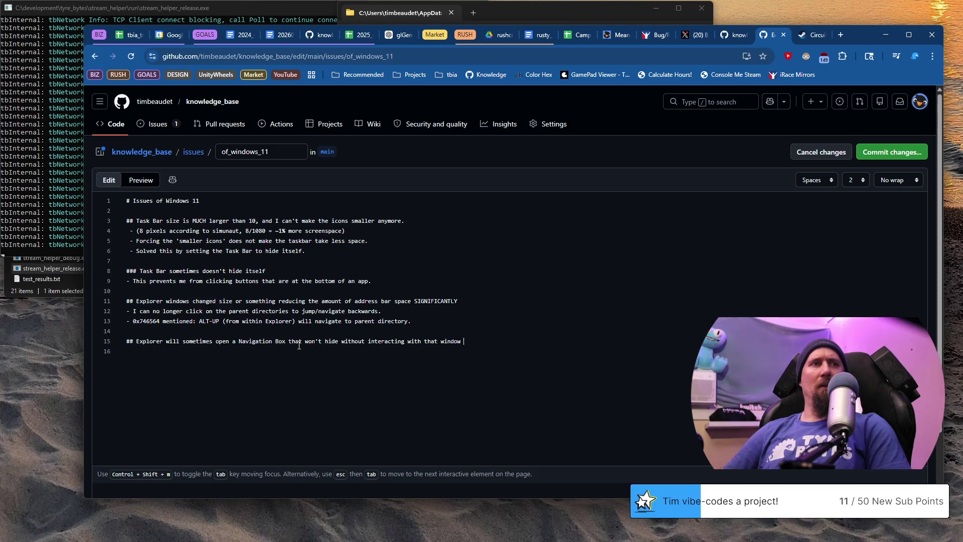
{"action": "type", "text": "manner."}
{"action": "key", "text": "Return"}
{"action": "type", "text": "- Don't know how"}
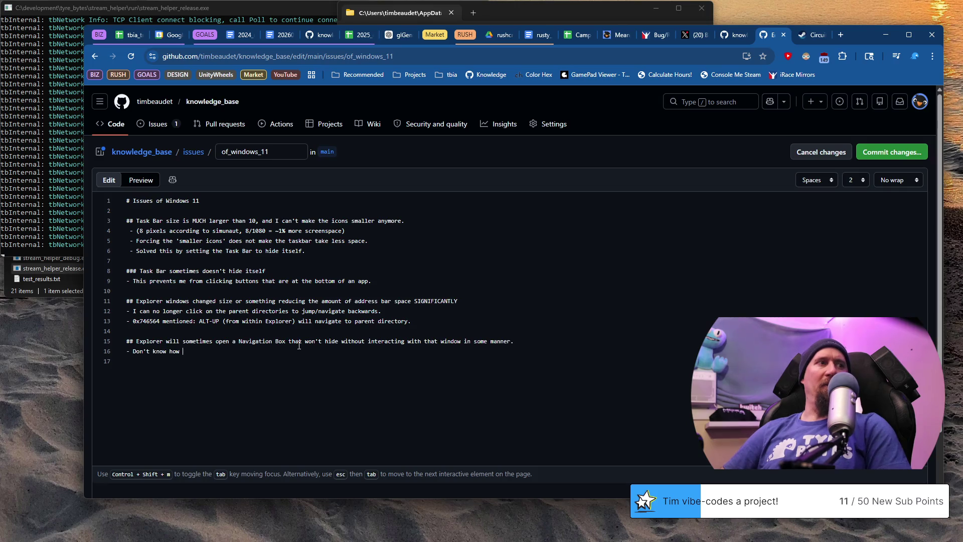
{"action": "type", "text": " to reproduce, "}
{"action": "type", "text": "don"}
{"action": "type", "text": "'t know what"}
{"action": "type", "text": " causes it,"}
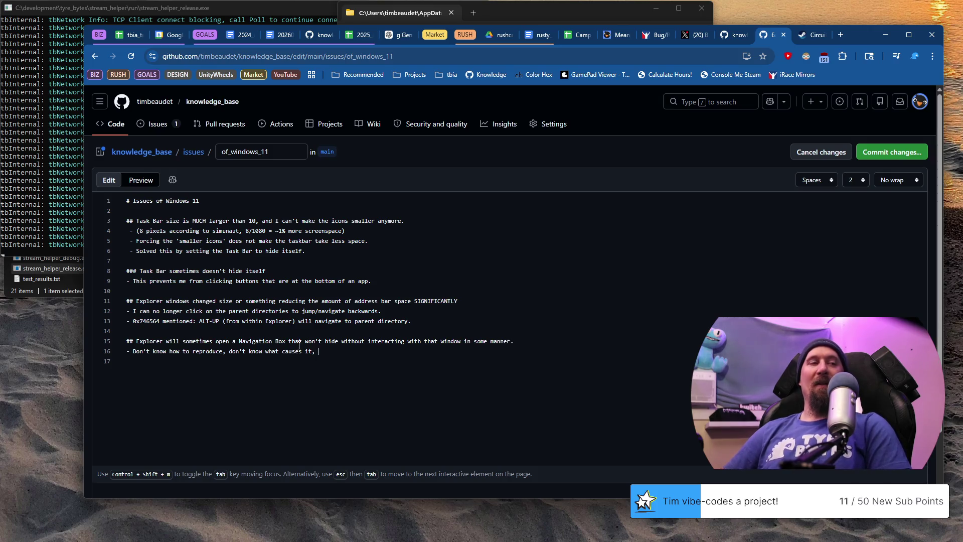
{"action": "type", "text": " .."}
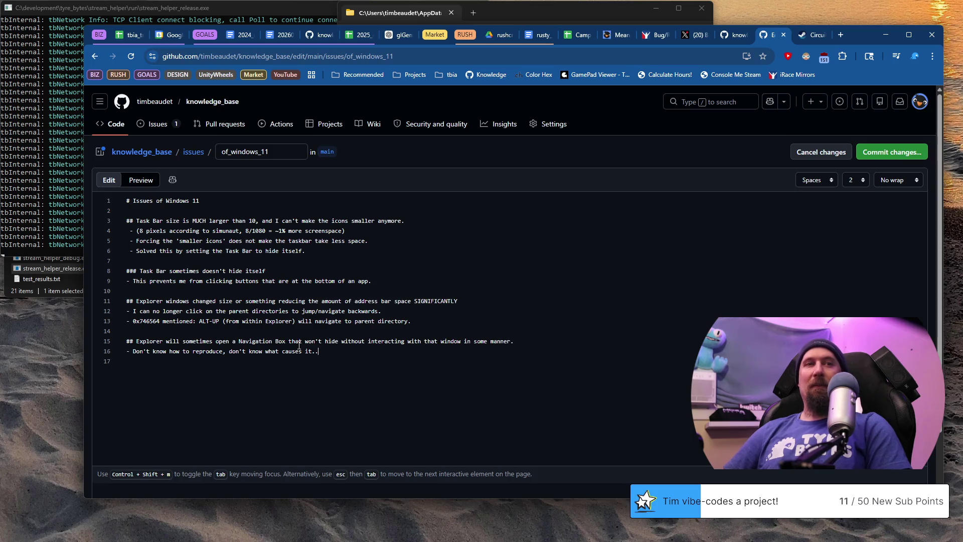
{"action": "type", "text": "."}
{"action": "key", "text": "Return"}
{"action": "key", "text": "Return"}
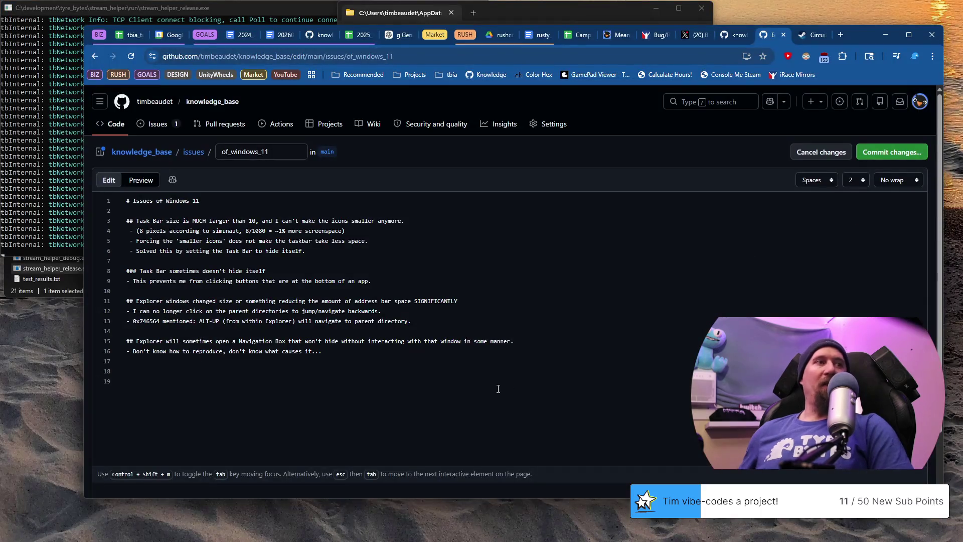
{"action": "key", "text": "BackSpace"}
{"action": "key", "text": "BackSpace"}
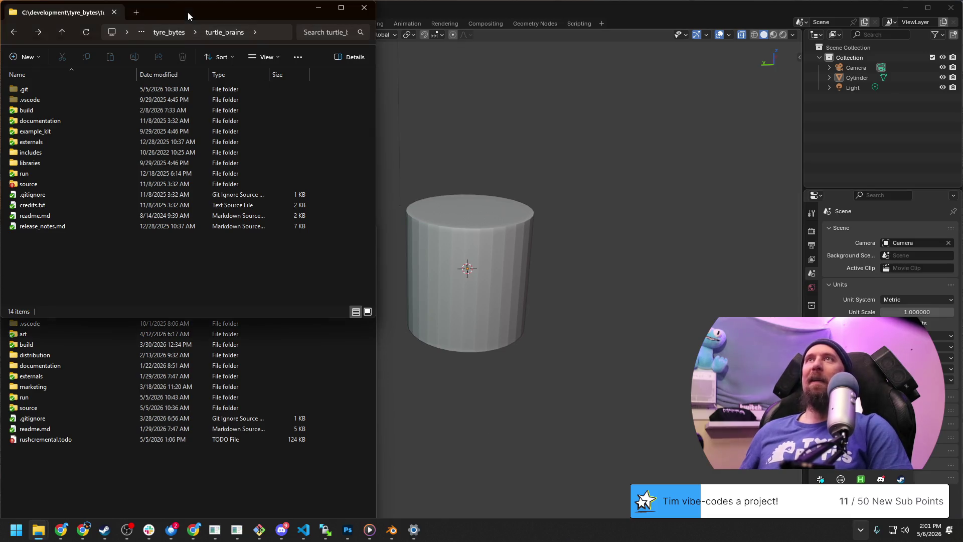
Step: Bring Blender forward and reach the taskbar behaviour options in Windows Settings
{"action": "left_click", "coordinate": [487, 9]}
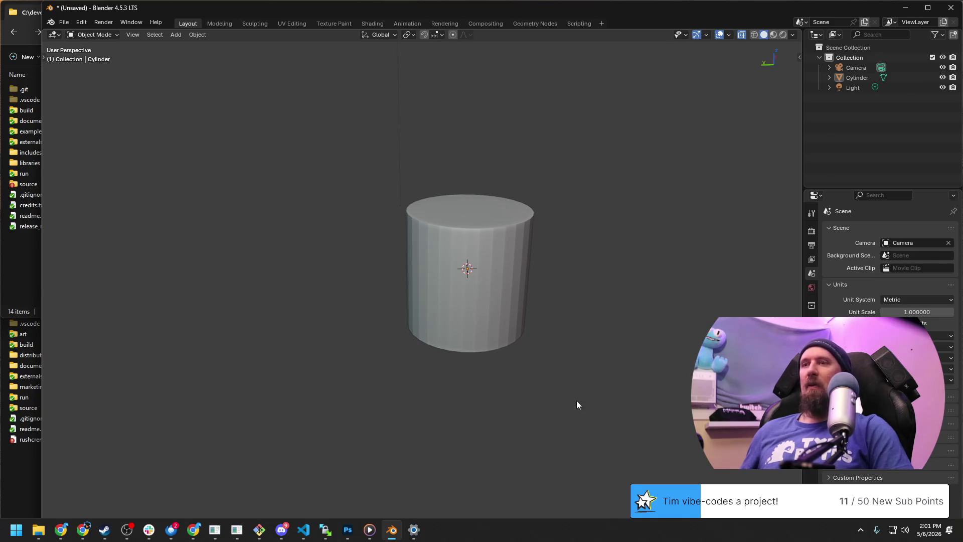
{"action": "right_click", "coordinate": [589, 527]}
{"action": "left_click", "coordinate": [620, 508]}
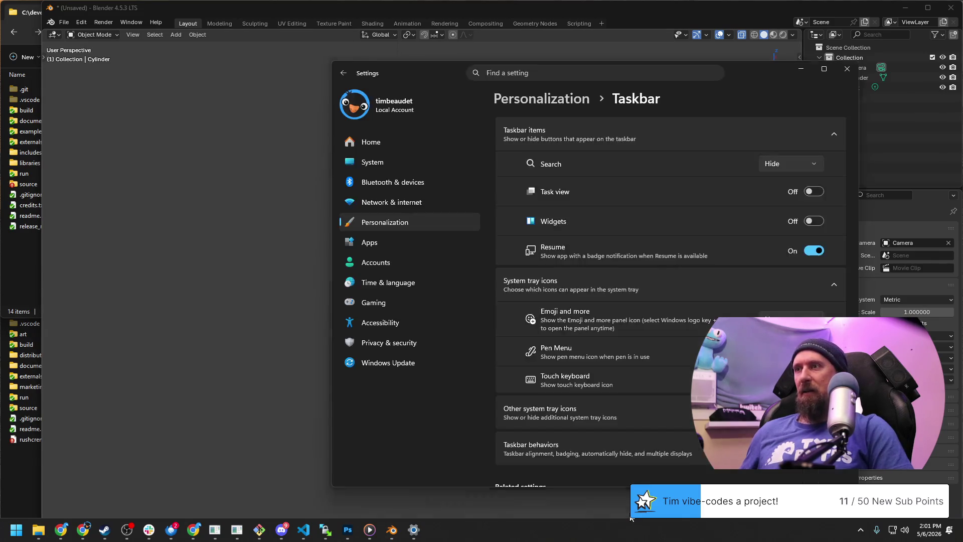
{"action": "scroll", "coordinate": [660, 283], "scroll_direction": "down", "scroll_amount": 1}
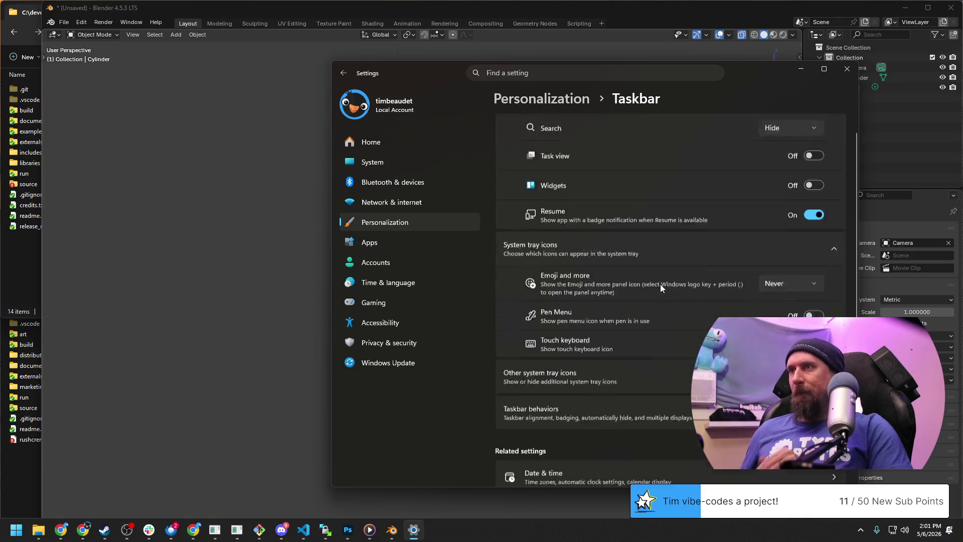
{"action": "scroll", "coordinate": [652, 168], "scroll_direction": "down", "scroll_amount": 3}
{"action": "left_click", "coordinate": [656, 188]}
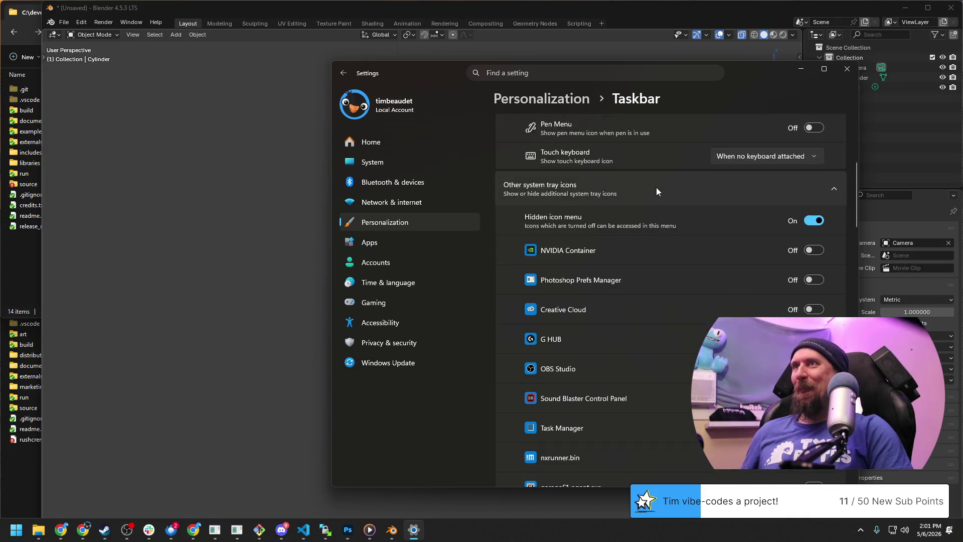
{"action": "left_click", "coordinate": [710, 232]}
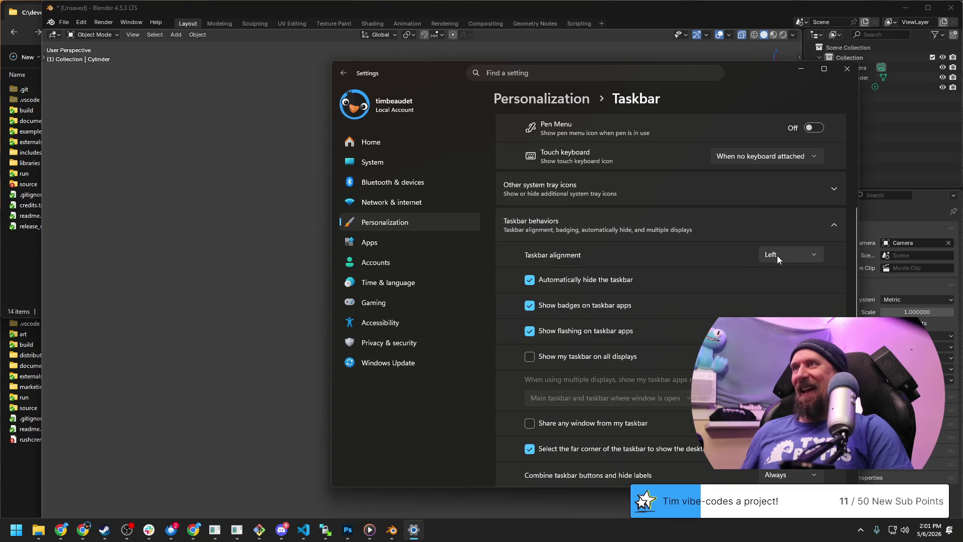
Step: Toggle automatic taskbar hiding off and back on, close Settings and return to Blender
{"action": "left_click", "coordinate": [580, 281]}
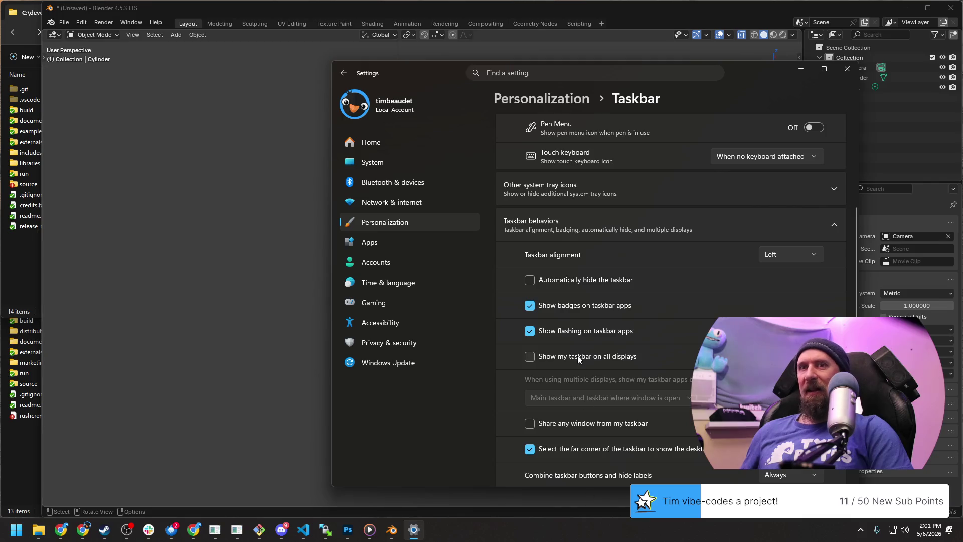
{"action": "left_click", "coordinate": [548, 283]}
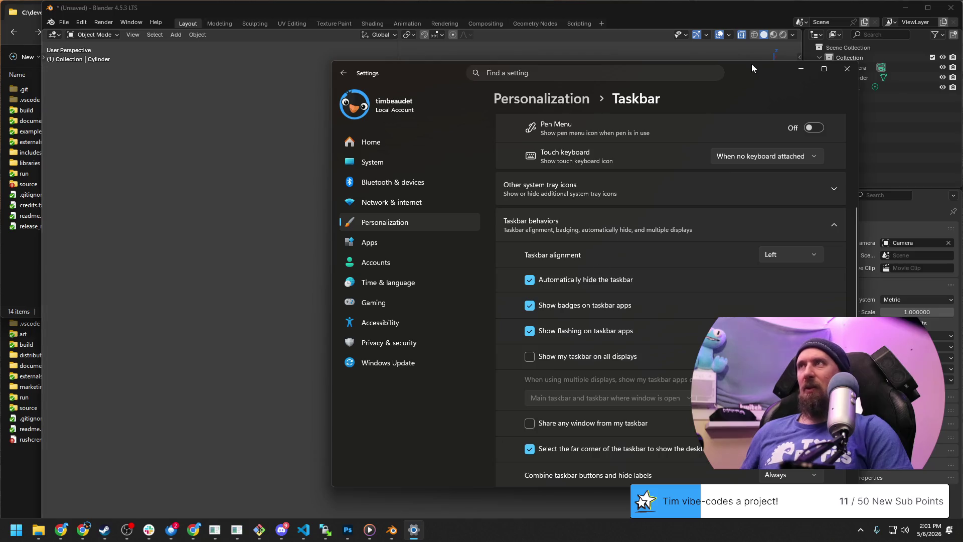
{"action": "left_click", "coordinate": [848, 69]}
{"action": "left_click", "coordinate": [21, 257]}
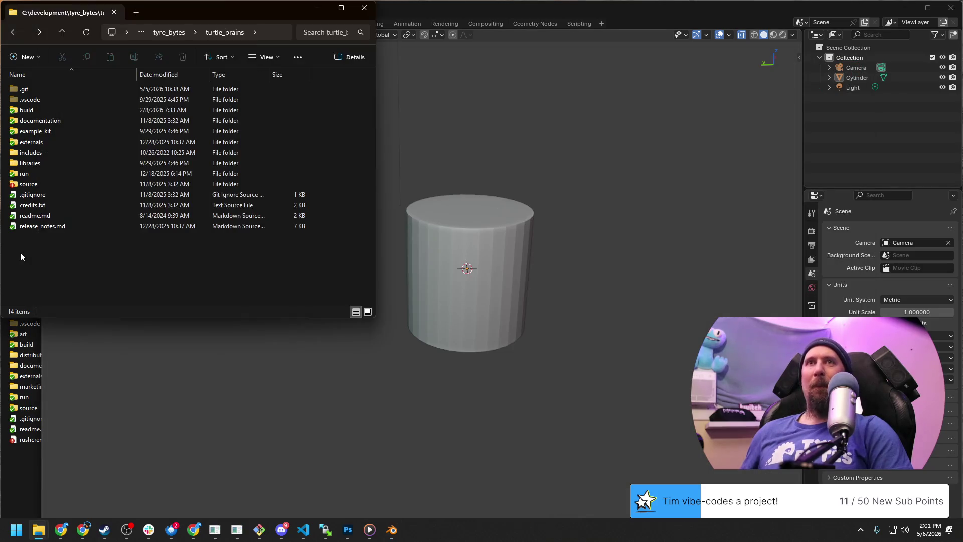
{"action": "left_click", "coordinate": [762, 96]}
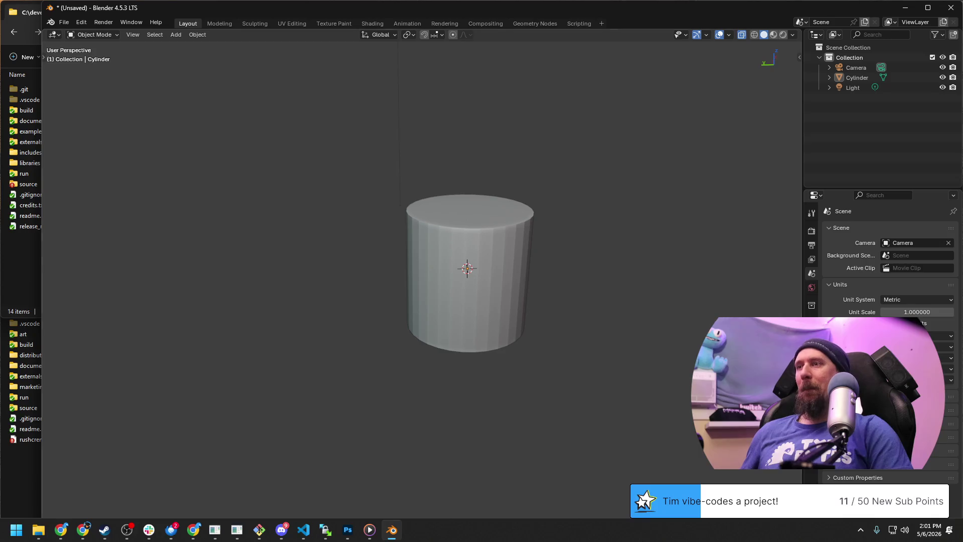
{"action": "left_click", "coordinate": [639, 532]}
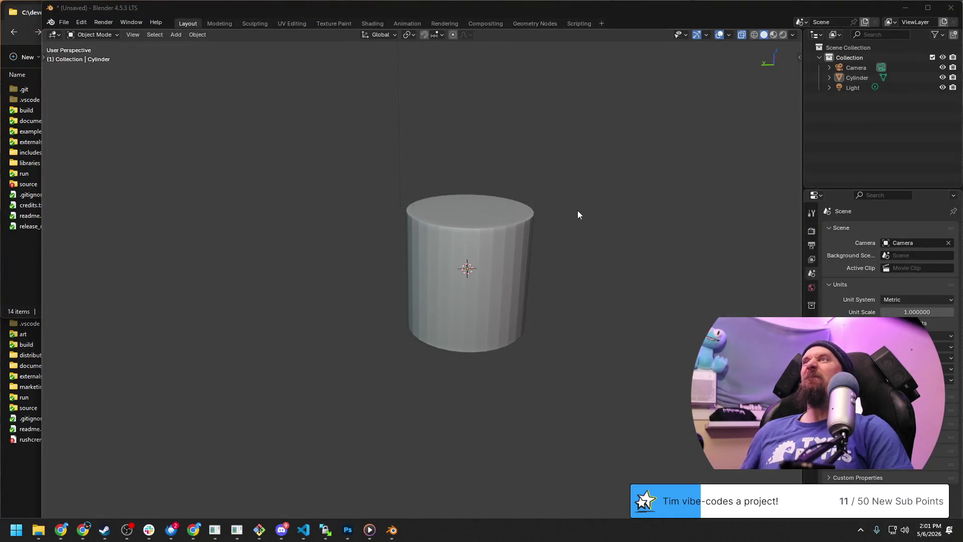
Step: Turn off 'Automatically hide the taskbar' in Taskbar behaviors and close Settings
{"action": "right_click", "coordinate": [564, 531]}
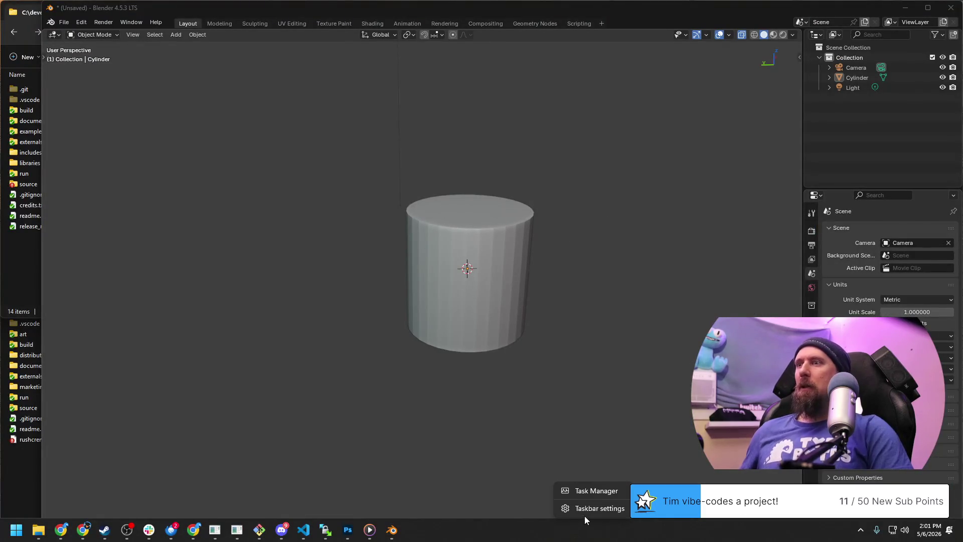
{"action": "left_click", "coordinate": [586, 514]}
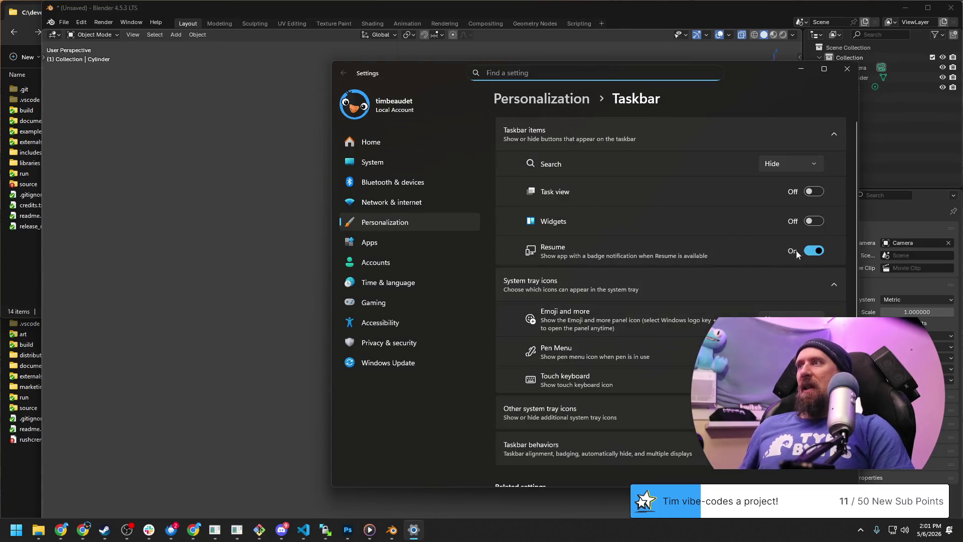
{"action": "scroll", "coordinate": [719, 222], "scroll_direction": "down", "scroll_amount": 1}
{"action": "scroll", "coordinate": [728, 238], "scroll_direction": "down", "scroll_amount": 2}
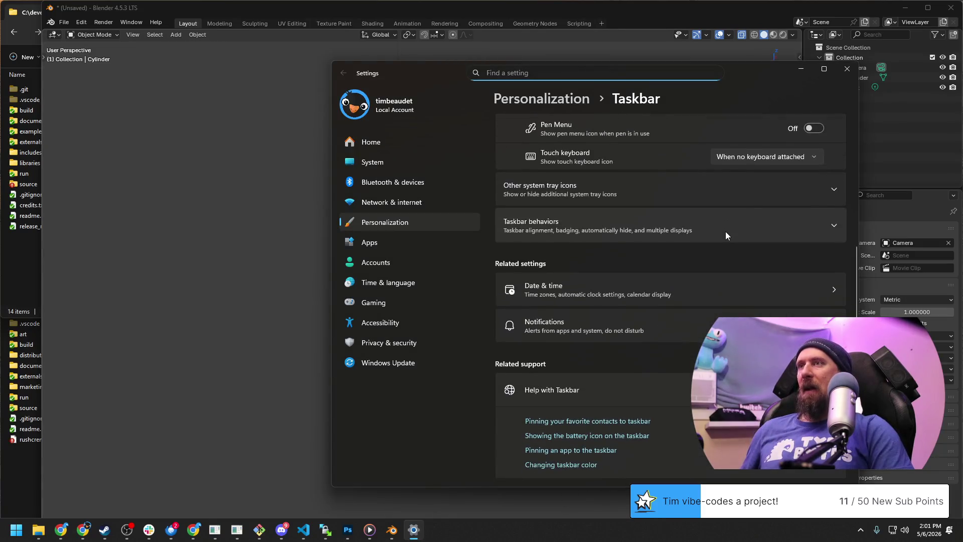
{"action": "scroll", "coordinate": [726, 231], "scroll_direction": "up", "scroll_amount": 2}
{"action": "scroll", "coordinate": [726, 232], "scroll_direction": "up", "scroll_amount": 1}
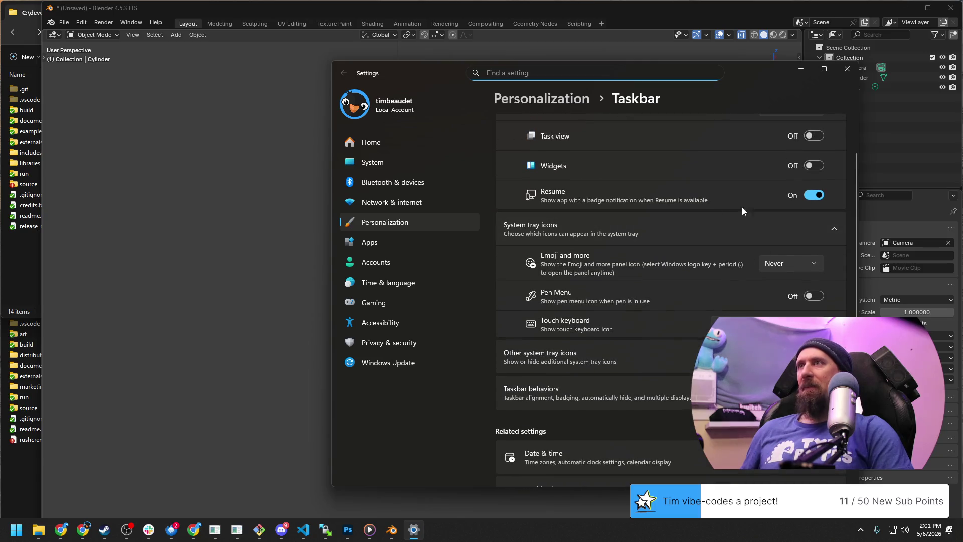
{"action": "scroll", "coordinate": [694, 194], "scroll_direction": "up", "scroll_amount": 1}
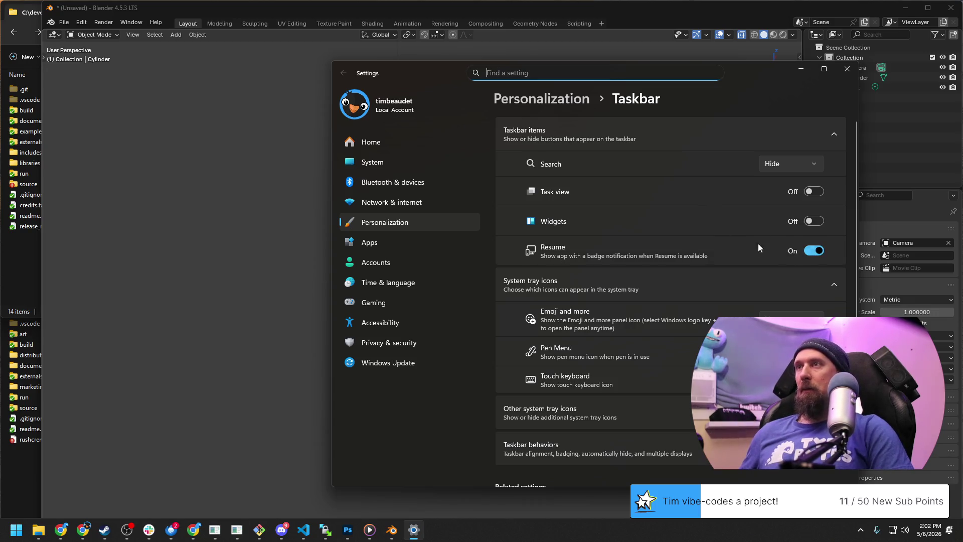
{"action": "scroll", "coordinate": [795, 258], "scroll_direction": "down", "scroll_amount": 1}
{"action": "scroll", "coordinate": [677, 357], "scroll_direction": "down", "scroll_amount": 2}
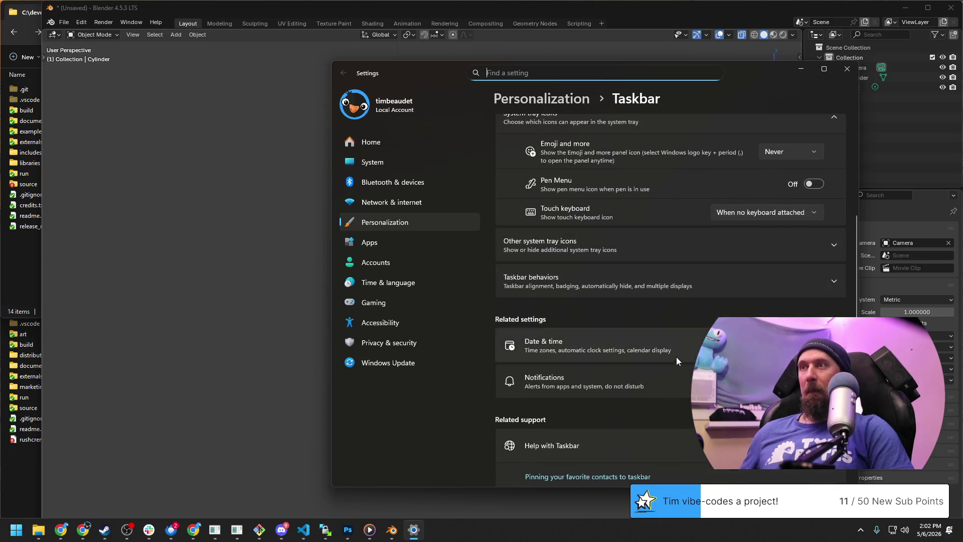
{"action": "left_click", "coordinate": [821, 285]}
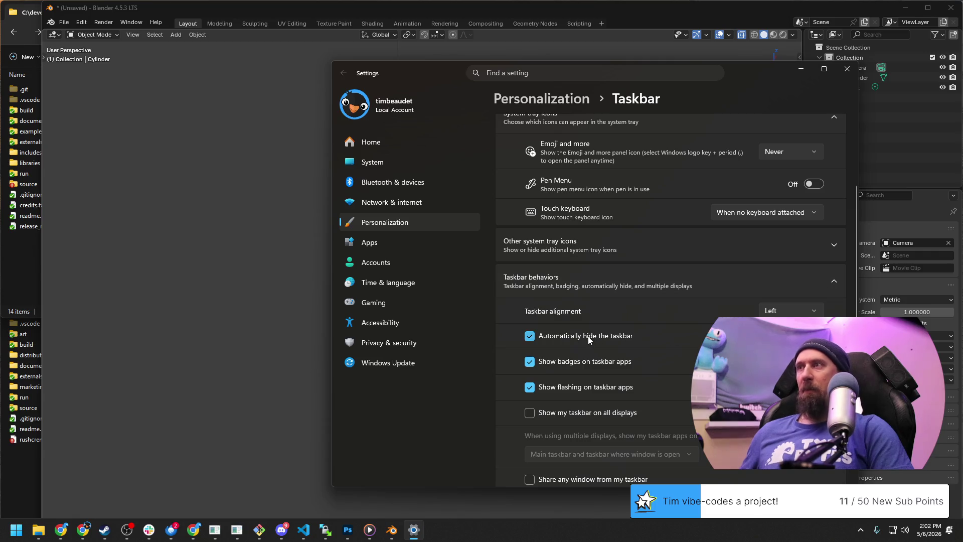
{"action": "left_click", "coordinate": [566, 336]}
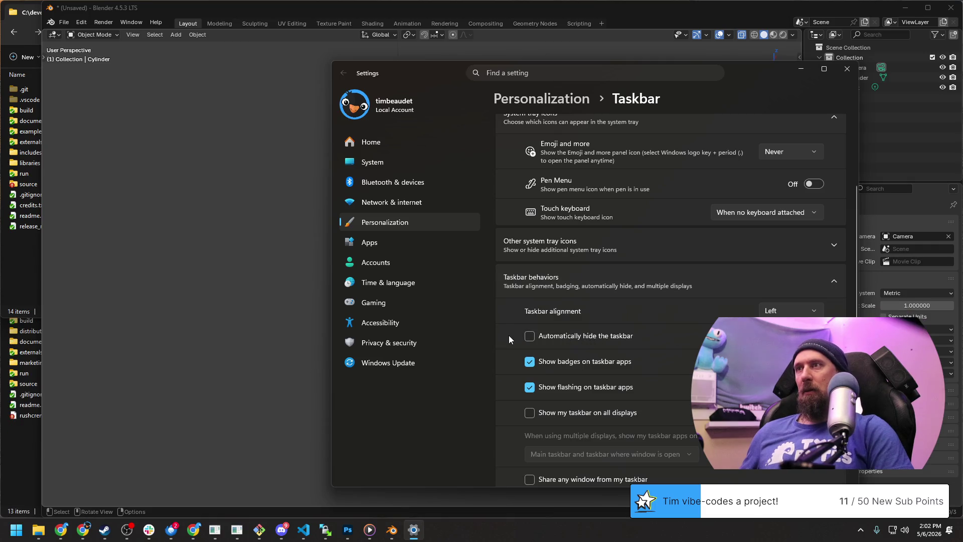
{"action": "left_click", "coordinate": [847, 69]}
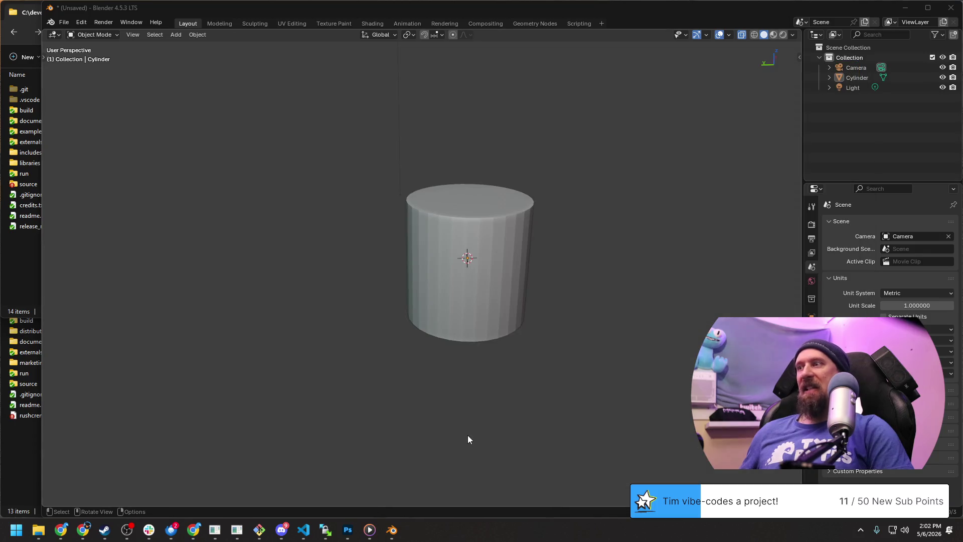
Step: Delete the cylinder leaving only camera and light, then bring up the Start menu
{"action": "left_click", "coordinate": [454, 262]}
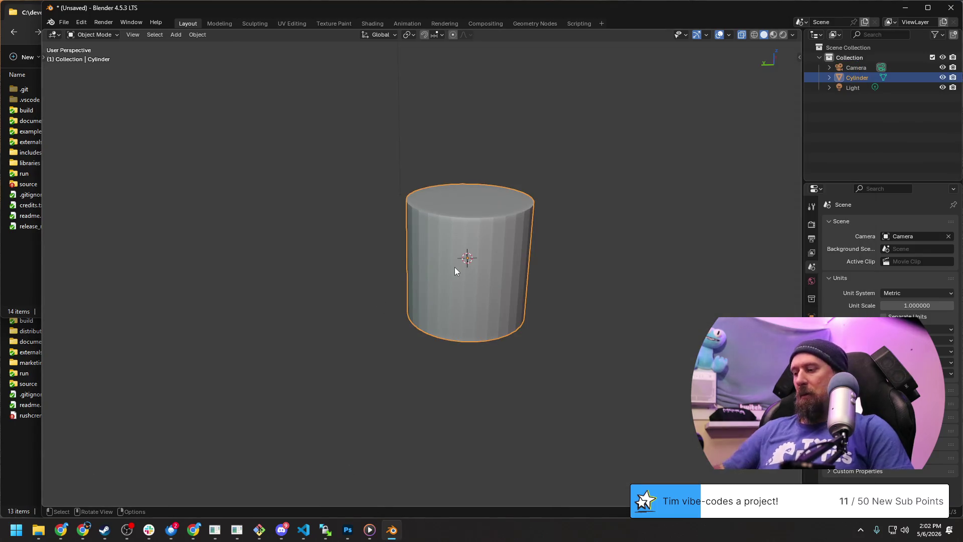
{"action": "key", "text": "Delete"}
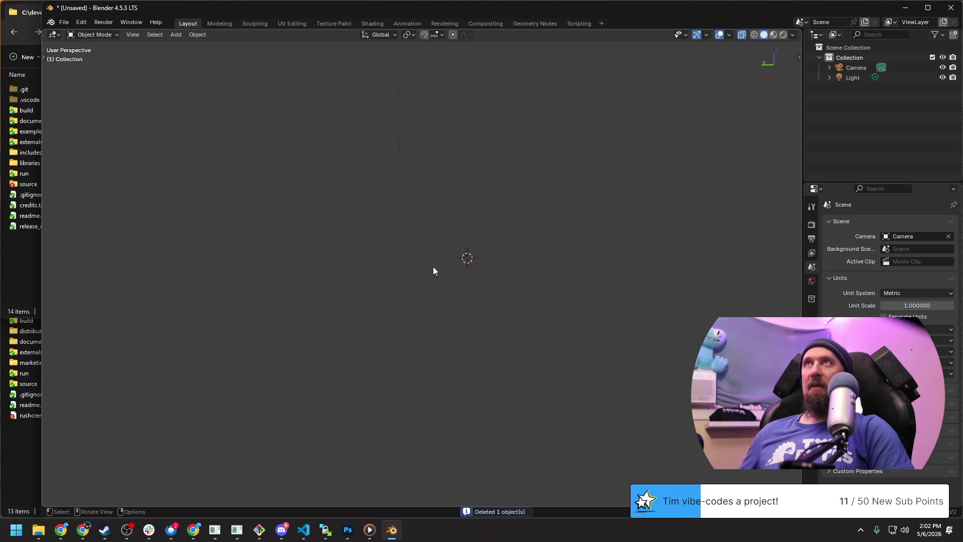
{"action": "key", "text": "super"}
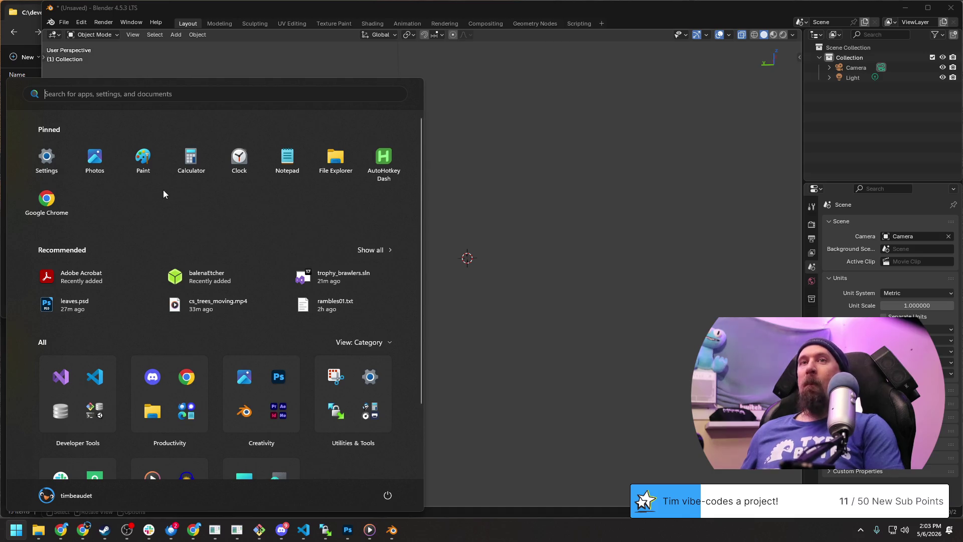
{"action": "scroll", "coordinate": [286, 260], "scroll_direction": "down", "scroll_amount": 2}
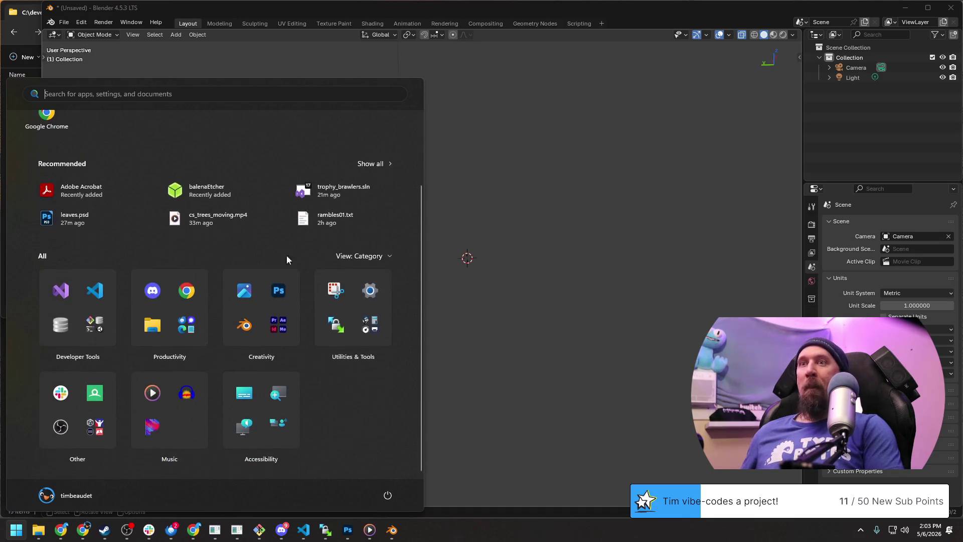
{"action": "scroll", "coordinate": [369, 444], "scroll_direction": "up", "scroll_amount": 2}
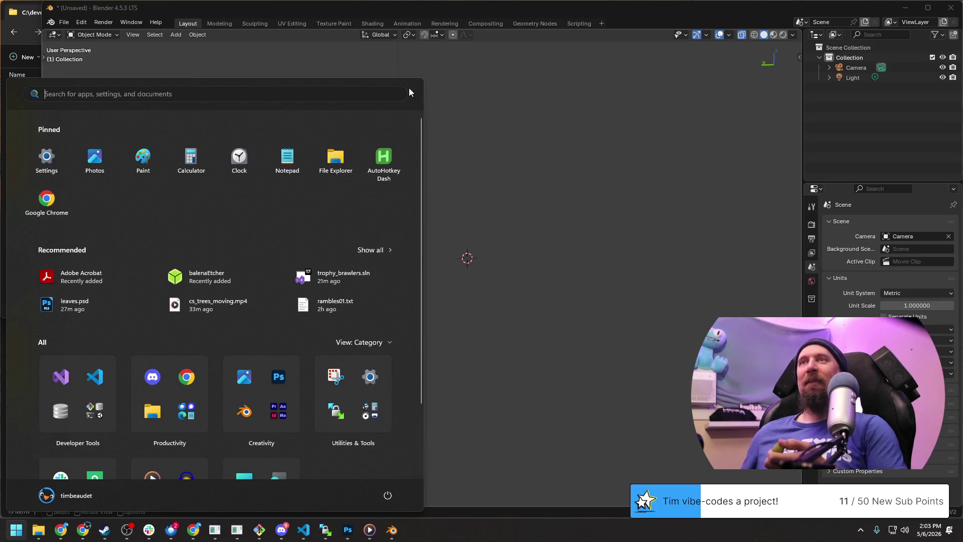
Step: Close the Start menu, dismiss the Ctrl+A apply menu and bring up the Add menu with Shift+A
{"action": "left_click", "coordinate": [545, 182]}
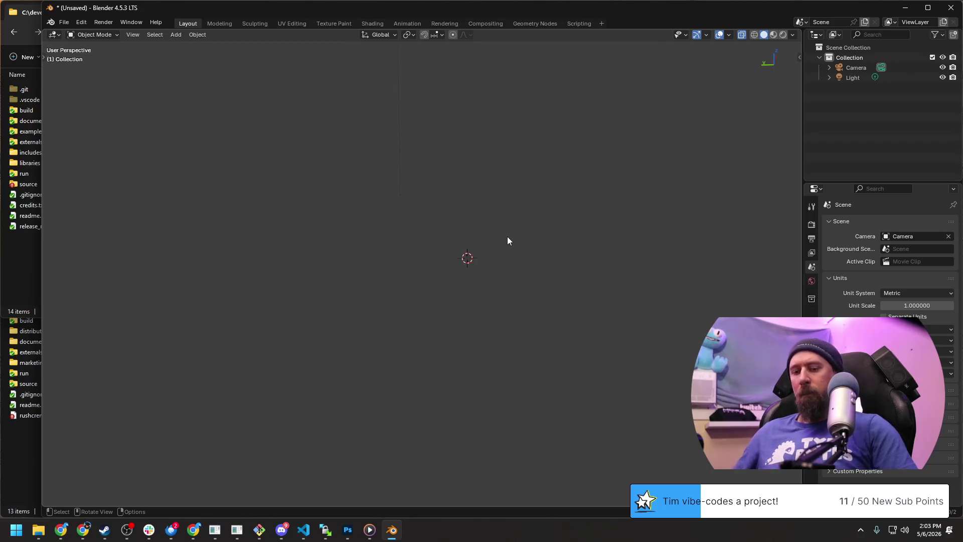
{"action": "key", "text": "ctrl+a"}
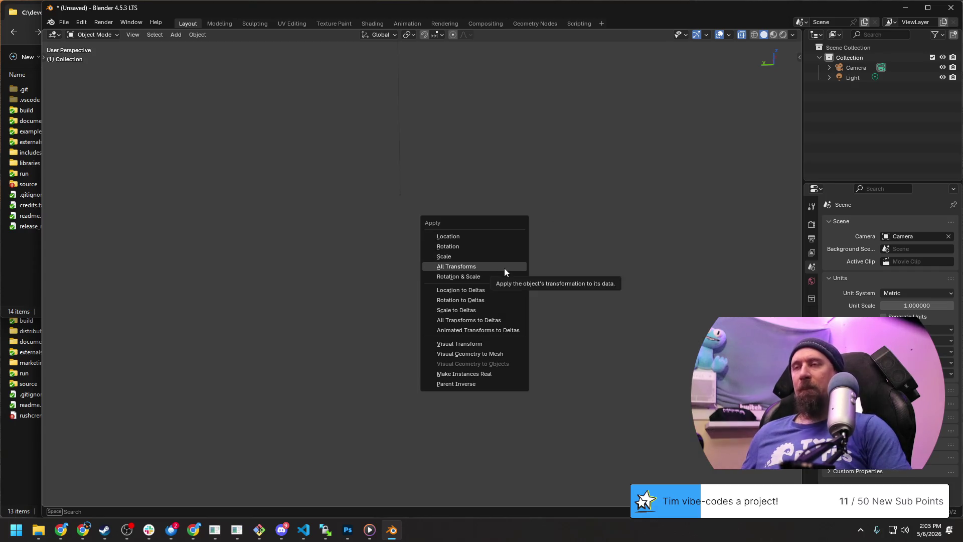
{"action": "key", "text": "Escape"}
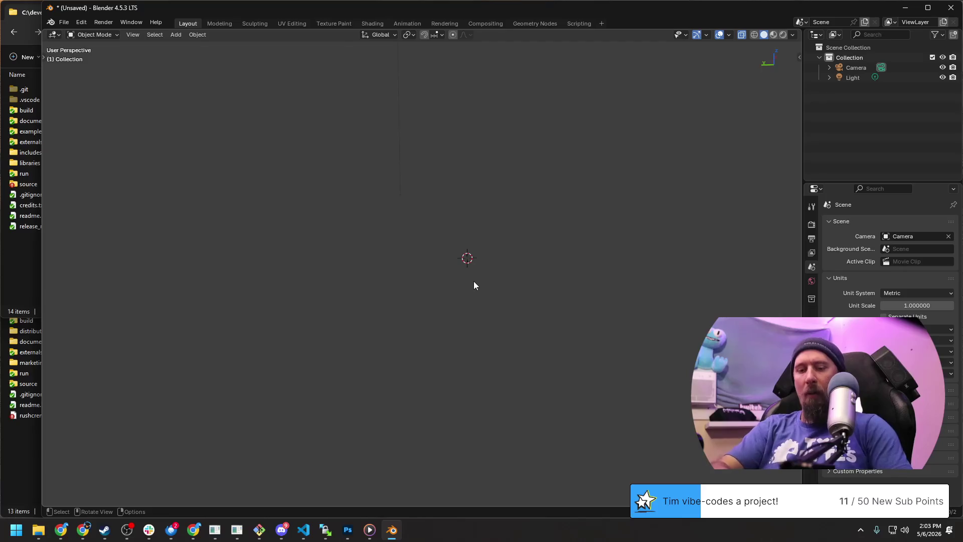
{"action": "key", "text": "shift+a"}
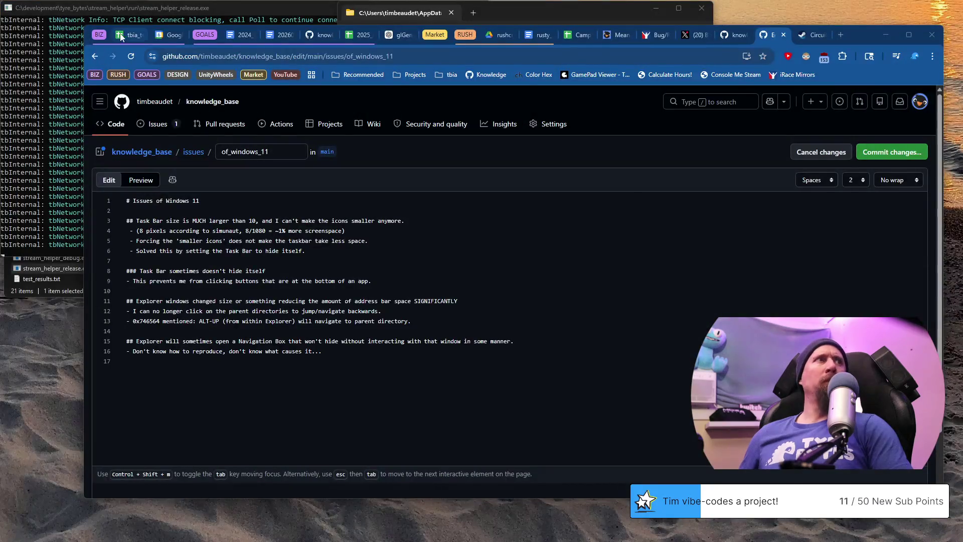
{"action": "left_click", "coordinate": [130, 35]}
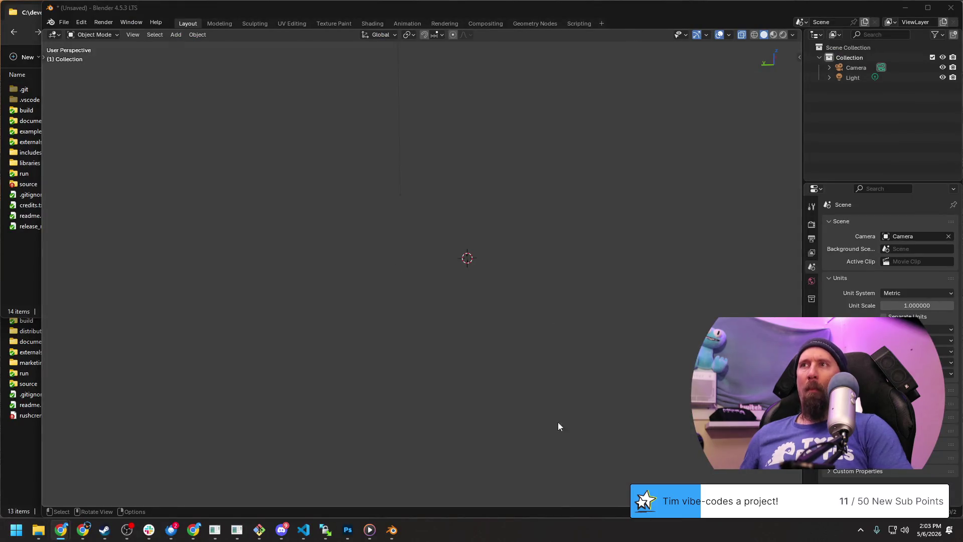
Step: Enable 'Automatically hide the taskbar', close Settings and test hiding with the Start menu
{"action": "right_click", "coordinate": [611, 530]}
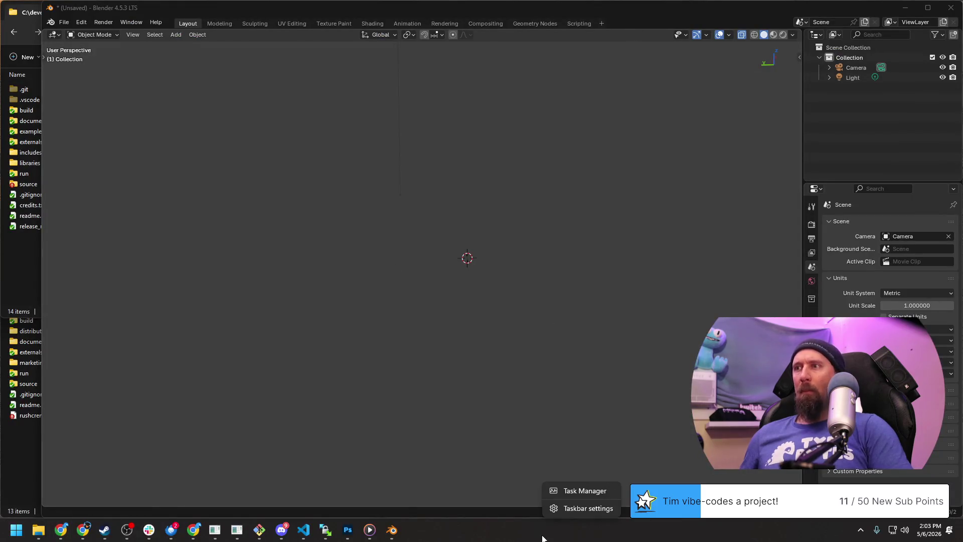
{"action": "left_click", "coordinate": [588, 509]}
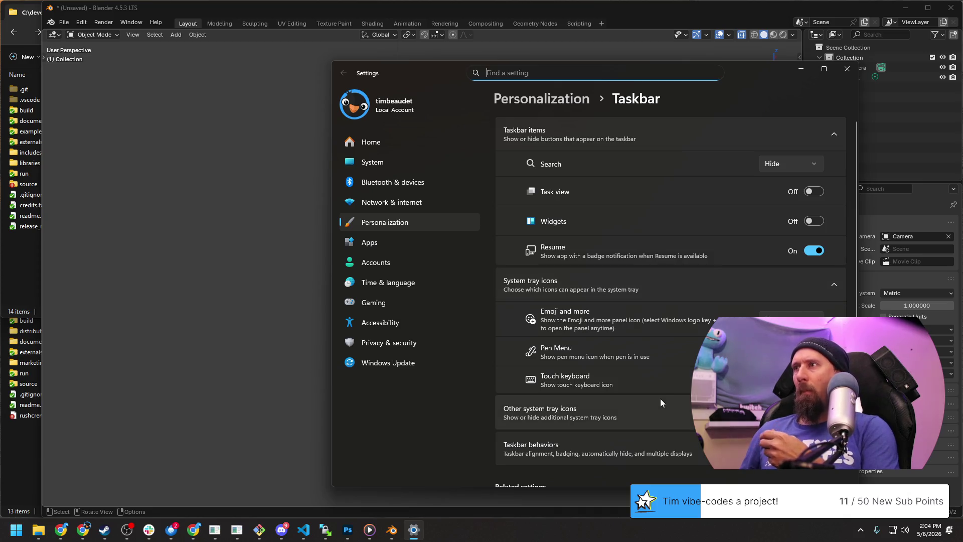
{"action": "scroll", "coordinate": [658, 384], "scroll_direction": "down", "scroll_amount": 2}
{"action": "left_click", "coordinate": [745, 282]}
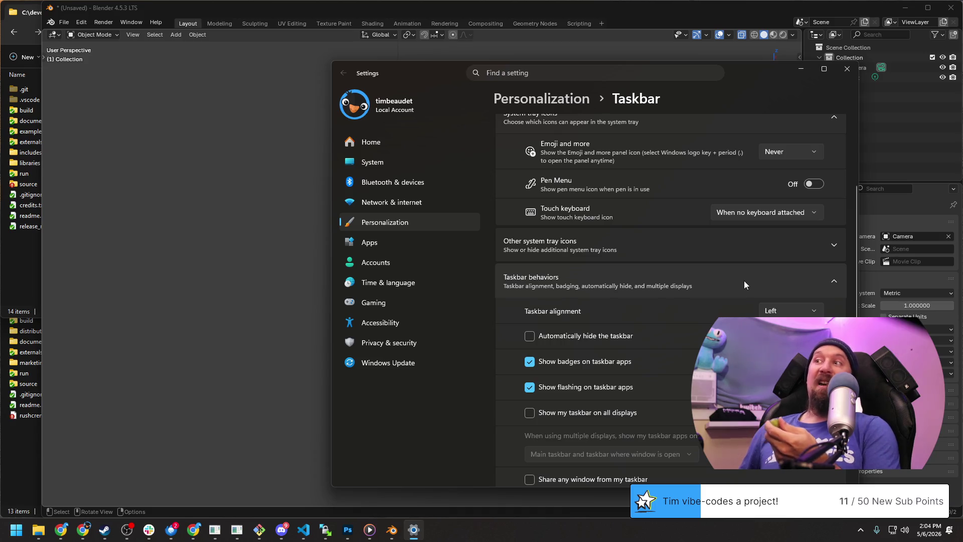
{"action": "left_click", "coordinate": [529, 336]}
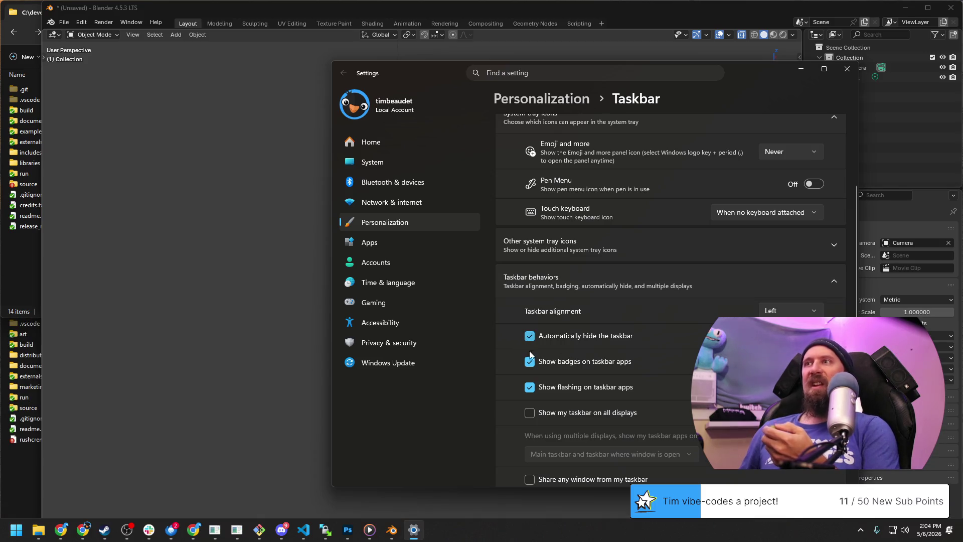
{"action": "left_click", "coordinate": [848, 69]}
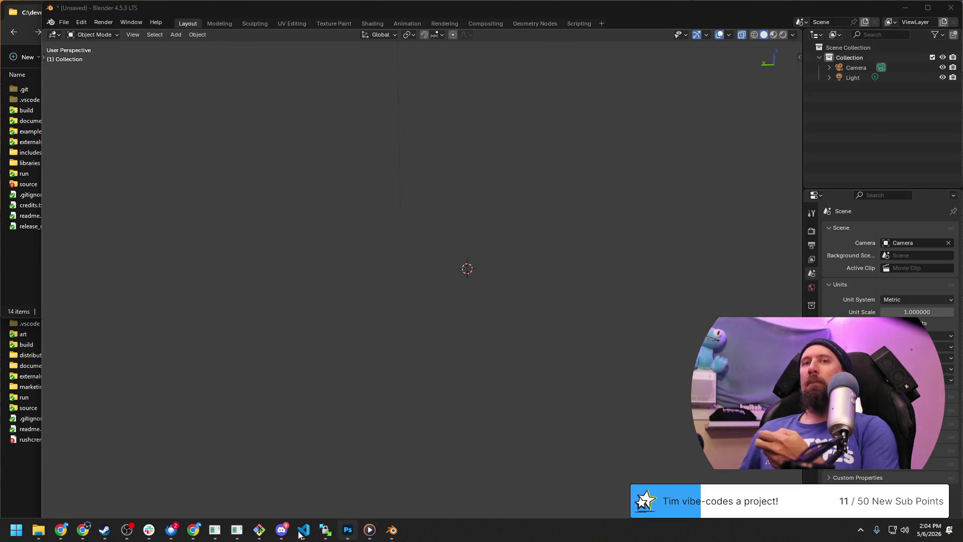
{"action": "key", "text": "super"}
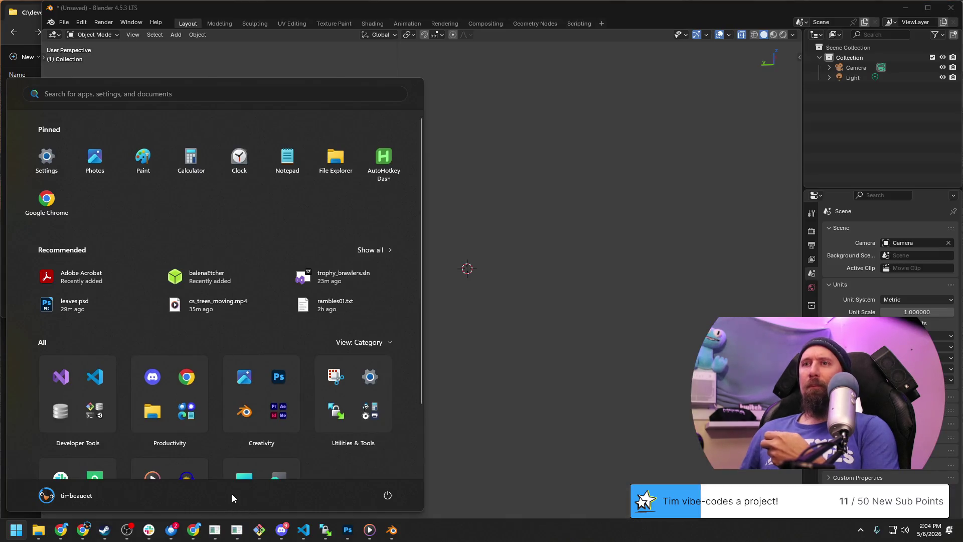
{"action": "left_click", "coordinate": [477, 513]}
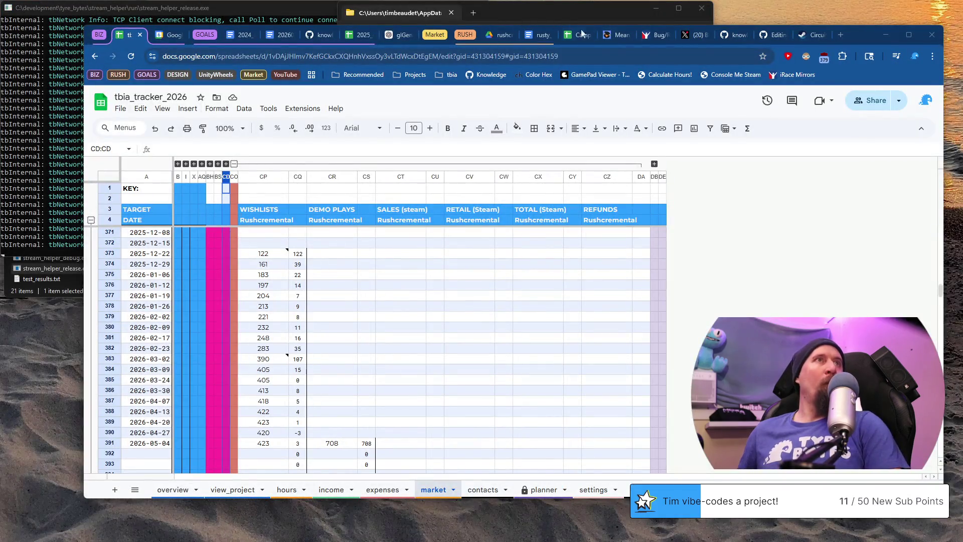
Step: Start a new empty bullet under the taskbar-hiding note in the of_windows_11 file
{"action": "left_click", "coordinate": [770, 35]}
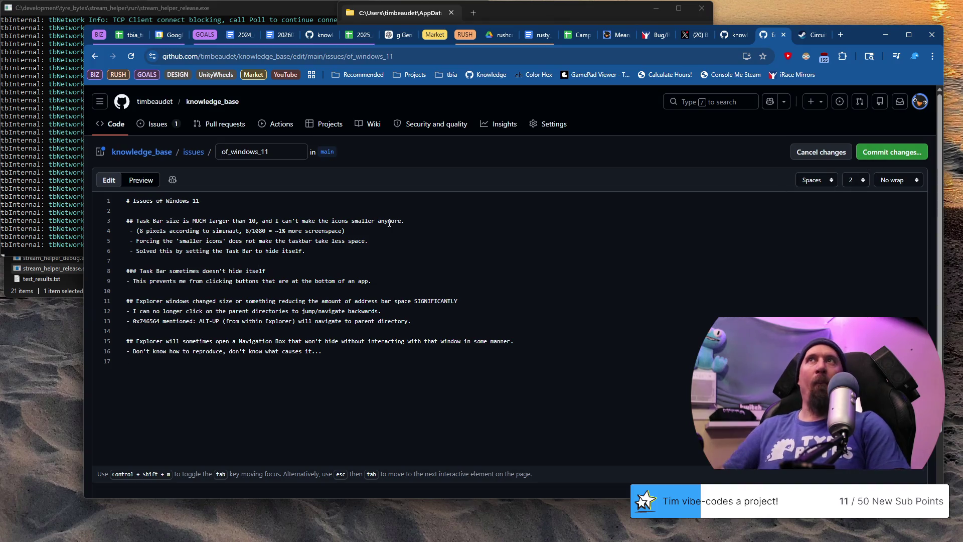
{"action": "key", "text": "Return"}
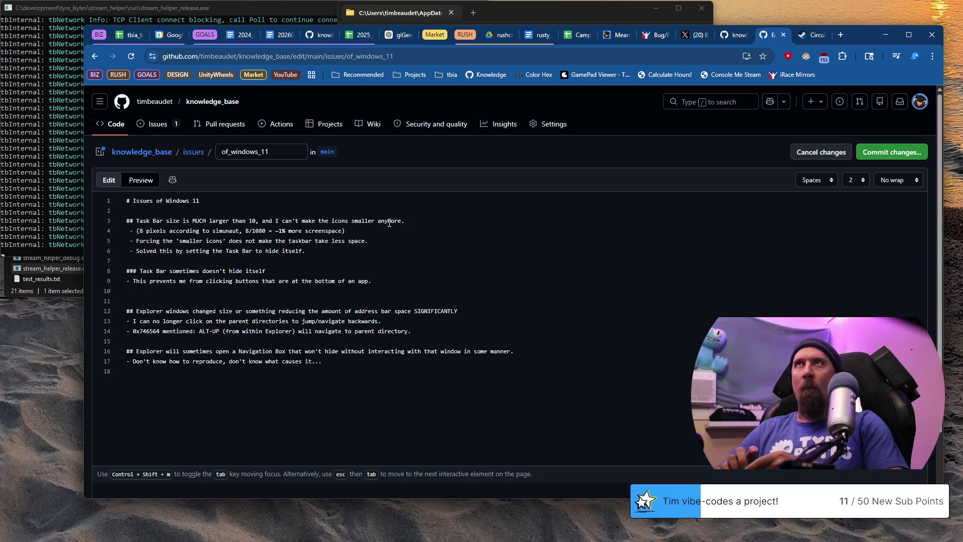
{"action": "type", "text": "-"}
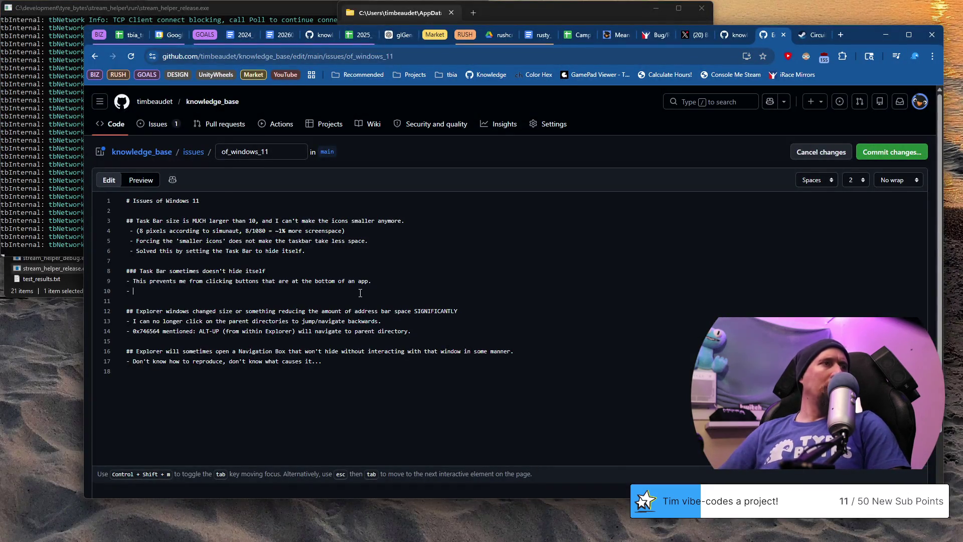
{"action": "type", "text": "t be "}
{"action": "type", "text": "revco"}
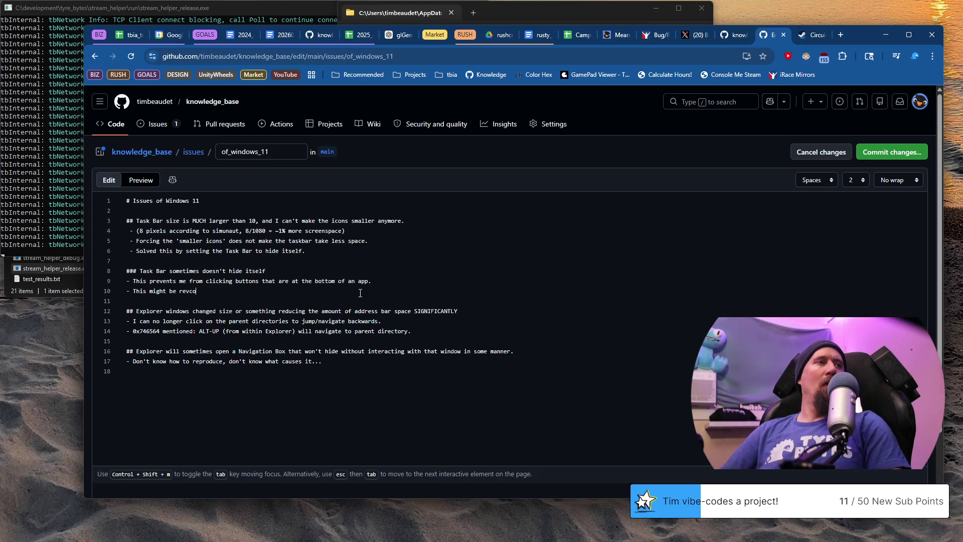
{"action": "key", "text": "BackSpace"}
{"action": "key", "text": "BackSpace"}
{"action": "key", "text": "BackSpace"}
{"action": "type", "text": "coverab"}
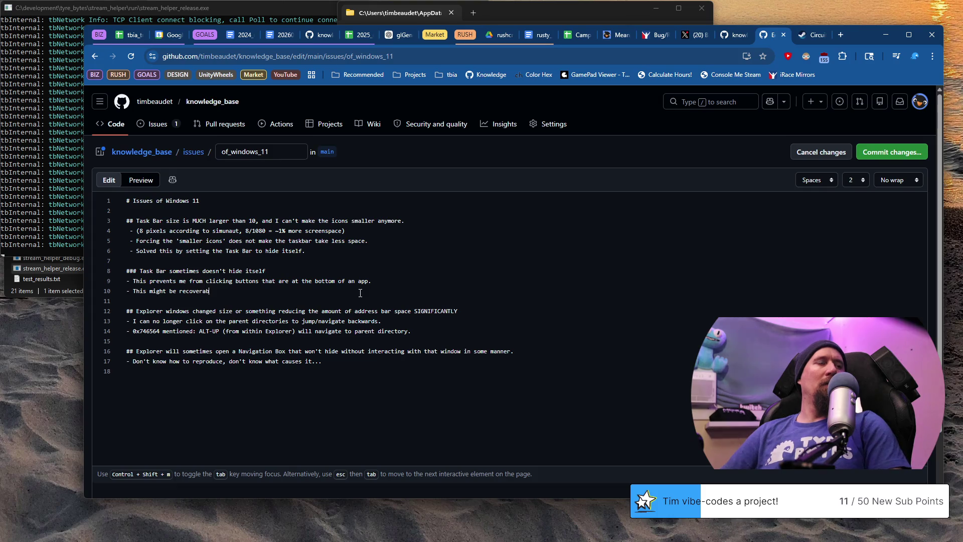
{"action": "type", "text": " Start men"}
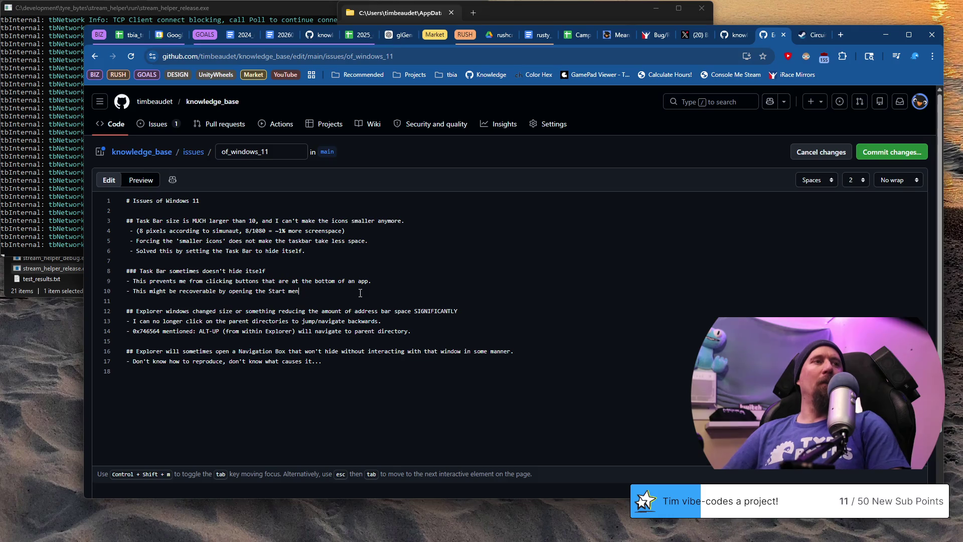
{"action": "type", "text": "u and closing it"}
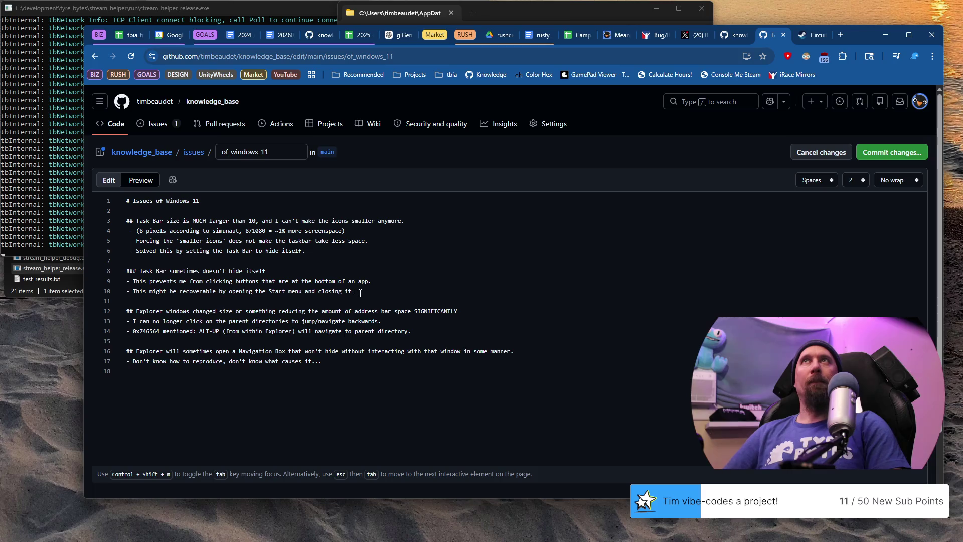
{"action": "type", "text": ".thingbou"}
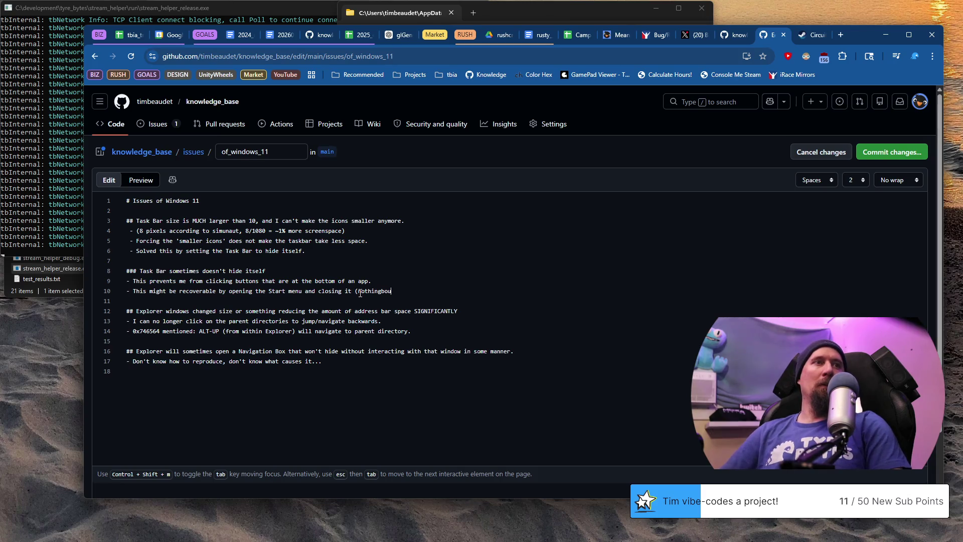
{"action": "type", "text": ")"}
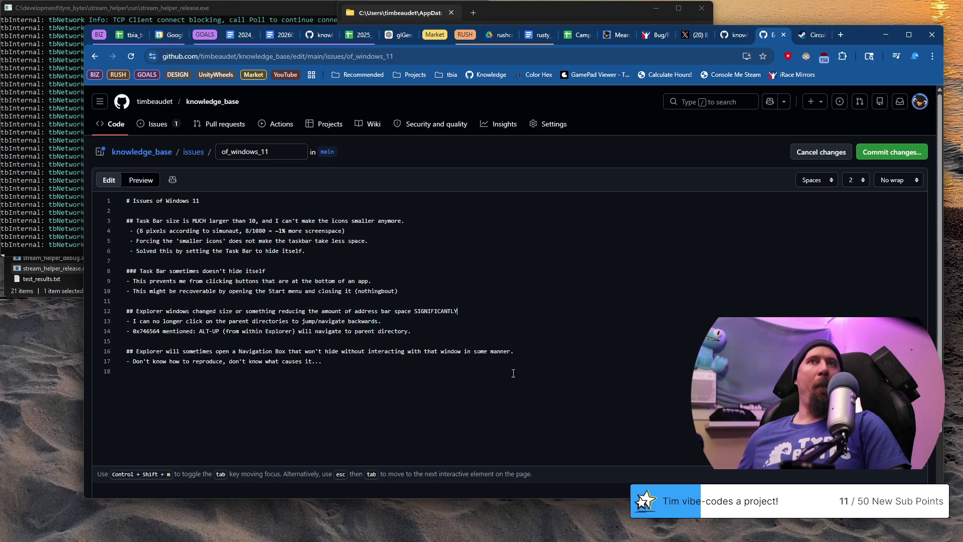
{"action": "scroll", "coordinate": [308, 337], "scroll_direction": "down", "scroll_amount": 1}
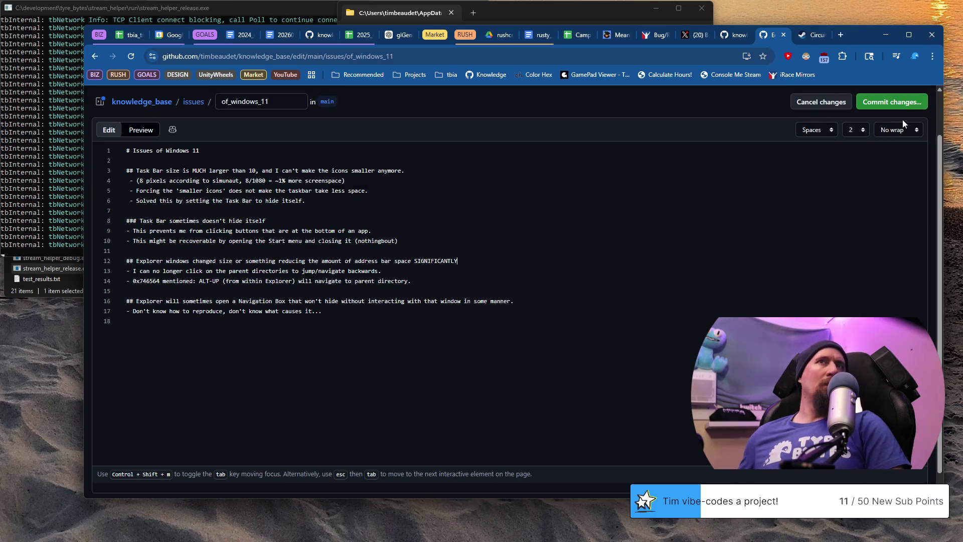
Step: Commit the Start-menu workaround update to of_windows_11 and return to Blender
{"action": "left_click", "coordinate": [896, 103]}
{"action": "left_click", "coordinate": [591, 420]}
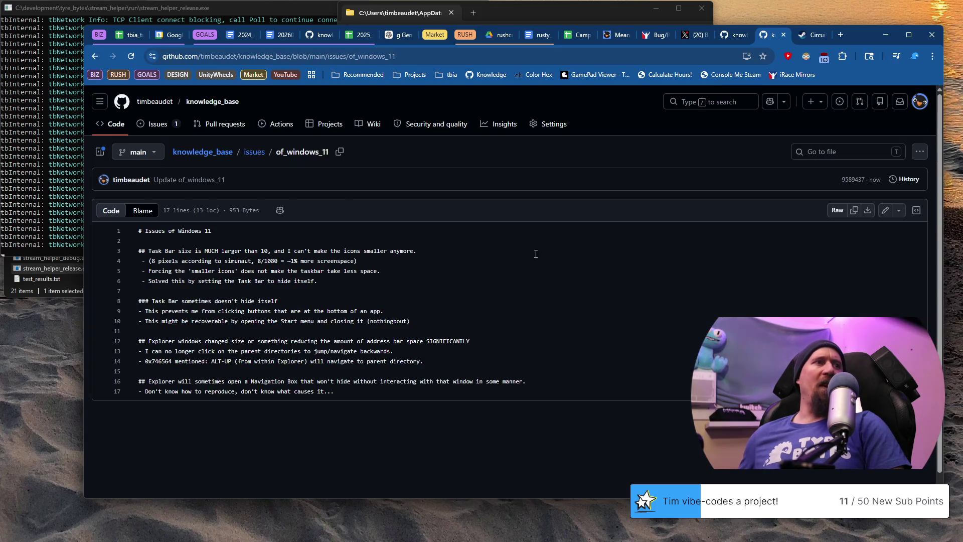
{"action": "key", "text": "alt+Tab"}
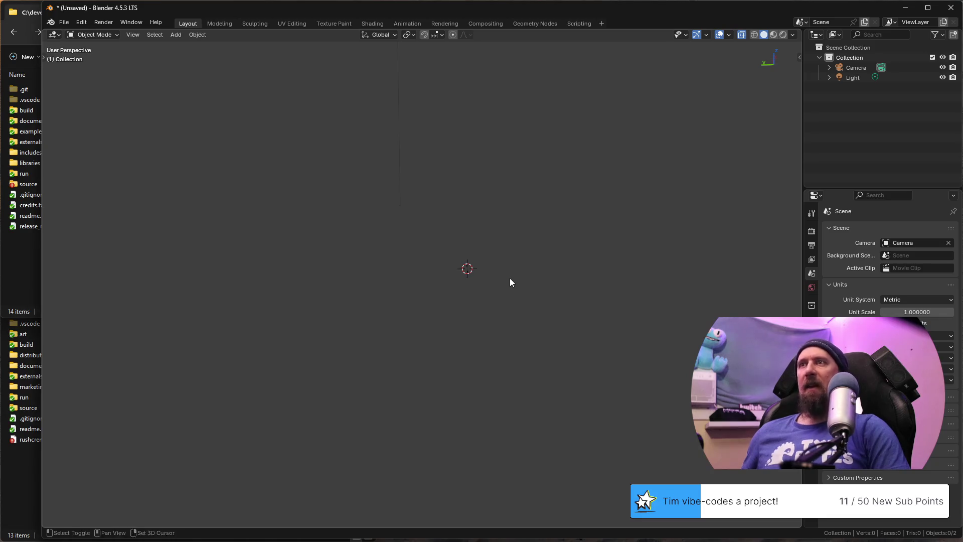
Step: Add a cylinder mesh for the trunk and expand its creation settings
{"action": "key", "text": "shift+a"}
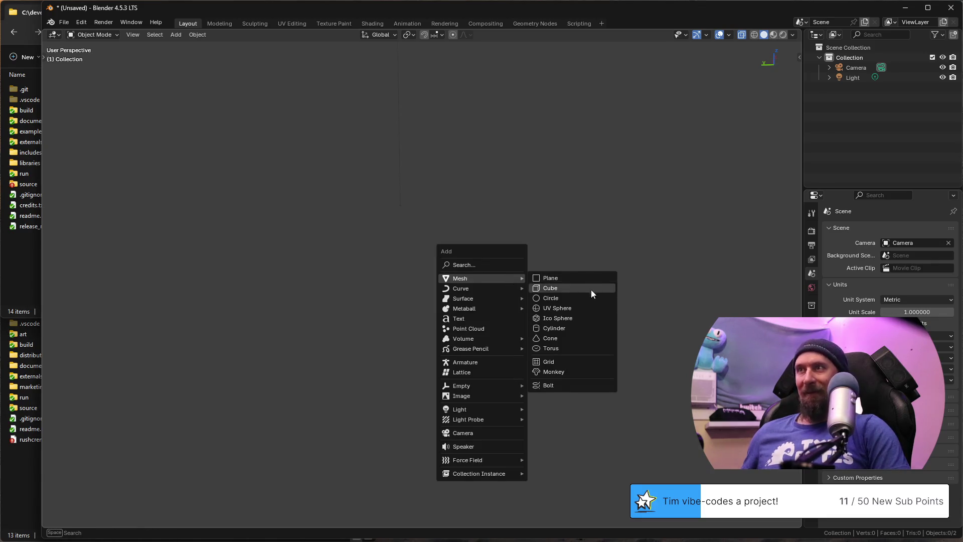
{"action": "left_click", "coordinate": [584, 327]}
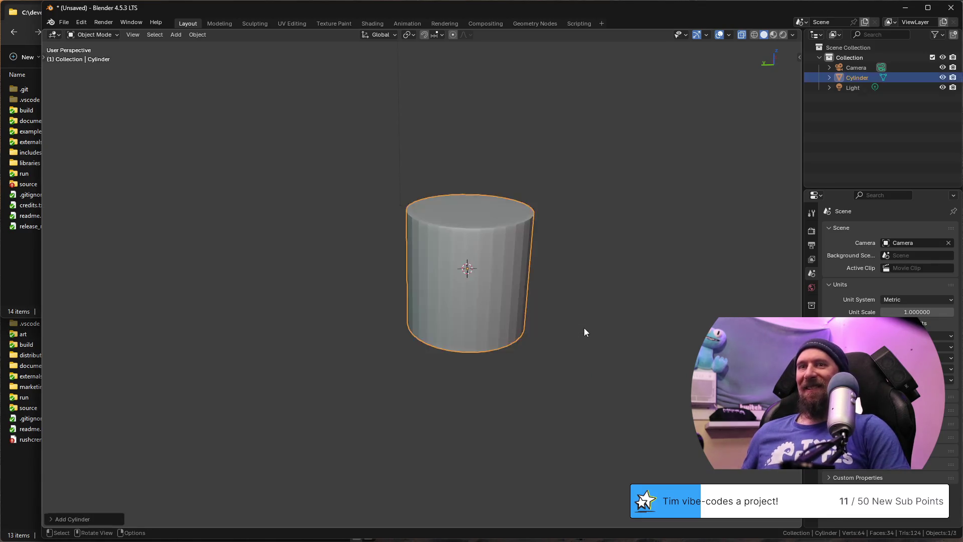
{"action": "left_click", "coordinate": [60, 520]}
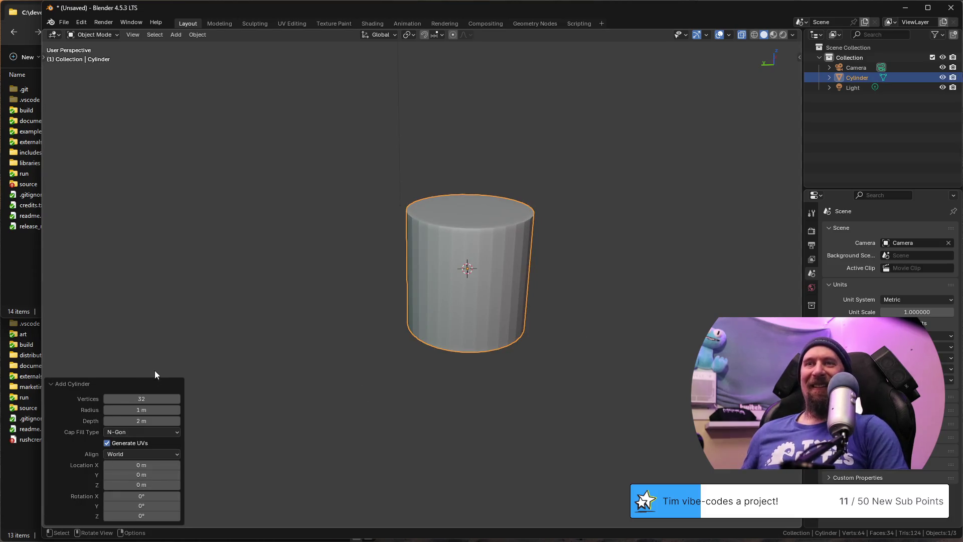
{"action": "mouse_move", "coordinate": [142, 399]}
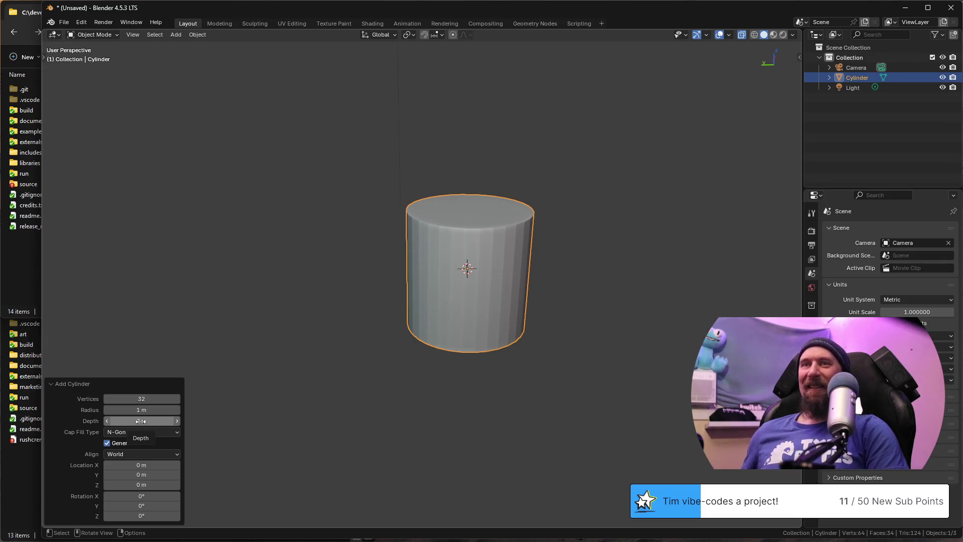
Step: Set the cylinder to a 0.25 m radius and 16 vertices, then reframe it side-on
{"action": "left_click", "coordinate": [160, 410]}
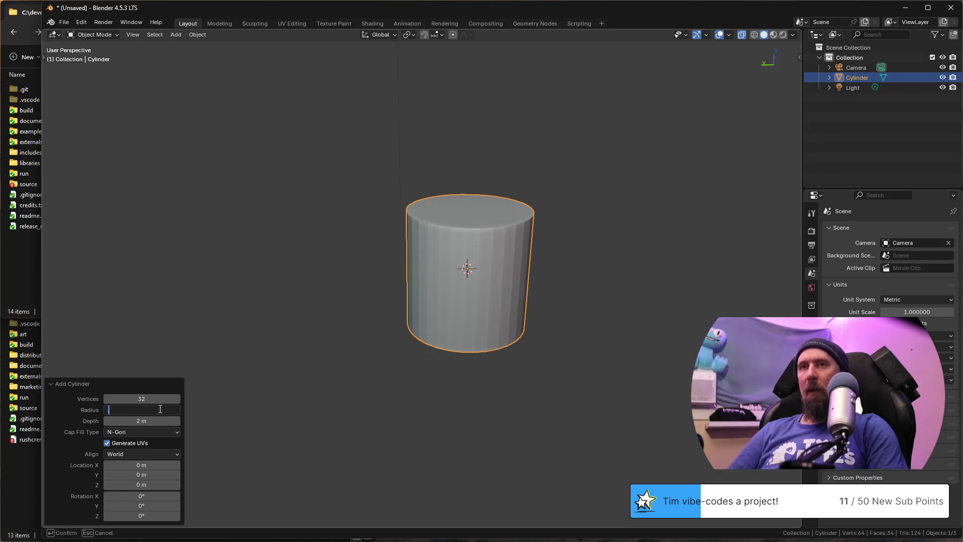
{"action": "type", "text": ".25"}
{"action": "key", "text": "Return"}
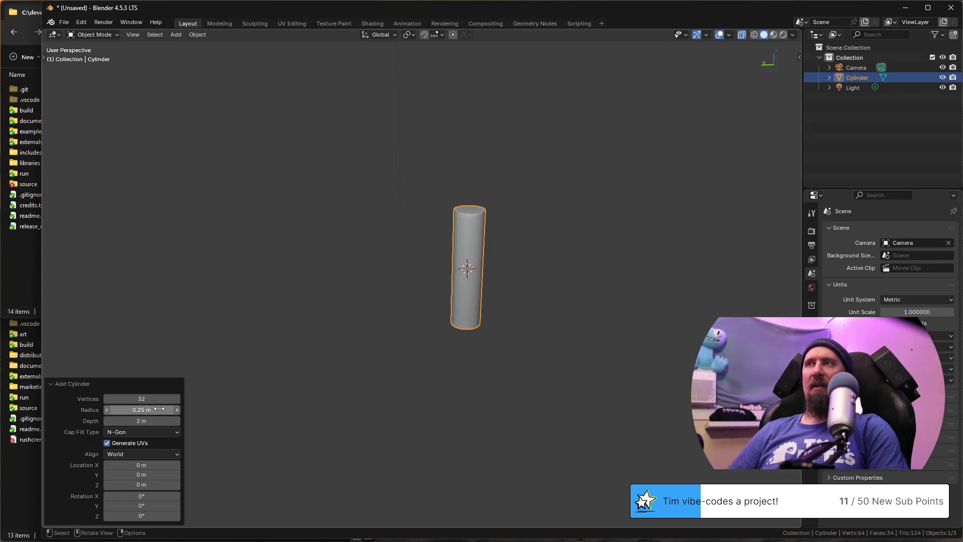
{"action": "left_click", "coordinate": [150, 399]}
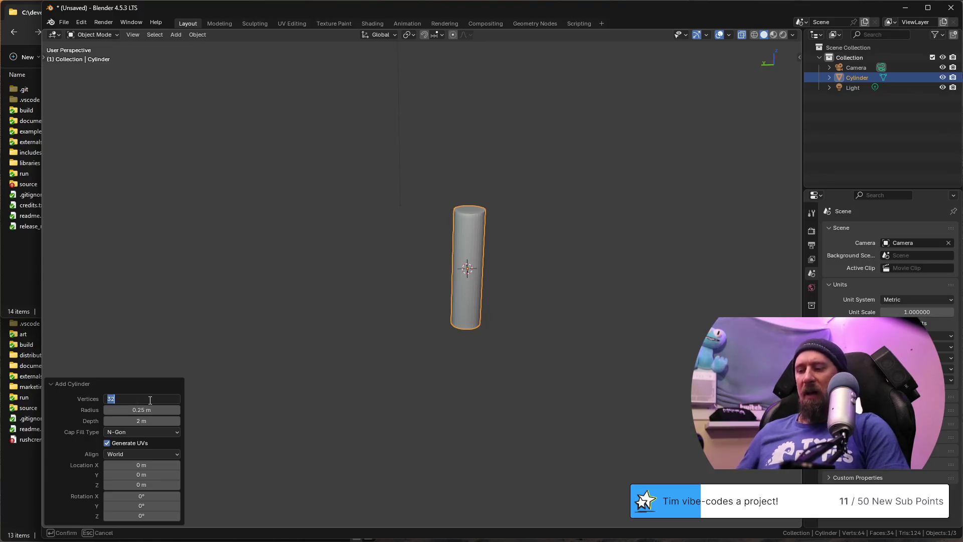
{"action": "type", "text": "16"}
{"action": "key", "text": "Return"}
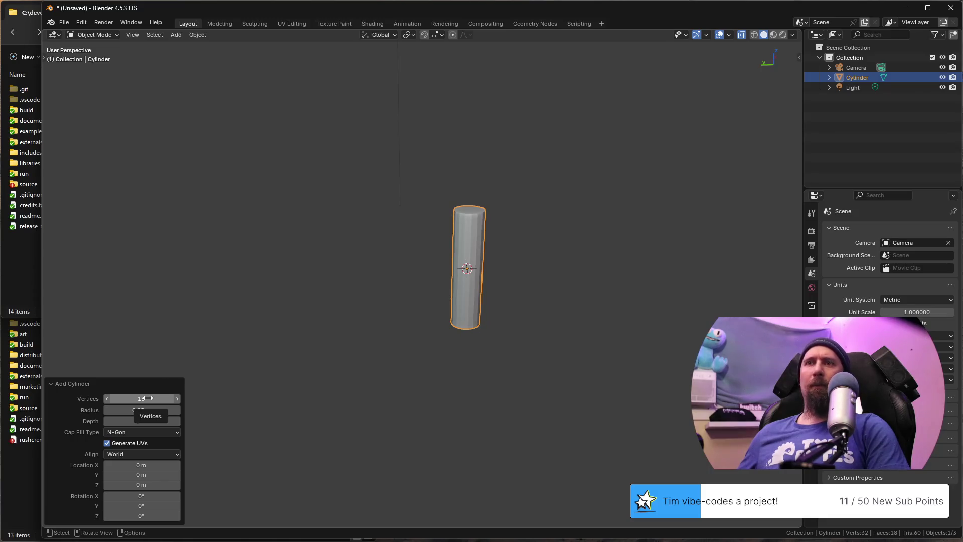
{"action": "mouse_move", "coordinate": [562, 306]}
{"action": "middle_mouse_down"}
{"action": "mouse_move", "coordinate": [465, 303]}
{"action": "mouse_move", "coordinate": [451, 255]}
{"action": "middle_mouse_up"}
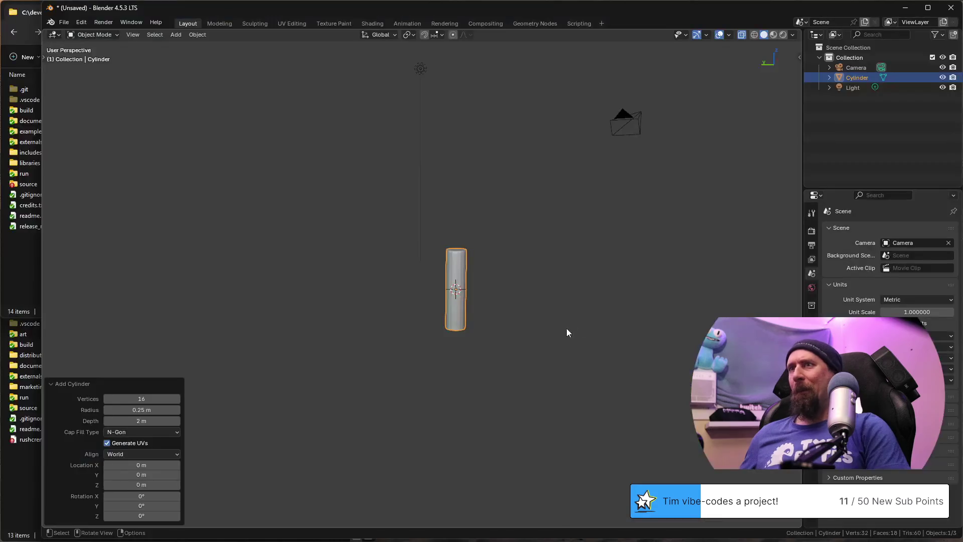
{"action": "scroll", "coordinate": [472, 359], "scroll_direction": "up", "scroll_amount": 4}
{"action": "middle_click_drag", "start_coordinate": [444, 287], "coordinate": [437, 261], "text": "shift"}
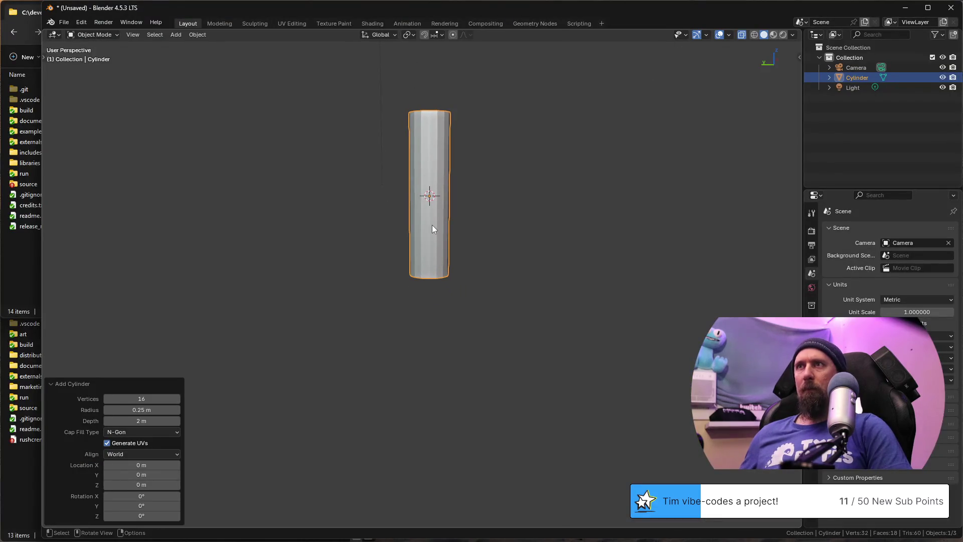
Step: In Edit Mode, raise the whole mesh along Z and select the bottom edge loop
{"action": "key", "text": "Tab"}
{"action": "key", "text": "g"}
{"action": "key", "text": "z"}
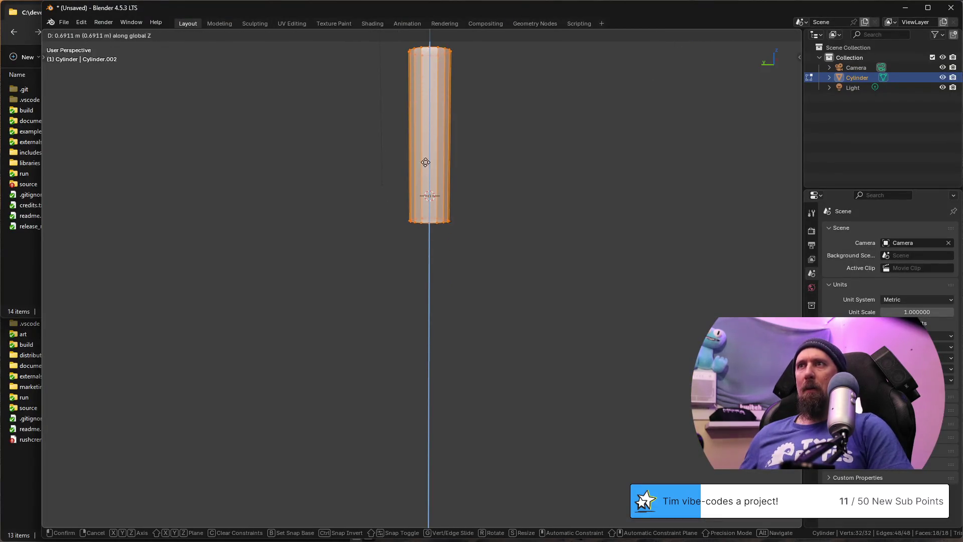
{"action": "left_click", "coordinate": [426, 145]}
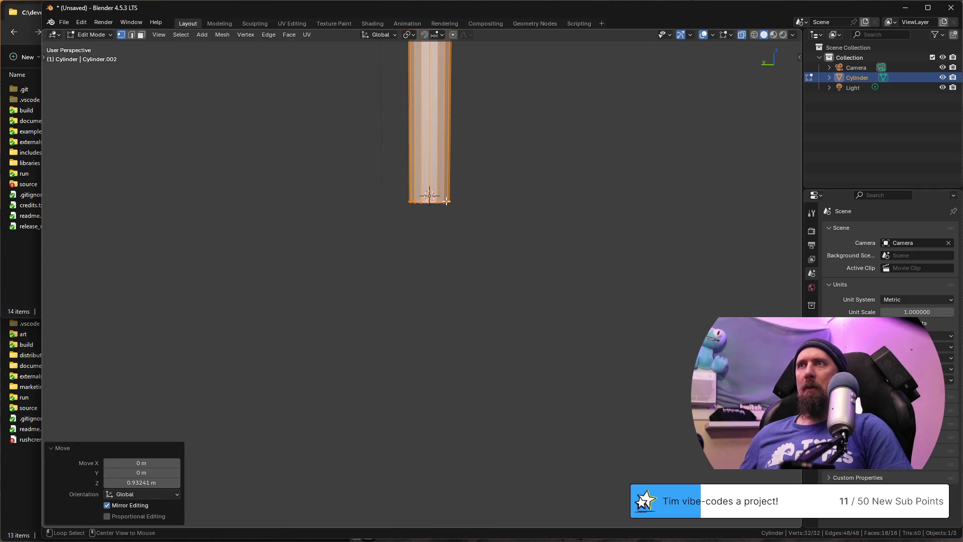
{"action": "left_click", "coordinate": [452, 202], "text": "alt"}
{"action": "middle_click_drag", "start_coordinate": [453, 203], "coordinate": [435, 240], "text": "ctrl"}
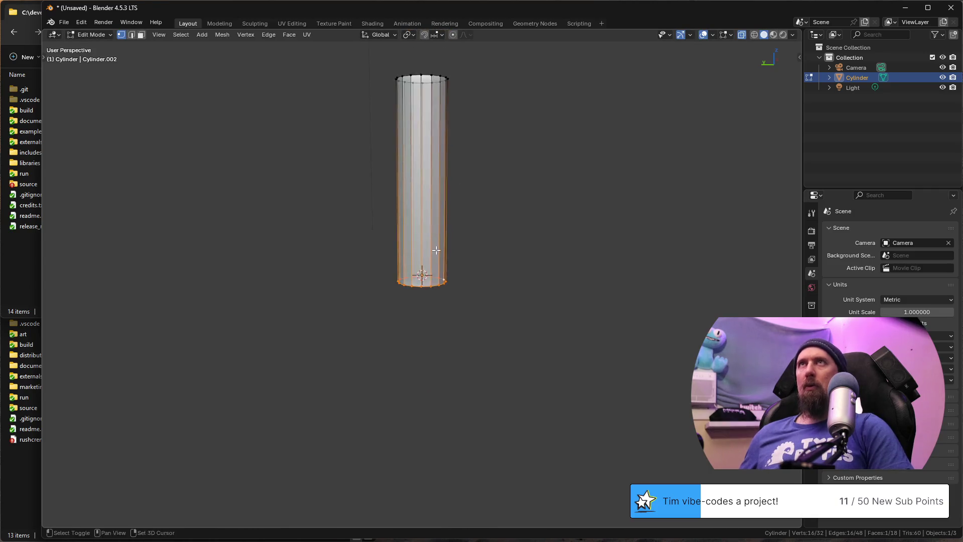
Step: Add two horizontal loop cuts, one in the upper part and one near the base
{"action": "key", "text": "ctrl+r"}
{"action": "left_click", "coordinate": [436, 241]}
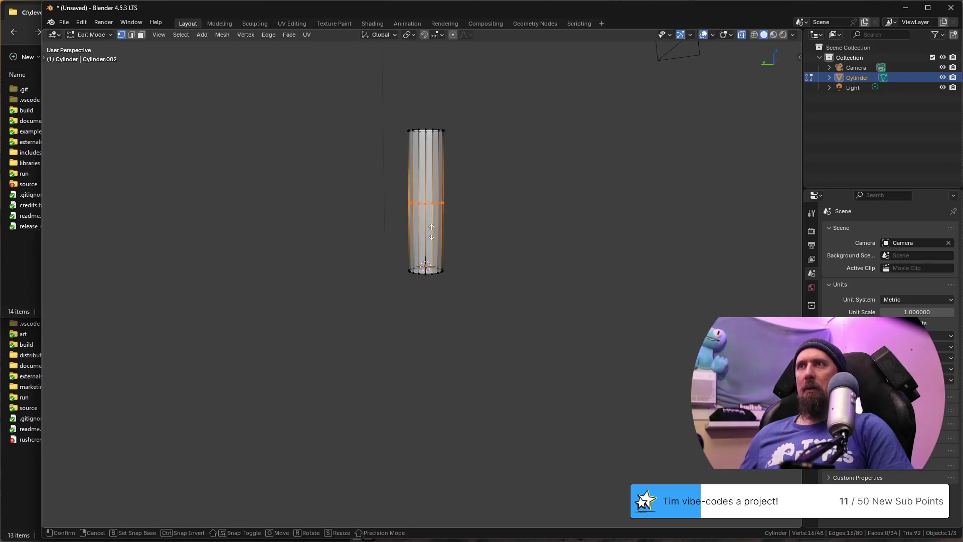
{"action": "left_click", "coordinate": [431, 275]}
{"action": "key", "text": "ctrl+r"}
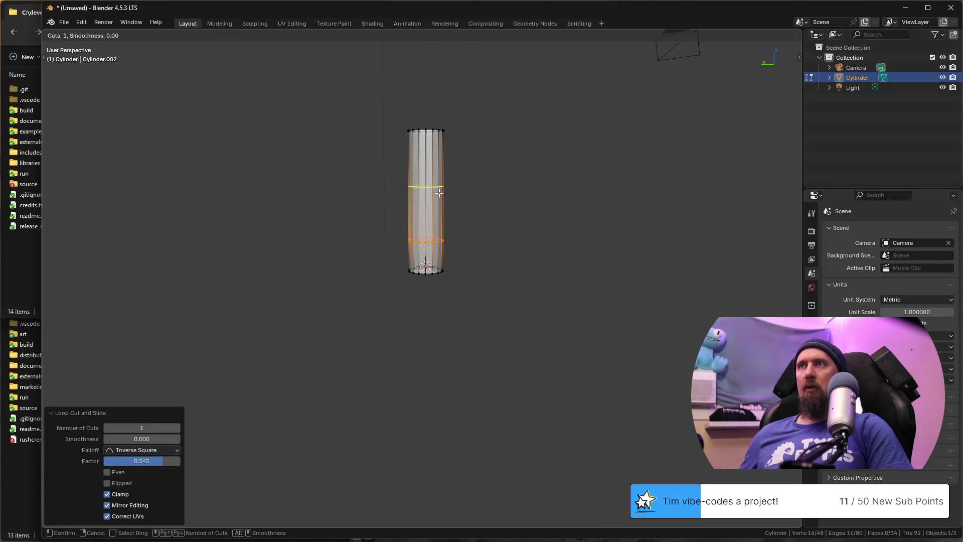
{"action": "left_click", "coordinate": [439, 189]}
Step: Toggle between perspective and orthographic views while orbiting to check the cylinder
{"action": "mouse_move", "coordinate": [440, 182]}
{"action": "middle_mouse_down"}
{"action": "mouse_move", "coordinate": [469, 334]}
{"action": "mouse_move", "coordinate": [438, 274]}
{"action": "middle_mouse_up"}
{"action": "key", "text": "KP_5"}
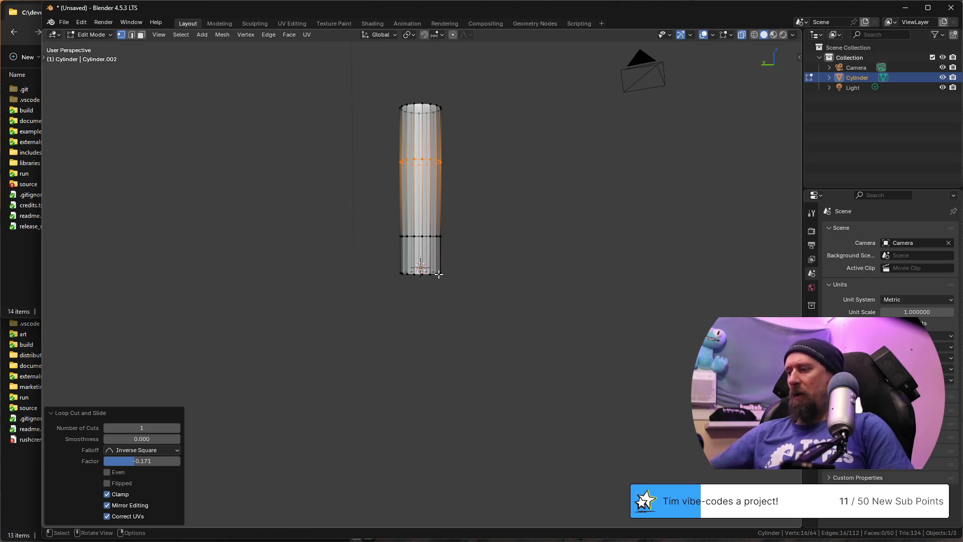
{"action": "key", "text": "KP_5"}
{"action": "key", "text": "KP_5"}
{"action": "key", "text": "KP_5"}
{"action": "key", "text": "KP_5"}
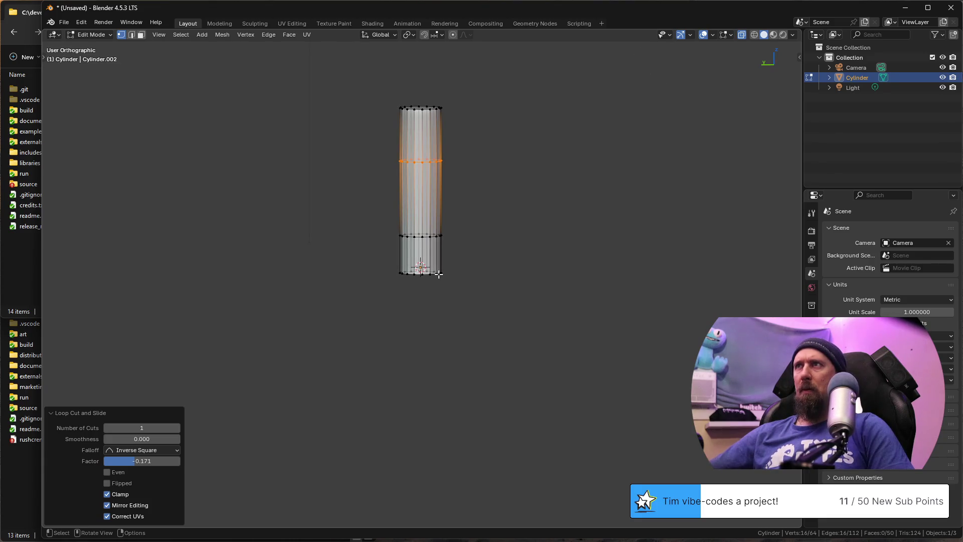
{"action": "key", "text": "KP_5"}
{"action": "key", "text": "KP_5"}
{"action": "key", "text": "KP_5"}
{"action": "key", "text": "KP_5"}
{"action": "key", "text": "KP_5"}
{"action": "key", "text": "KP_5"}
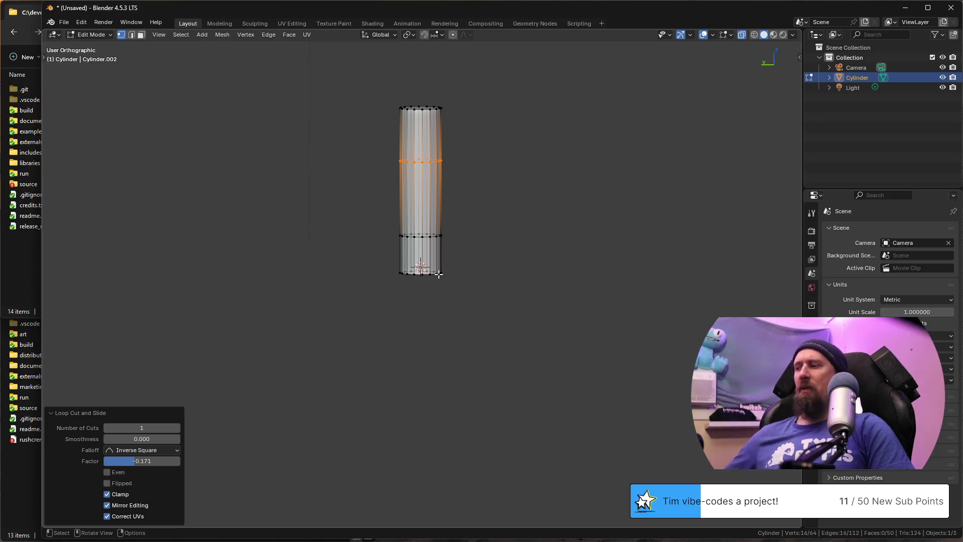
{"action": "key", "text": "KP_5"}
{"action": "middle_click_drag", "start_coordinate": [438, 274], "coordinate": [429, 159]}
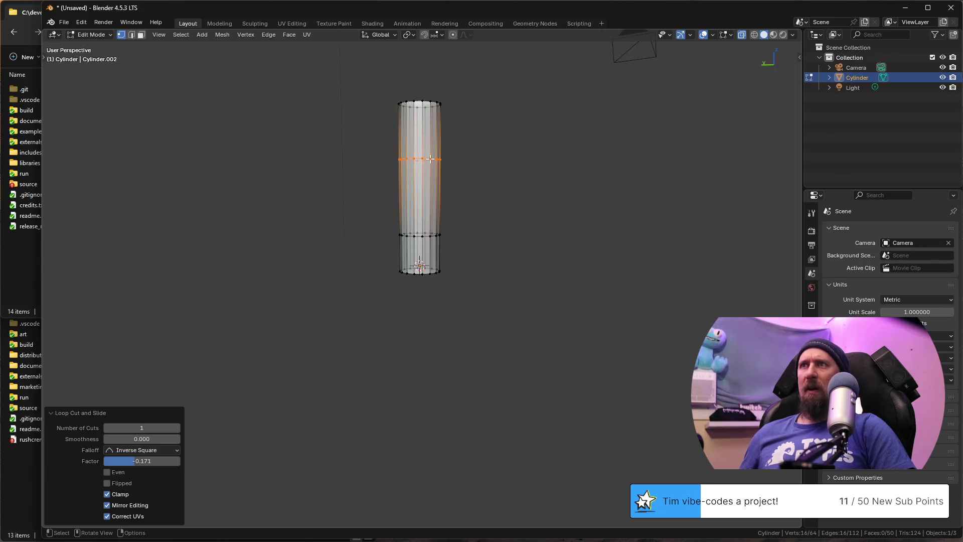
Step: Widen the base ring and the lower ring horizontally (S Shift+Z) to flare the trunk
{"action": "left_click", "coordinate": [439, 273], "text": "alt"}
{"action": "key", "text": "s"}
{"action": "key", "text": "shift+z"}
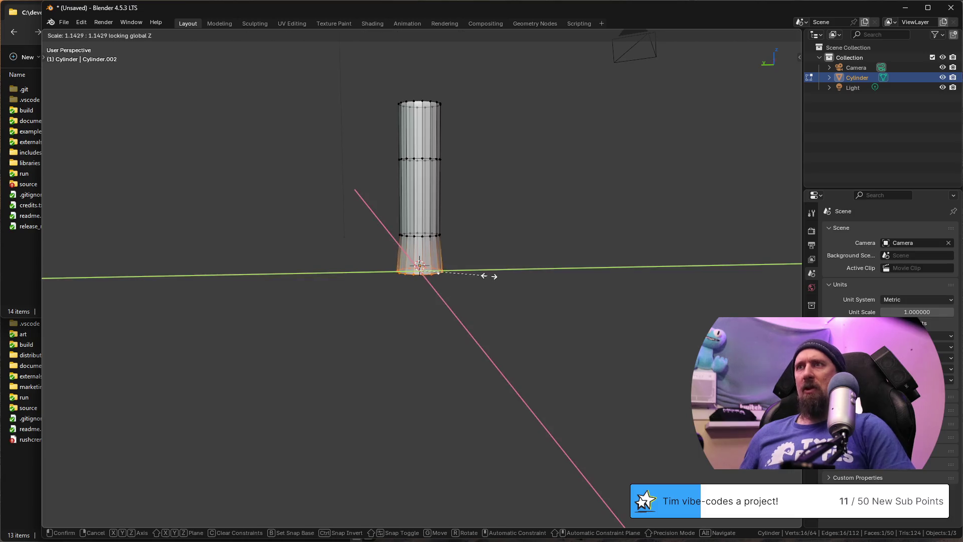
{"action": "left_click", "coordinate": [510, 273]}
{"action": "left_click", "coordinate": [438, 232], "text": "alt"}
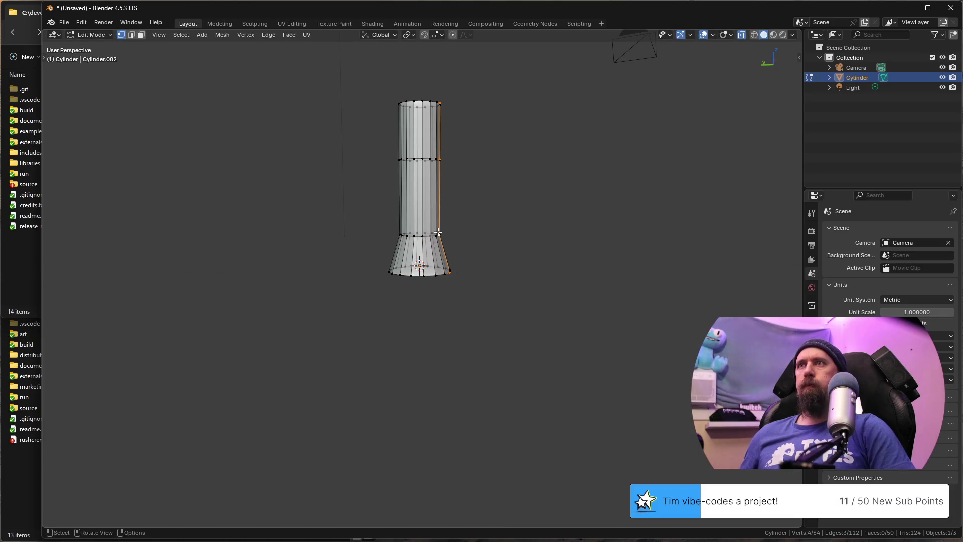
{"action": "left_click", "coordinate": [437, 234], "text": "alt"}
{"action": "key", "text": "s"}
{"action": "key", "text": "shift+z"}
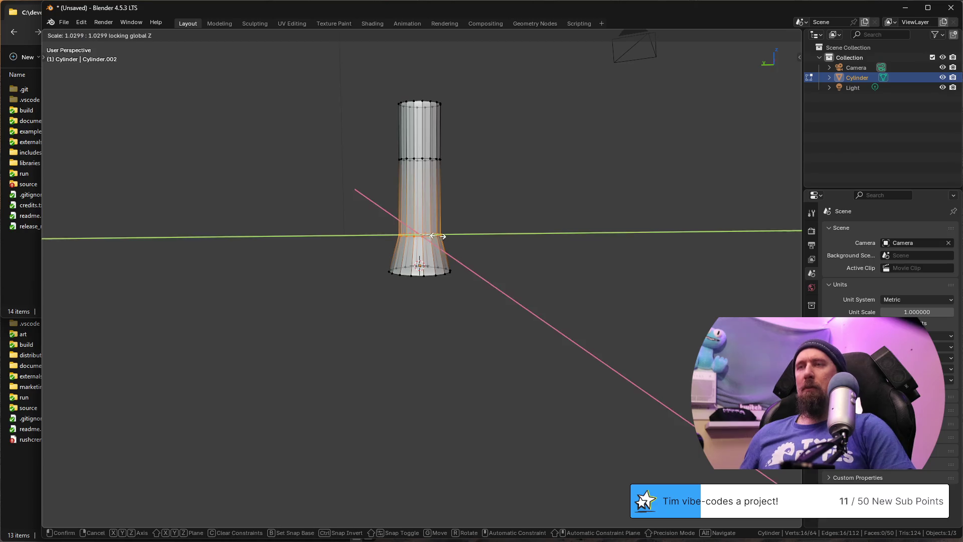
{"action": "left_click", "coordinate": [443, 232]}
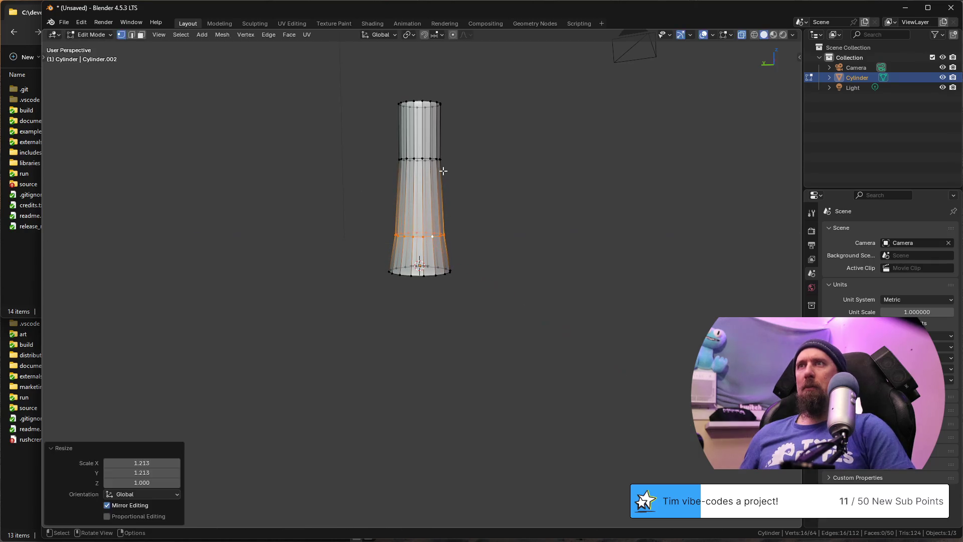
Step: Shift the upper ring sideways along Y to give the trunk a slight bend
{"action": "left_click", "coordinate": [430, 157], "text": "alt"}
{"action": "key", "text": "g"}
{"action": "key", "text": "x"}
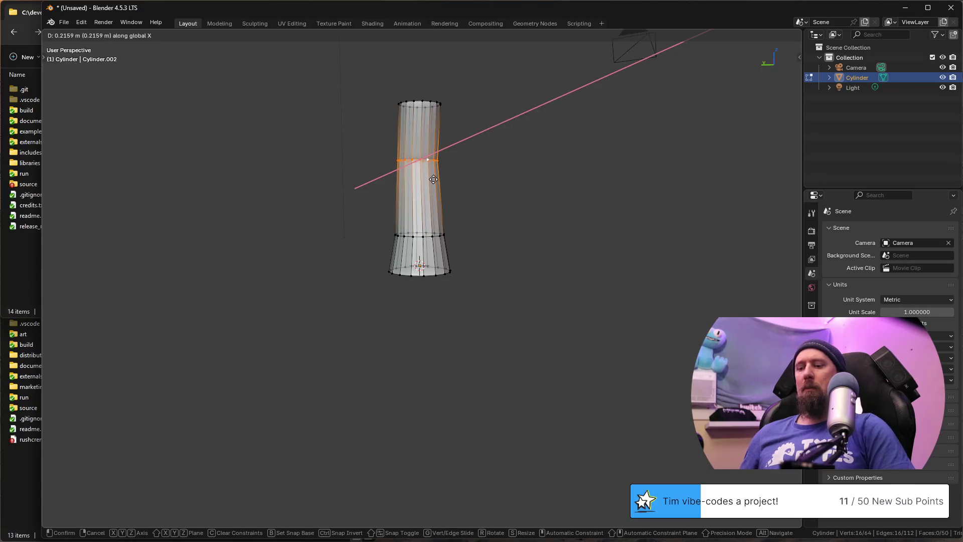
{"action": "key", "text": "y"}
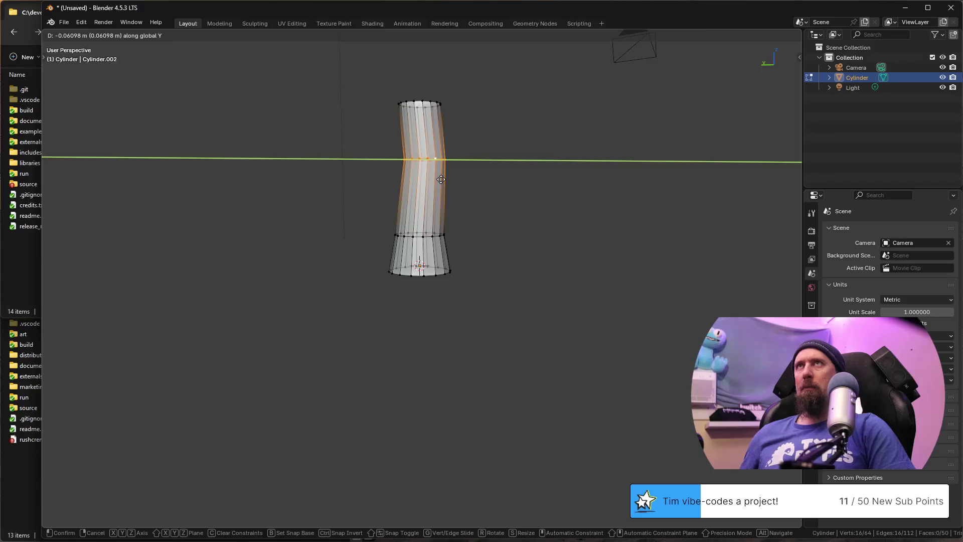
{"action": "left_click", "coordinate": [440, 180]}
{"action": "scroll", "coordinate": [454, 198], "scroll_direction": "down", "scroll_amount": 3}
{"action": "mouse_move", "coordinate": [468, 198]}
{"action": "middle_mouse_down"}
{"action": "mouse_move", "coordinate": [429, 216]}
{"action": "mouse_move", "coordinate": [391, 203]}
{"action": "middle_mouse_up"}
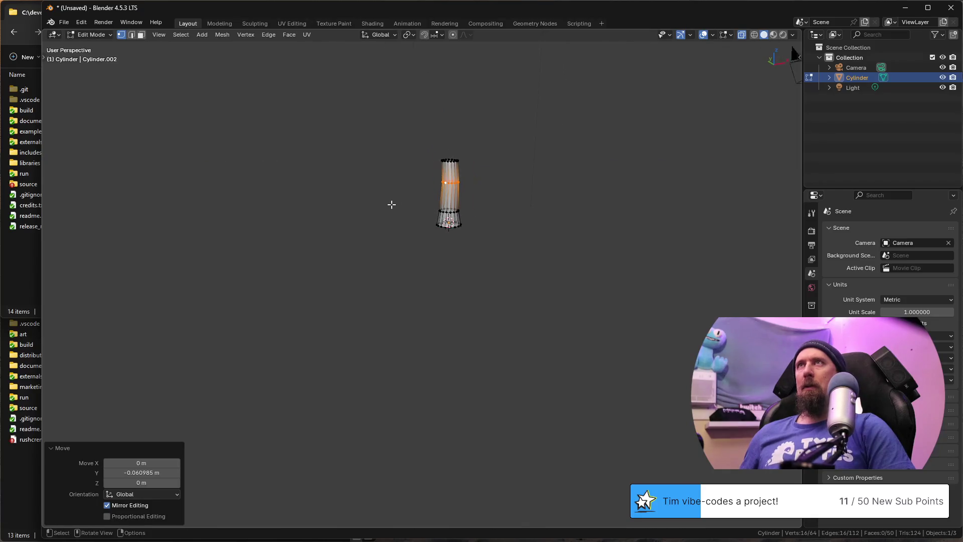
{"action": "scroll", "coordinate": [392, 204], "scroll_direction": "up", "scroll_amount": 2}
{"action": "mouse_move", "coordinate": [420, 157]}
{"action": "middle_mouse_down"}
{"action": "mouse_move", "coordinate": [444, 241]}
{"action": "mouse_move", "coordinate": [474, 276]}
{"action": "mouse_move", "coordinate": [499, 273]}
{"action": "mouse_move", "coordinate": [507, 241]}
{"action": "mouse_move", "coordinate": [539, 245]}
{"action": "middle_mouse_up"}
{"action": "scroll", "coordinate": [442, 237], "scroll_direction": "up", "scroll_amount": 3}
Step: Shrink the top ring and raise it along Z, then return to Object Mode
{"action": "left_click", "coordinate": [508, 228], "text": "alt"}
{"action": "key", "text": "s"}
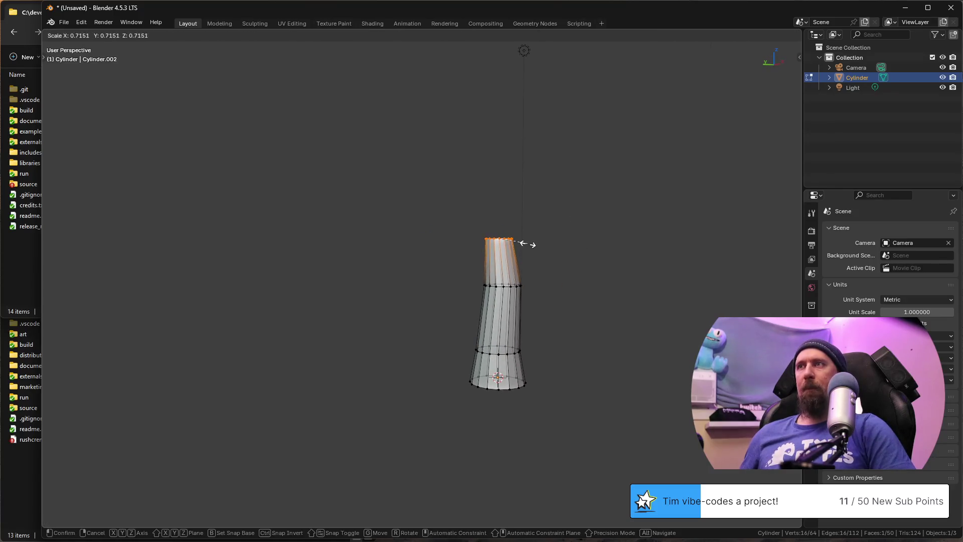
{"action": "left_click", "coordinate": [526, 244]}
{"action": "key", "text": "g"}
{"action": "key", "text": "z"}
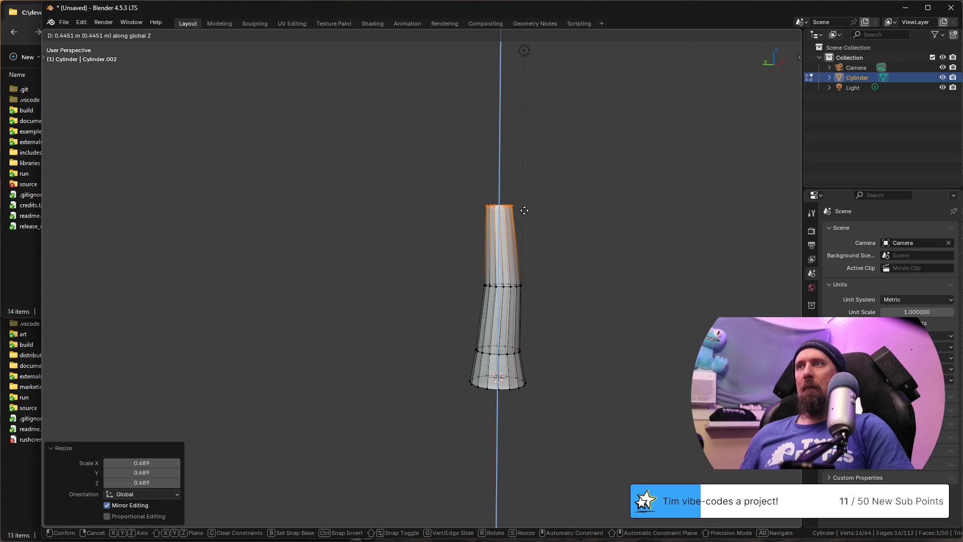
{"action": "left_click", "coordinate": [523, 211]}
{"action": "key", "text": "Tab"}
{"action": "scroll", "coordinate": [497, 318], "scroll_direction": "down", "scroll_amount": 4}
{"action": "scroll", "coordinate": [459, 328], "scroll_direction": "down", "scroll_amount": 2}
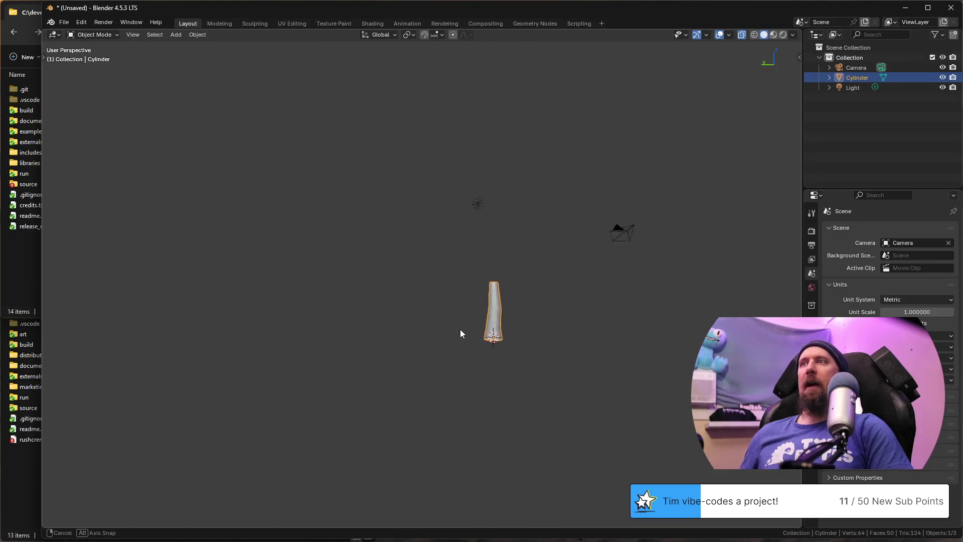
Step: Extrude the top ring upward and scale it down into a narrow tip
{"action": "middle_click_drag", "start_coordinate": [461, 334], "coordinate": [490, 331]}
{"action": "scroll", "coordinate": [491, 331], "scroll_direction": "up", "scroll_amount": 2}
{"action": "scroll", "coordinate": [491, 331], "scroll_direction": "up", "scroll_amount": 2}
{"action": "mouse_move", "coordinate": [423, 273]}
{"action": "middle_mouse_down"}
{"action": "mouse_move", "coordinate": [542, 318]}
{"action": "mouse_move", "coordinate": [515, 303]}
{"action": "middle_mouse_up"}
{"action": "middle_click_drag", "start_coordinate": [546, 270], "coordinate": [452, 299]}
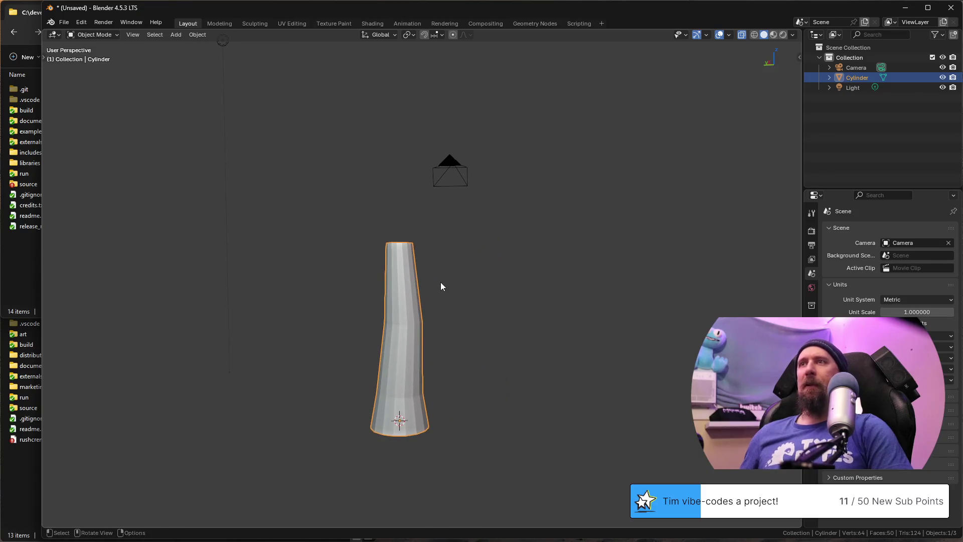
{"action": "scroll", "coordinate": [440, 281], "scroll_direction": "down", "scroll_amount": 1}
{"action": "key", "text": "Tab"}
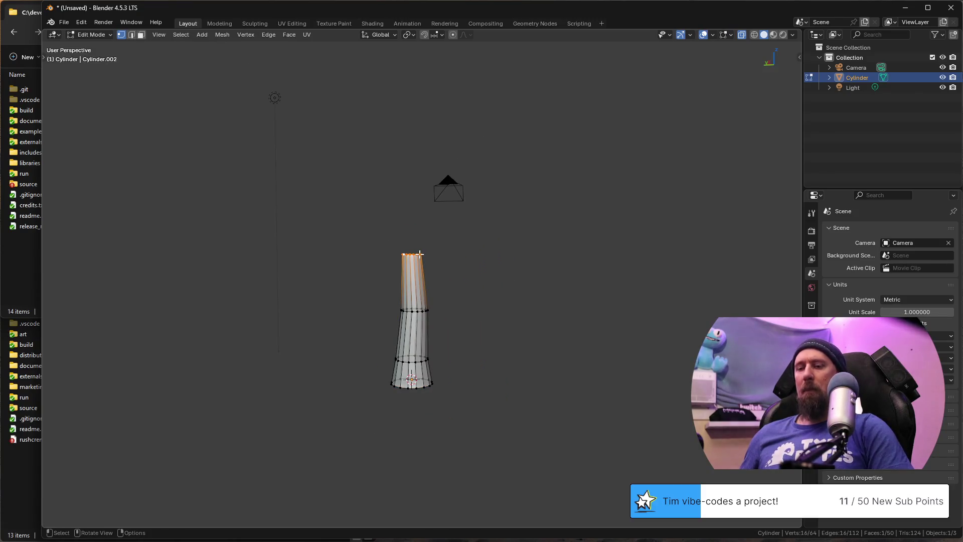
{"action": "key", "text": "e"}
{"action": "left_click", "coordinate": [413, 201]}
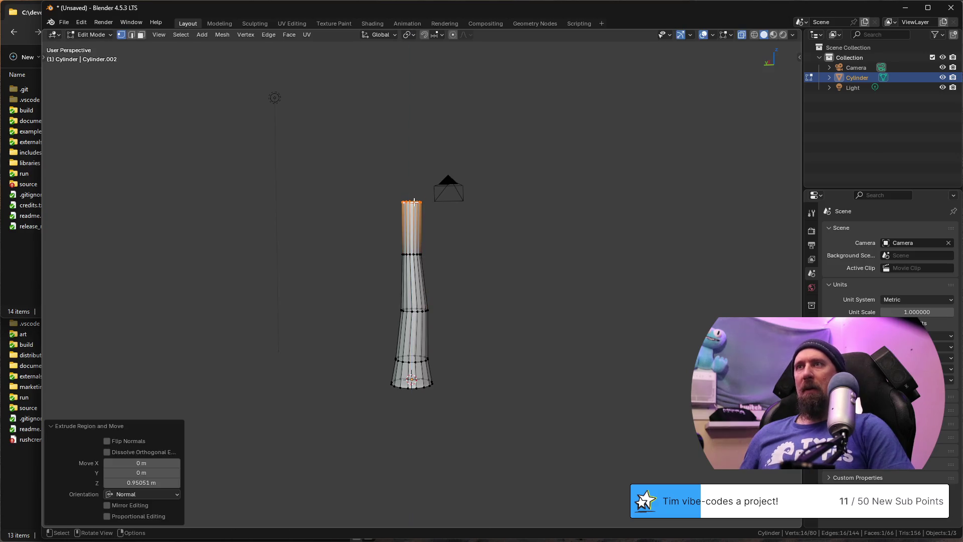
{"action": "key", "text": "s"}
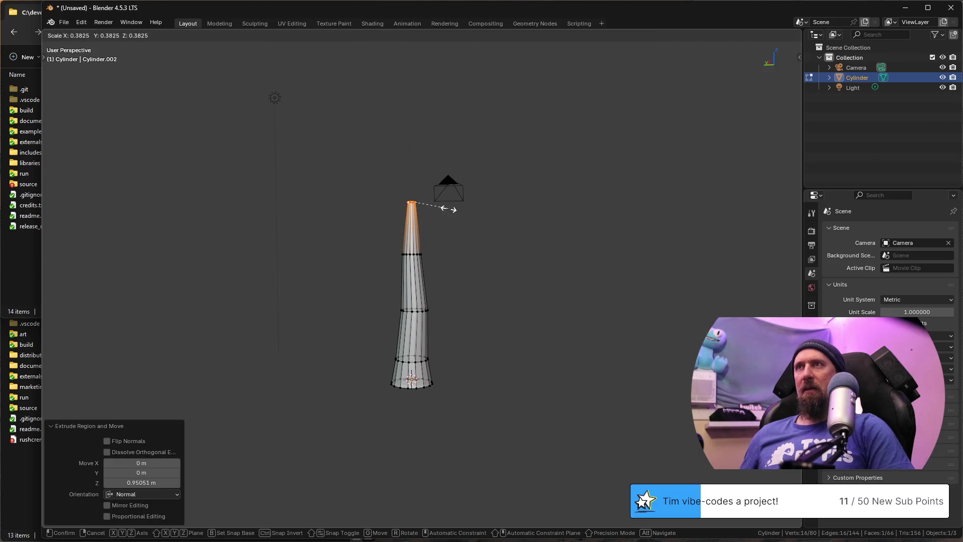
{"action": "left_click", "coordinate": [445, 208]}
Step: Inspect the new tip from several angles and return to Object Mode
{"action": "middle_click_drag", "start_coordinate": [454, 226], "coordinate": [374, 228]}
{"action": "scroll", "coordinate": [415, 232], "scroll_direction": "up", "scroll_amount": 3}
{"action": "middle_click_drag", "start_coordinate": [454, 236], "coordinate": [365, 228]}
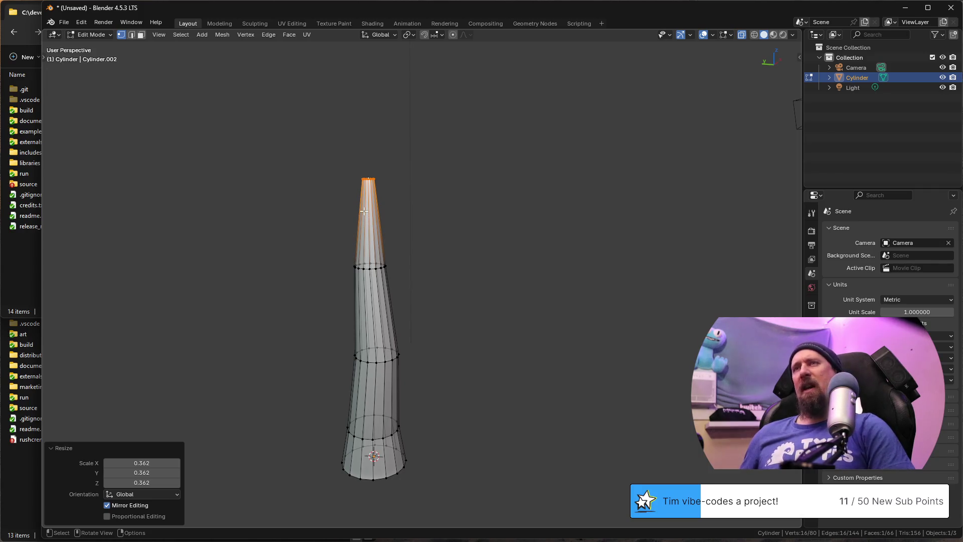
{"action": "scroll", "coordinate": [393, 243], "scroll_direction": "down", "scroll_amount": 4}
{"action": "scroll", "coordinate": [394, 258], "scroll_direction": "down", "scroll_amount": 1}
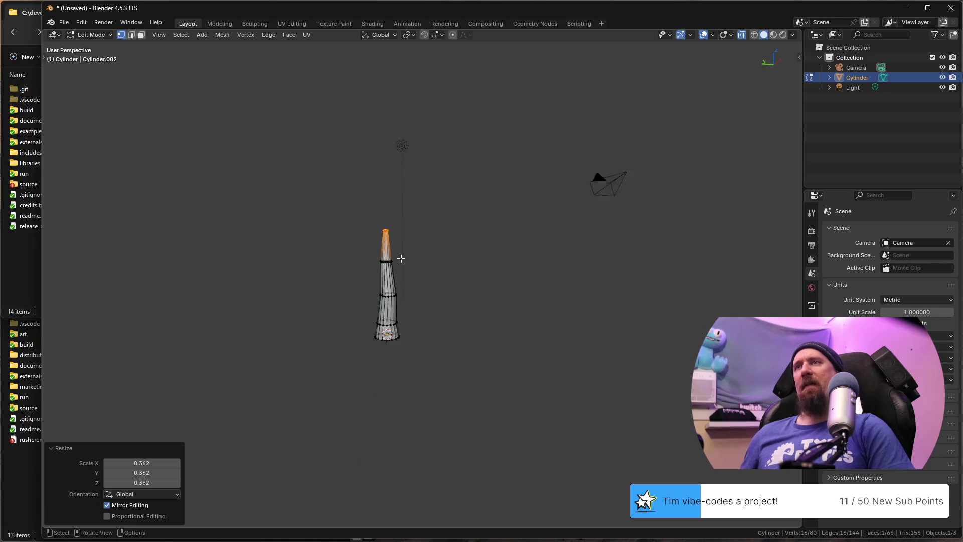
{"action": "scroll", "coordinate": [400, 258], "scroll_direction": "up", "scroll_amount": 2}
{"action": "middle_click_drag", "start_coordinate": [381, 251], "coordinate": [473, 252], "text": "shift"}
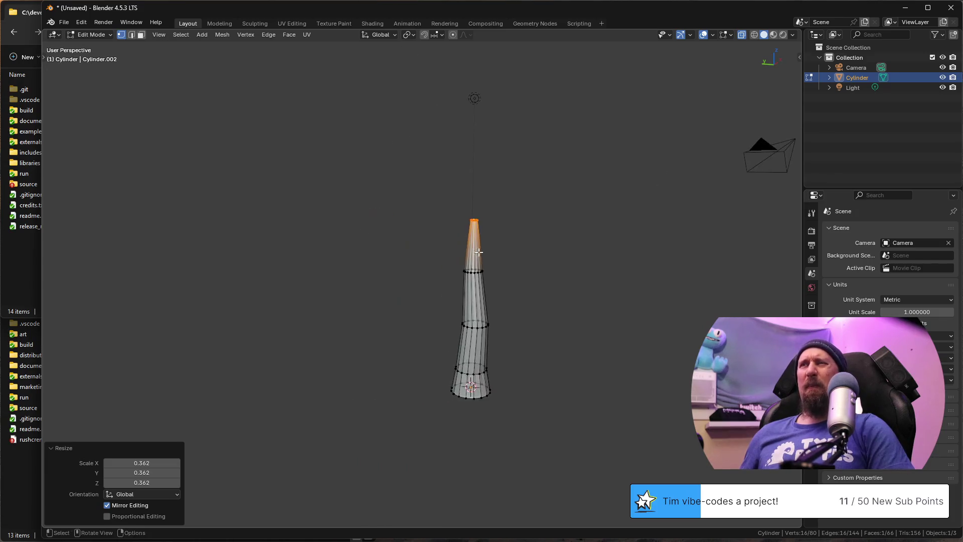
{"action": "scroll", "coordinate": [482, 252], "scroll_direction": "up", "scroll_amount": 3}
{"action": "key", "text": "Tab"}
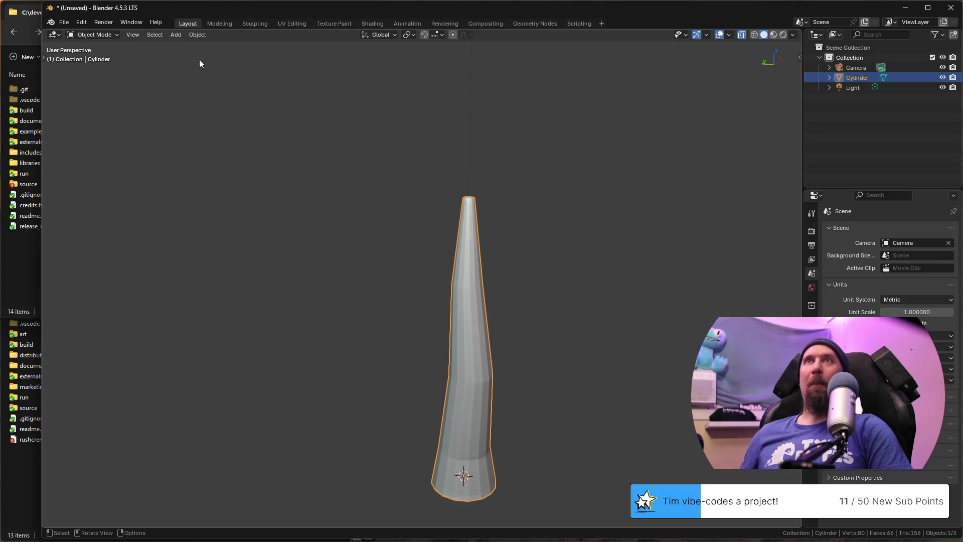
{"action": "left_click", "coordinate": [97, 35]}
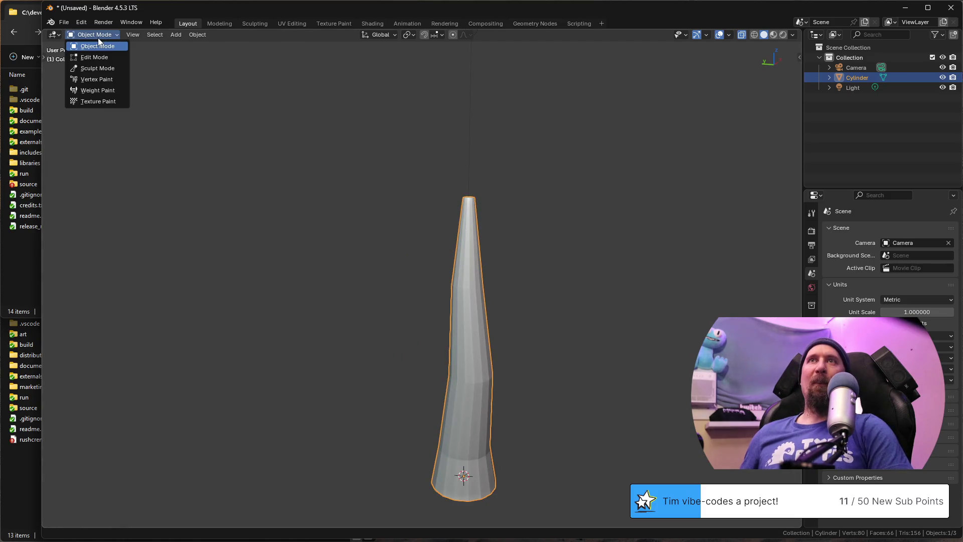
Step: In Weight Paint mode, paint weight from the trunk's tip down its upper part
{"action": "left_click", "coordinate": [111, 92]}
{"action": "left_click_drag", "start_coordinate": [488, 216], "coordinate": [476, 200]}
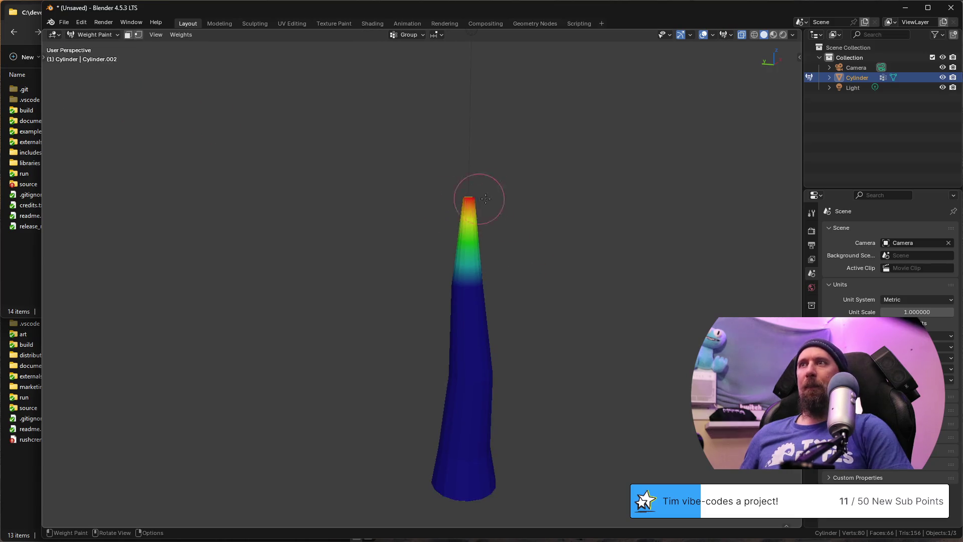
{"action": "mouse_move", "coordinate": [457, 200]}
{"action": "middle_mouse_down"}
{"action": "mouse_move", "coordinate": [554, 228]}
{"action": "mouse_move", "coordinate": [473, 219]}
{"action": "middle_mouse_up"}
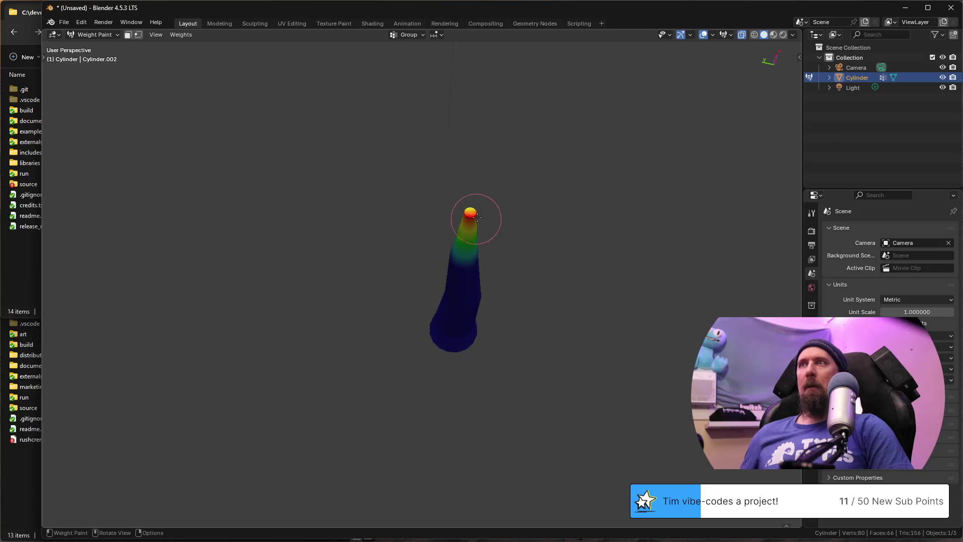
{"action": "mouse_move", "coordinate": [557, 200]}
{"action": "middle_mouse_down"}
{"action": "mouse_move", "coordinate": [671, 134]}
{"action": "mouse_move", "coordinate": [645, 170]}
{"action": "middle_mouse_up"}
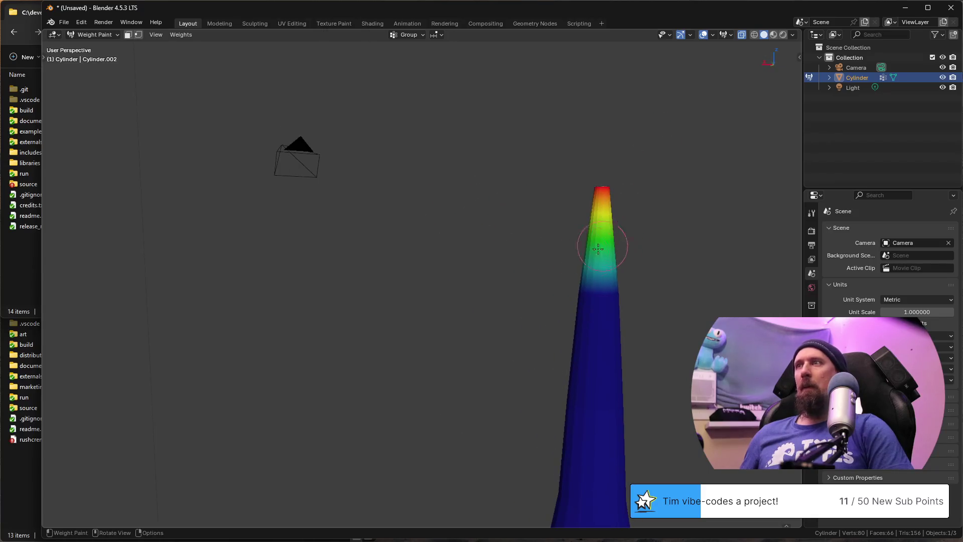
{"action": "left_click_drag", "start_coordinate": [576, 268], "coordinate": [630, 279]}
{"action": "middle_click_drag", "start_coordinate": [449, 262], "coordinate": [357, 266]}
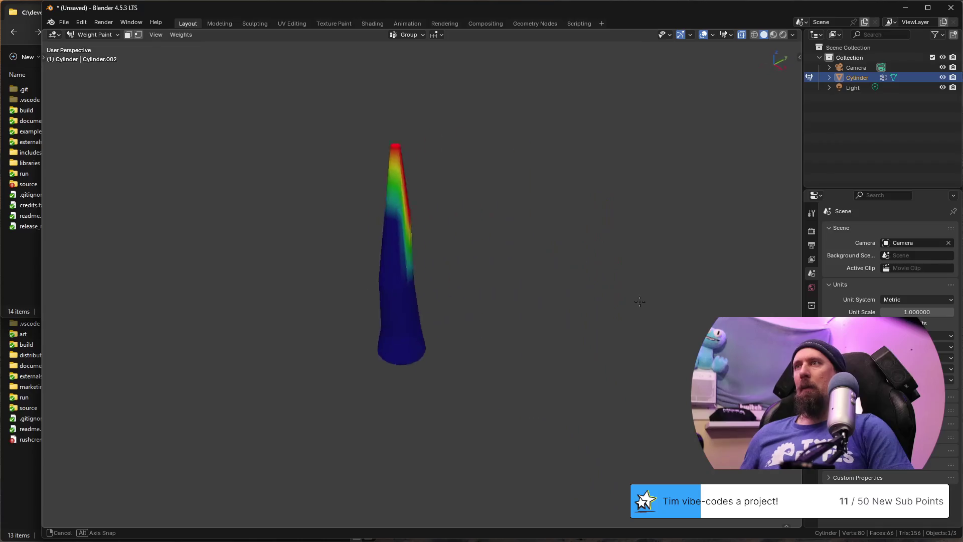
{"action": "mouse_move", "coordinate": [356, 266]}
{"action": "left_mouse_down"}
{"action": "mouse_move", "coordinate": [398, 269]}
{"action": "mouse_move", "coordinate": [312, 269]}
{"action": "mouse_move", "coordinate": [369, 269]}
{"action": "left_mouse_up"}
{"action": "mouse_move", "coordinate": [529, 240]}
{"action": "middle_mouse_down"}
{"action": "mouse_move", "coordinate": [359, 258]}
{"action": "mouse_move", "coordinate": [248, 247]}
{"action": "mouse_move", "coordinate": [579, 269]}
{"action": "middle_mouse_up"}
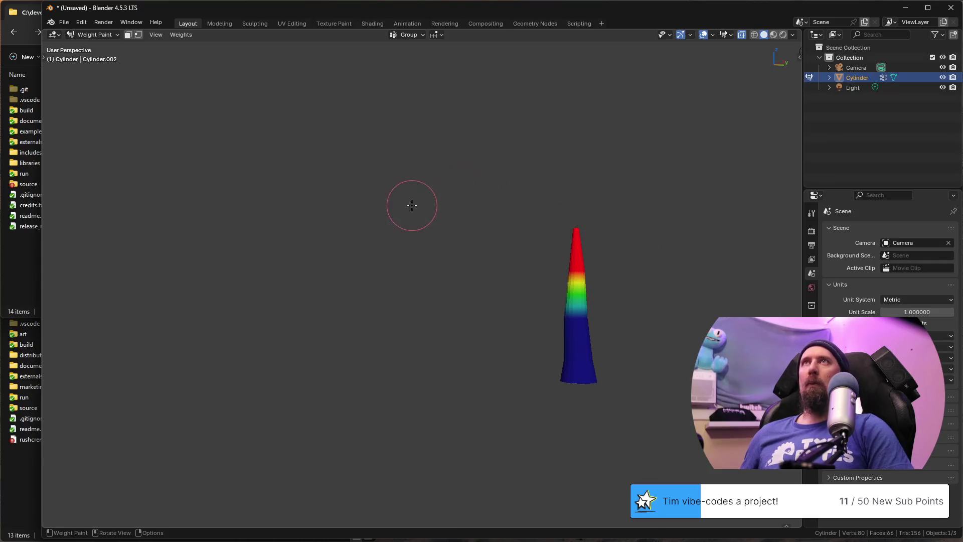
{"action": "middle_click_drag", "start_coordinate": [412, 204], "coordinate": [447, 226]}
Step: Return the trunk to Object Mode via the mode dropdown and orbit it upright
{"action": "key", "text": "grave"}
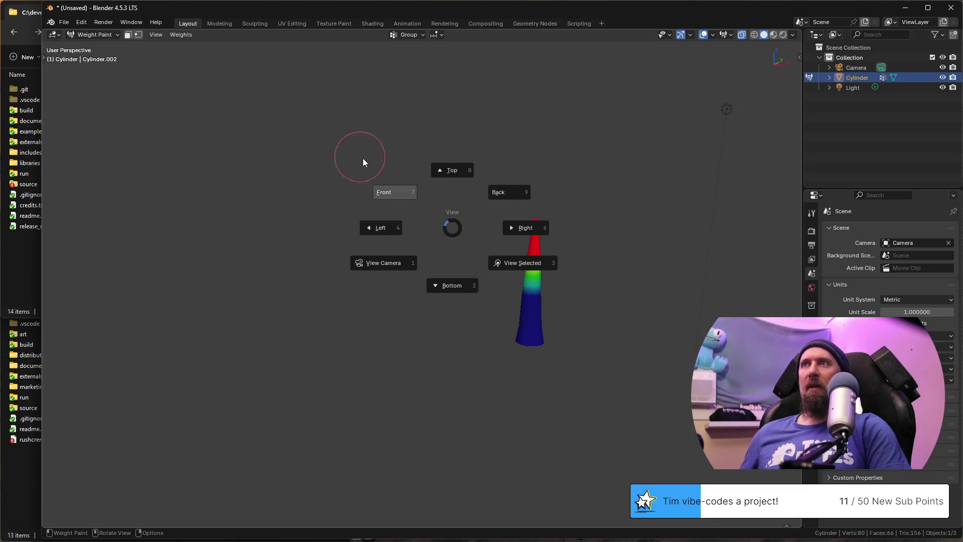
{"action": "key", "text": "Escape"}
{"action": "left_click", "coordinate": [105, 36]}
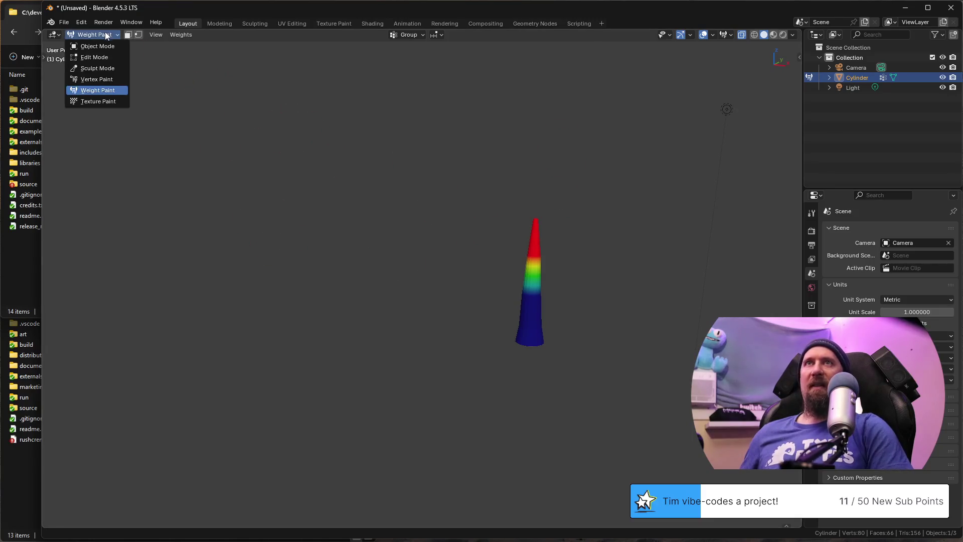
{"action": "left_click", "coordinate": [105, 48]}
{"action": "left_click", "coordinate": [96, 34]}
{"action": "scroll", "coordinate": [418, 218], "scroll_direction": "up", "scroll_amount": 3}
{"action": "mouse_move", "coordinate": [417, 217]}
{"action": "middle_mouse_down"}
{"action": "mouse_move", "coordinate": [494, 248]}
{"action": "mouse_move", "coordinate": [342, 237]}
{"action": "mouse_move", "coordinate": [387, 241]}
{"action": "middle_mouse_up"}
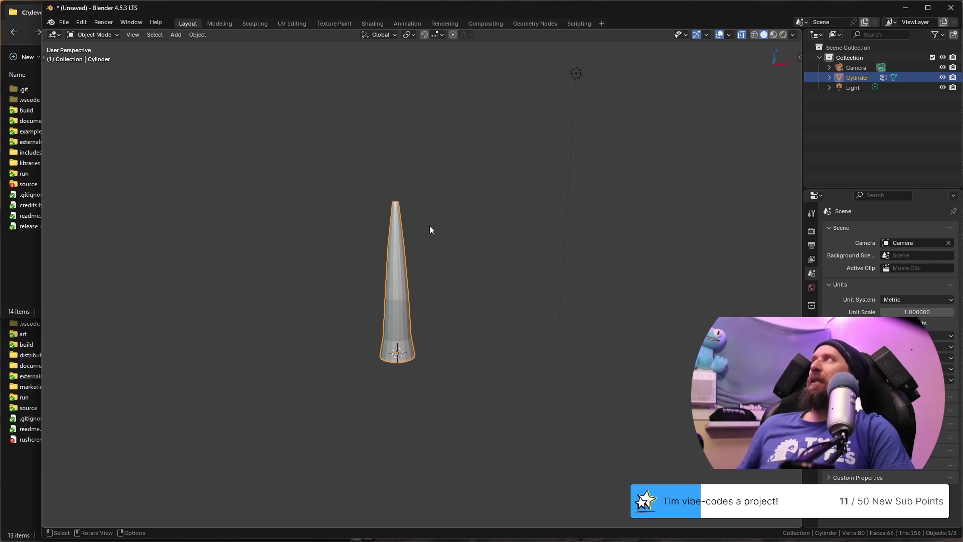
Step: Add a plane mesh and scale it down to about 0.34
{"action": "mouse_move", "coordinate": [381, 189]}
{"action": "middle_mouse_down"}
{"action": "mouse_move", "coordinate": [469, 225]}
{"action": "mouse_move", "coordinate": [554, 218]}
{"action": "mouse_move", "coordinate": [496, 203]}
{"action": "mouse_move", "coordinate": [517, 205]}
{"action": "mouse_move", "coordinate": [416, 205]}
{"action": "middle_mouse_up"}
{"action": "key", "text": "shift+a"}
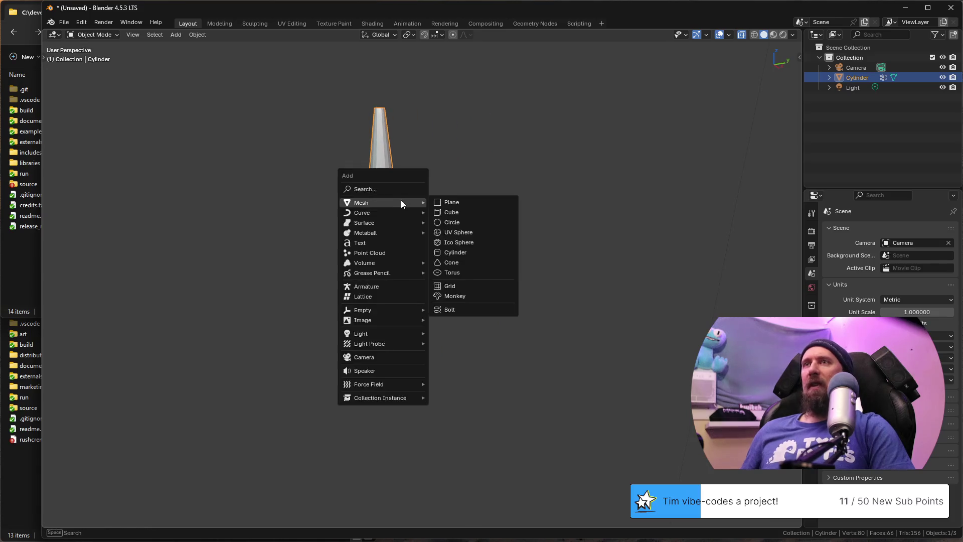
{"action": "left_click", "coordinate": [477, 197]}
{"action": "scroll", "coordinate": [481, 225], "scroll_direction": "down", "scroll_amount": 3}
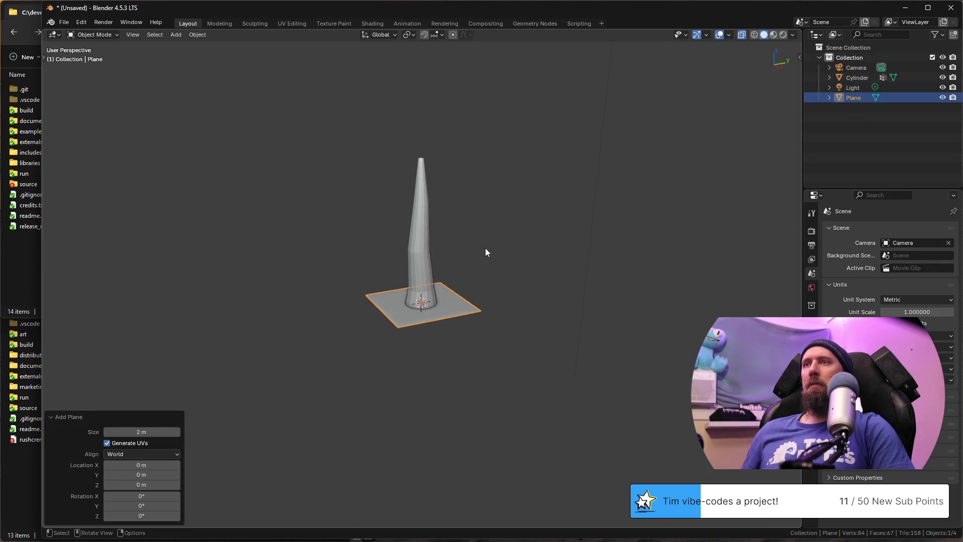
{"action": "key", "text": "s"}
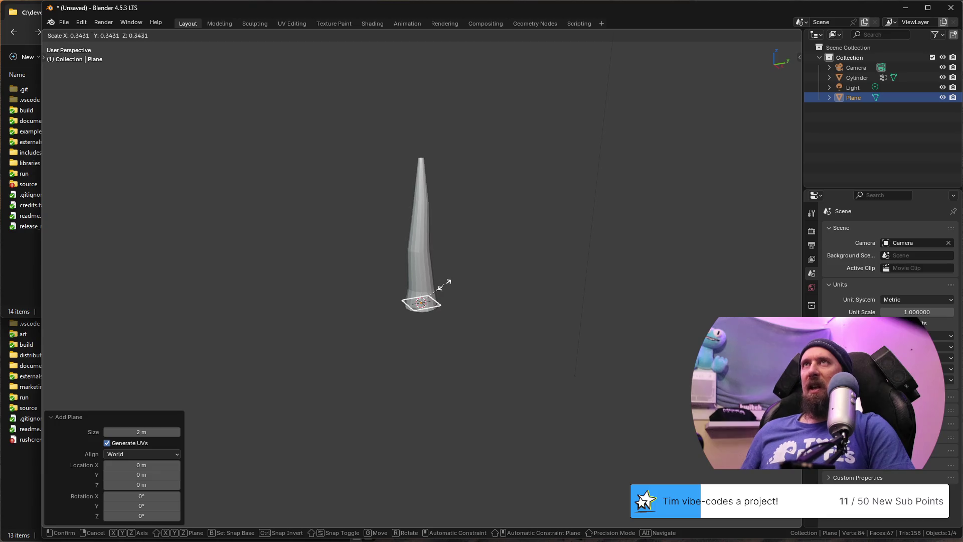
{"action": "left_click", "coordinate": [444, 284]}
Step: Move the plane up along Z about 3.48 m to sit above the trunk's tip
{"action": "middle_click_drag", "start_coordinate": [452, 297], "coordinate": [471, 309]}
{"action": "key", "text": "g"}
{"action": "key", "text": "z"}
{"action": "left_click", "coordinate": [452, 158]}
{"action": "scroll", "coordinate": [469, 166], "scroll_direction": "up", "scroll_amount": 3}
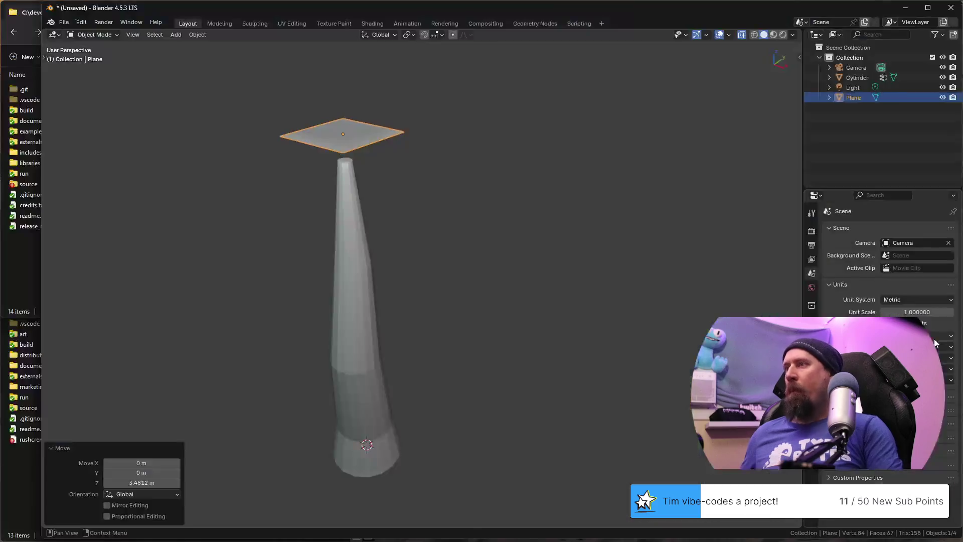
Step: Assign the existing 'Material' to the plane in its material properties
{"action": "left_click", "coordinate": [812, 336]}
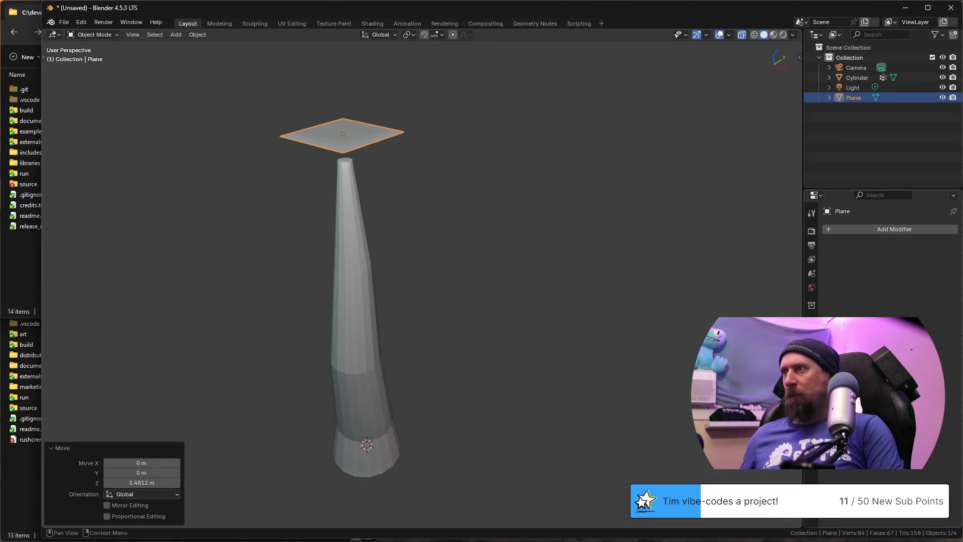
{"action": "left_click", "coordinate": [811, 408]}
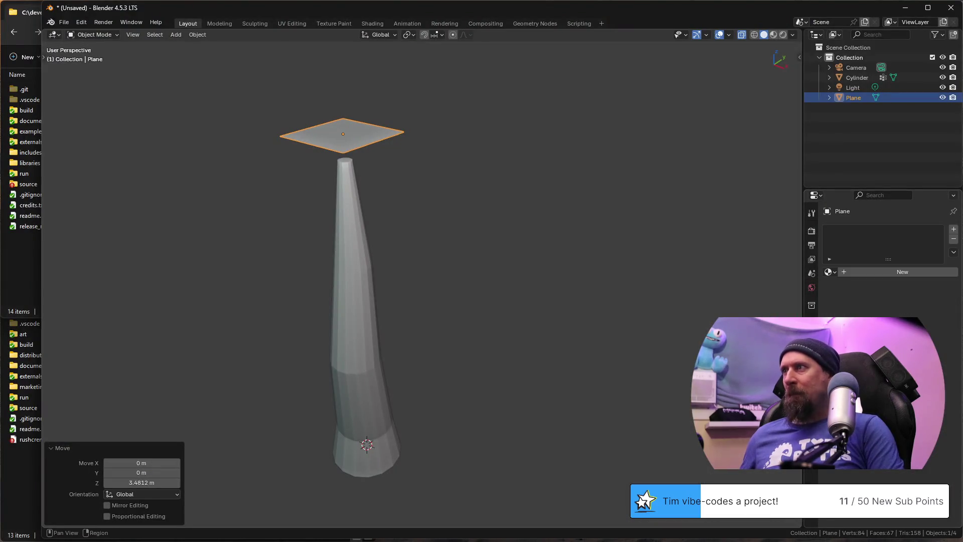
{"action": "left_click", "coordinate": [830, 272]}
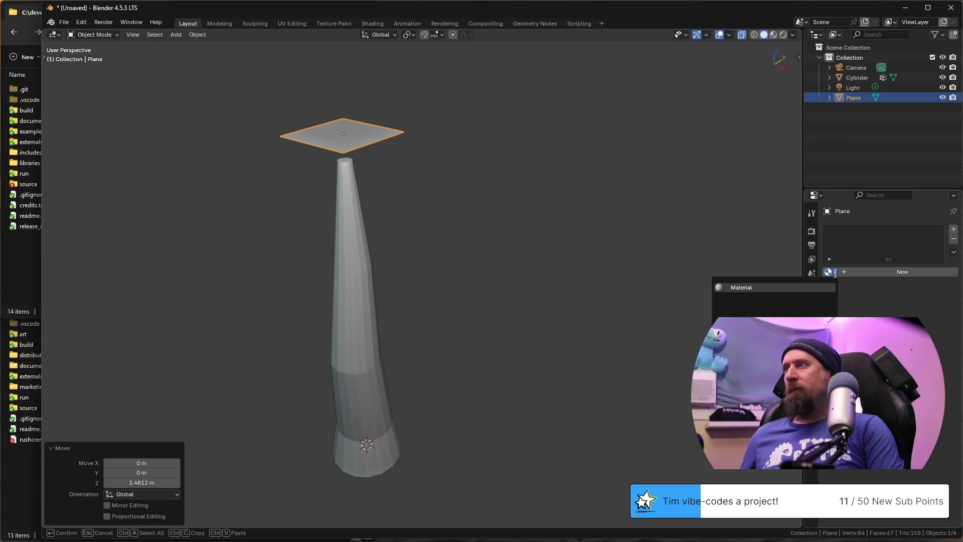
{"action": "left_click", "coordinate": [748, 287]}
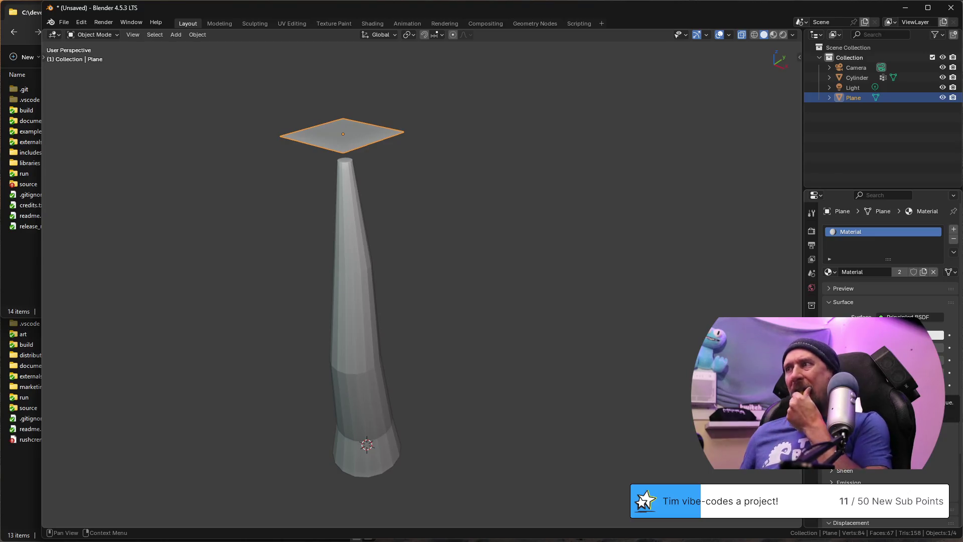
Step: Feed the material's Base Color from an Image Texture and browse for its file
{"action": "left_click", "coordinate": [949, 406]}
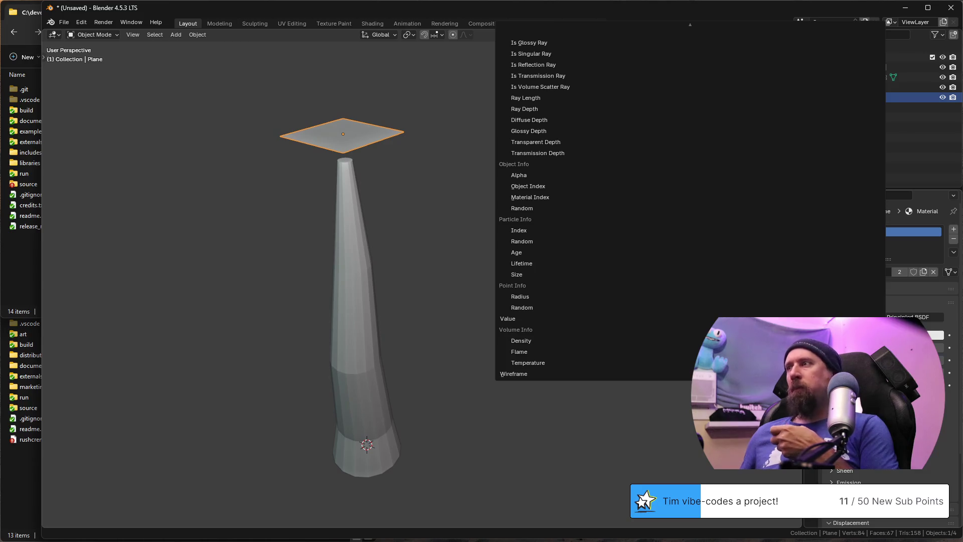
{"action": "key", "text": "Escape"}
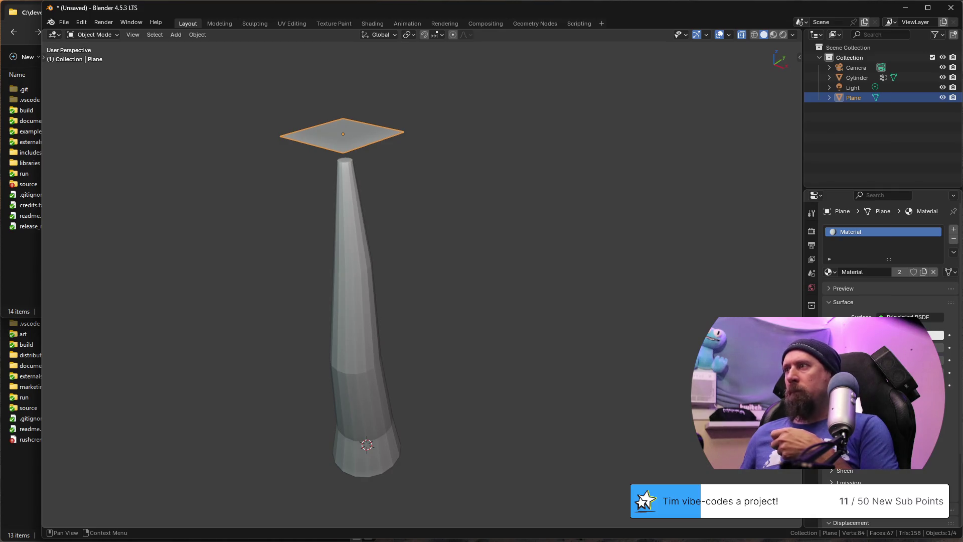
{"action": "left_click", "coordinate": [949, 334]}
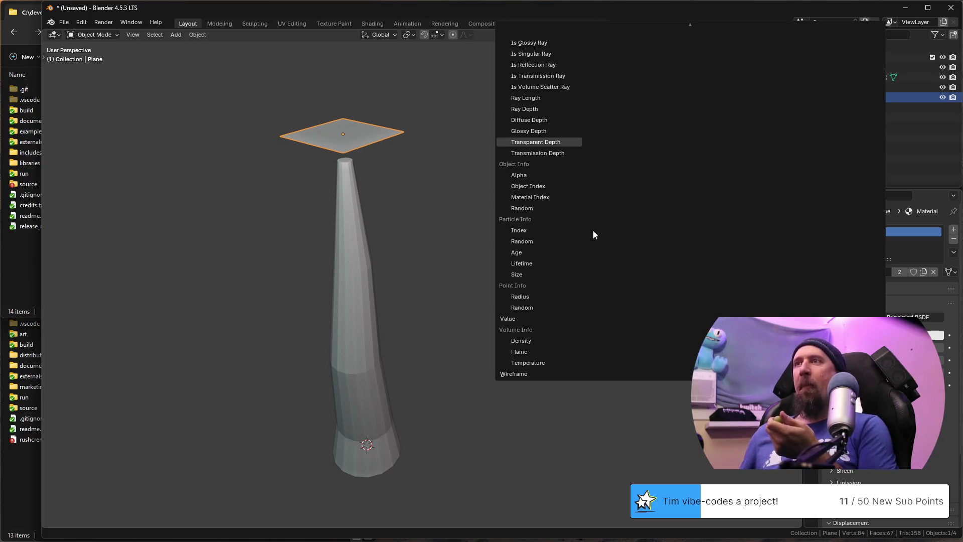
{"action": "scroll", "coordinate": [593, 235], "scroll_direction": "up", "scroll_amount": 5}
{"action": "scroll", "coordinate": [594, 234], "scroll_direction": "up", "scroll_amount": 5}
{"action": "scroll", "coordinate": [593, 231], "scroll_direction": "up", "scroll_amount": 5}
{"action": "scroll", "coordinate": [593, 231], "scroll_direction": "up", "scroll_amount": 3}
{"action": "scroll", "coordinate": [593, 231], "scroll_direction": "up", "scroll_amount": 5}
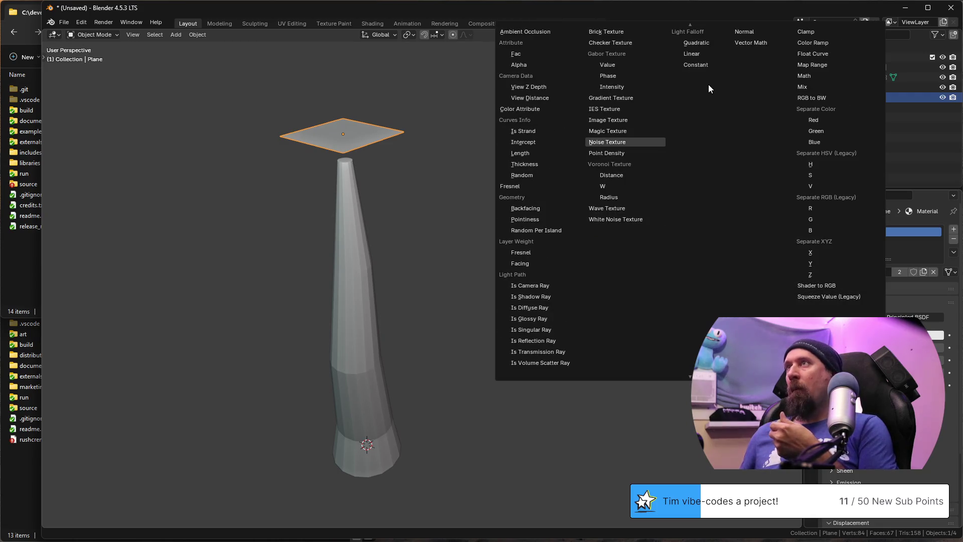
{"action": "left_click", "coordinate": [622, 121]}
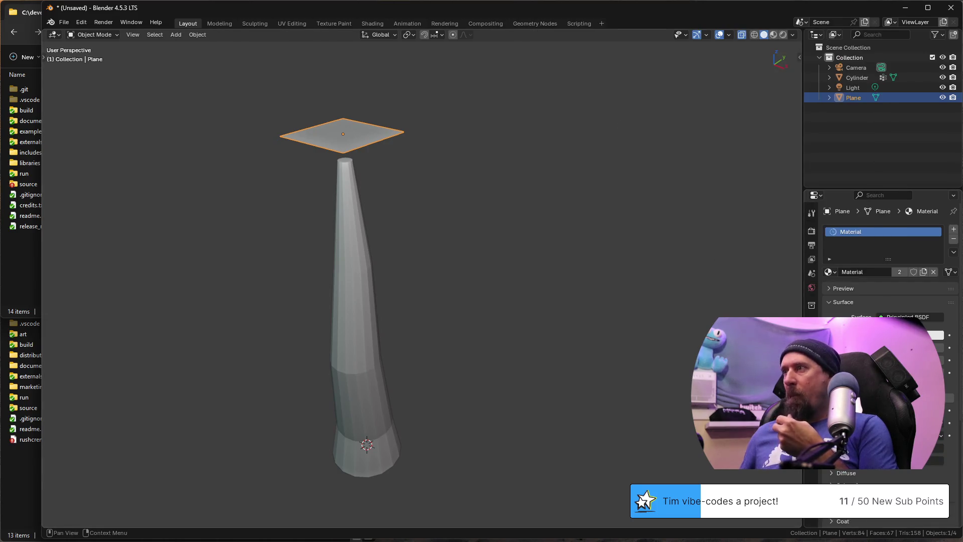
{"action": "left_click", "coordinate": [903, 350]}
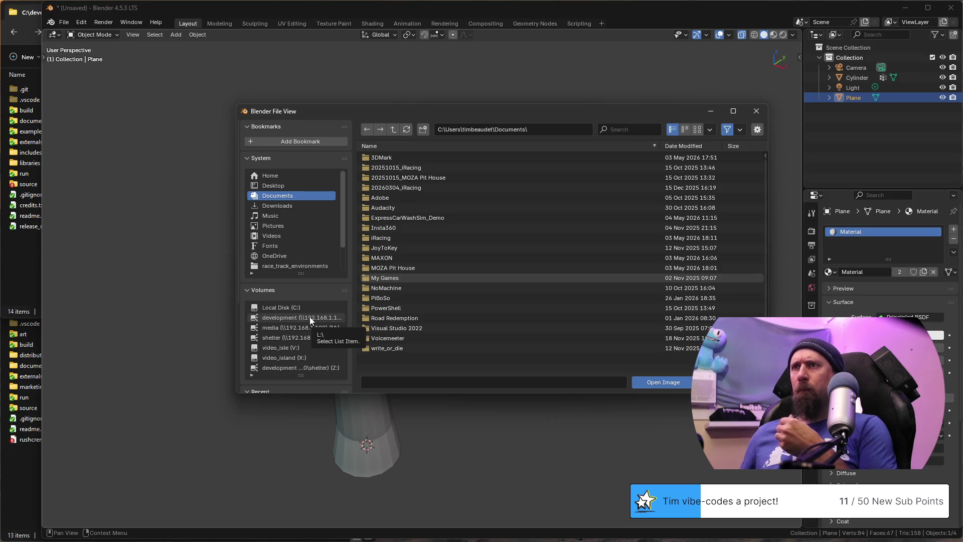
{"action": "scroll", "coordinate": [309, 317], "scroll_direction": "down", "scroll_amount": 3}
{"action": "scroll", "coordinate": [303, 322], "scroll_direction": "down", "scroll_amount": 2}
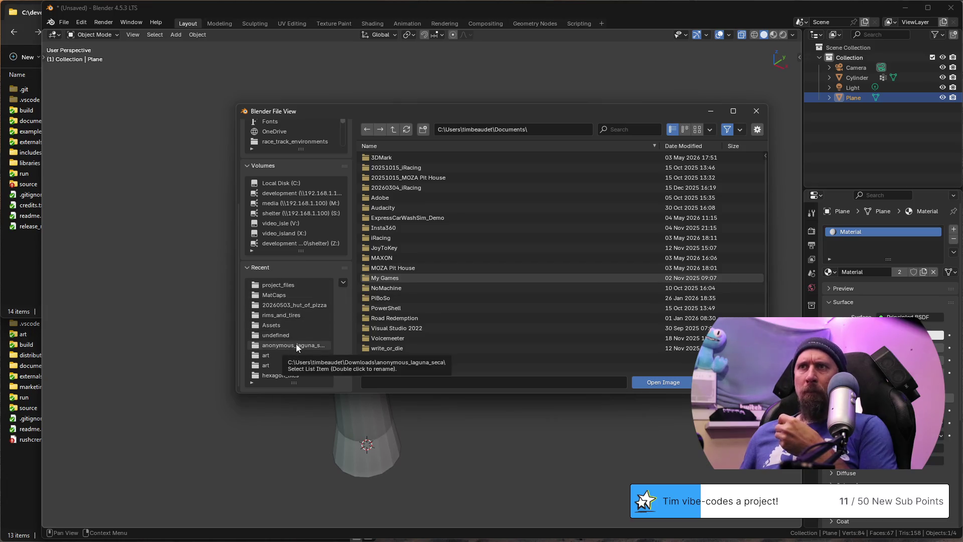
Step: Navigate to the 20260506_tree practice folder and load leaves.psd as the texture
{"action": "left_click", "coordinate": [303, 305]}
{"action": "left_click", "coordinate": [393, 129]}
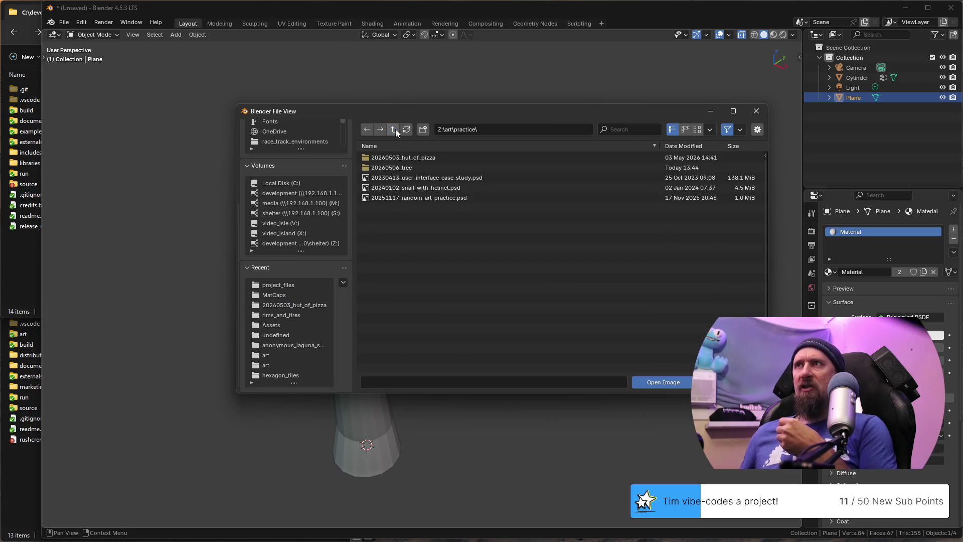
{"action": "left_click", "coordinate": [398, 166]}
{"action": "double_click", "coordinate": [393, 159]}
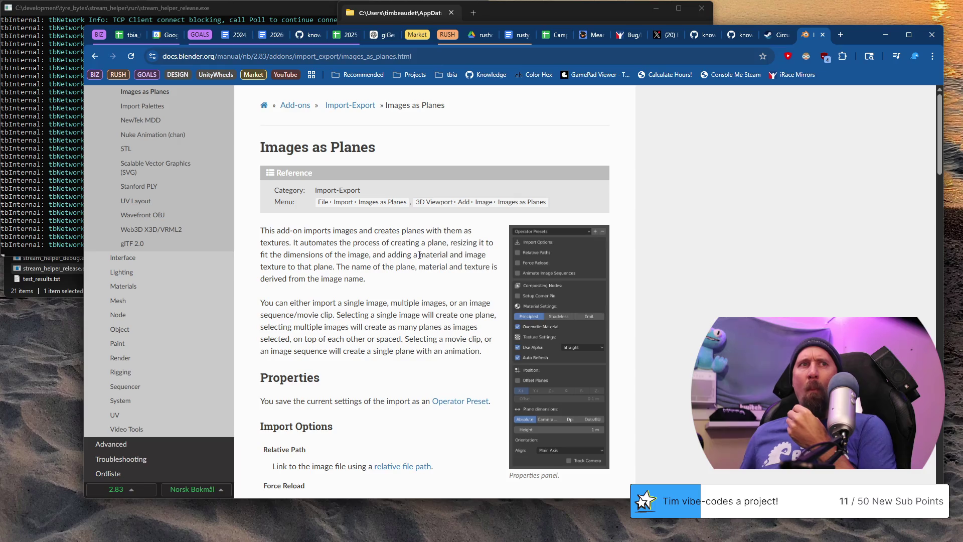
{"action": "scroll", "coordinate": [419, 255], "scroll_direction": "down", "scroll_amount": 3}
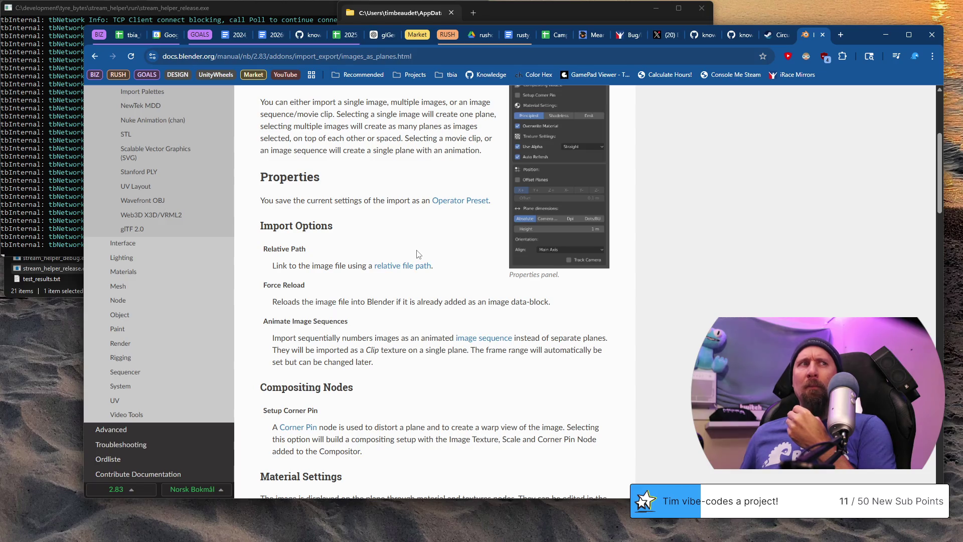
{"action": "scroll", "coordinate": [420, 255], "scroll_direction": "down", "scroll_amount": 3}
{"action": "scroll", "coordinate": [417, 251], "scroll_direction": "down", "scroll_amount": 3}
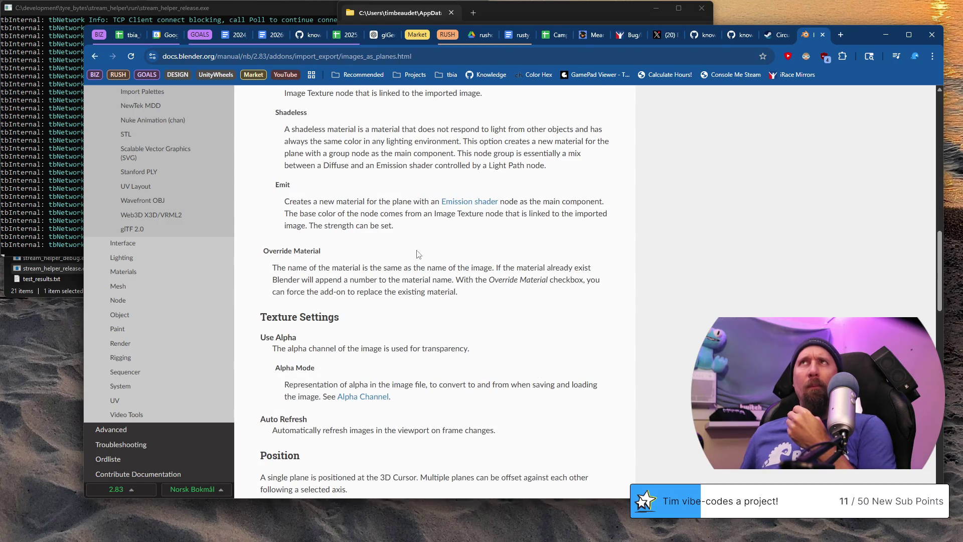
{"action": "scroll", "coordinate": [417, 255], "scroll_direction": "down", "scroll_amount": 3}
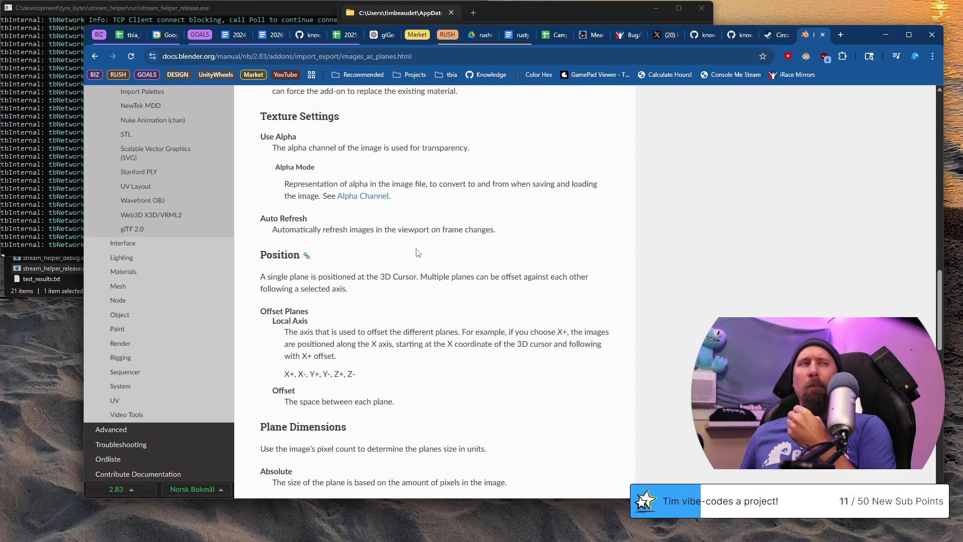
{"action": "scroll", "coordinate": [417, 253], "scroll_direction": "down", "scroll_amount": 2}
{"action": "scroll", "coordinate": [417, 254], "scroll_direction": "down", "scroll_amount": 2}
{"action": "scroll", "coordinate": [417, 254], "scroll_direction": "down", "scroll_amount": 2}
{"action": "scroll", "coordinate": [417, 254], "scroll_direction": "down", "scroll_amount": 2}
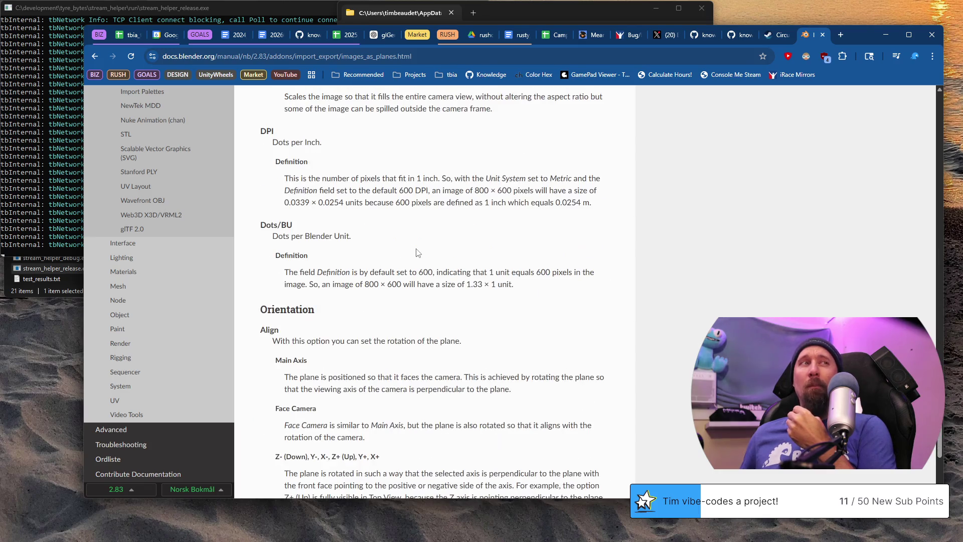
{"action": "scroll", "coordinate": [417, 253], "scroll_direction": "down", "scroll_amount": 2}
{"action": "scroll", "coordinate": [417, 253], "scroll_direction": "up", "scroll_amount": 5}
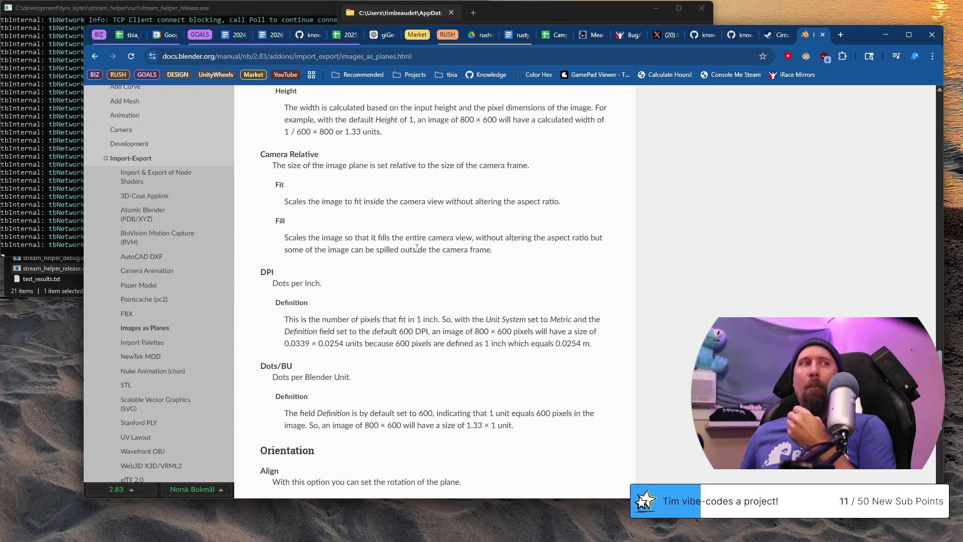
{"action": "scroll", "coordinate": [417, 253], "scroll_direction": "up", "scroll_amount": 3}
{"action": "scroll", "coordinate": [418, 253], "scroll_direction": "up", "scroll_amount": 2}
{"action": "scroll", "coordinate": [419, 253], "scroll_direction": "up", "scroll_amount": 1}
{"action": "scroll", "coordinate": [417, 253], "scroll_direction": "up", "scroll_amount": 1}
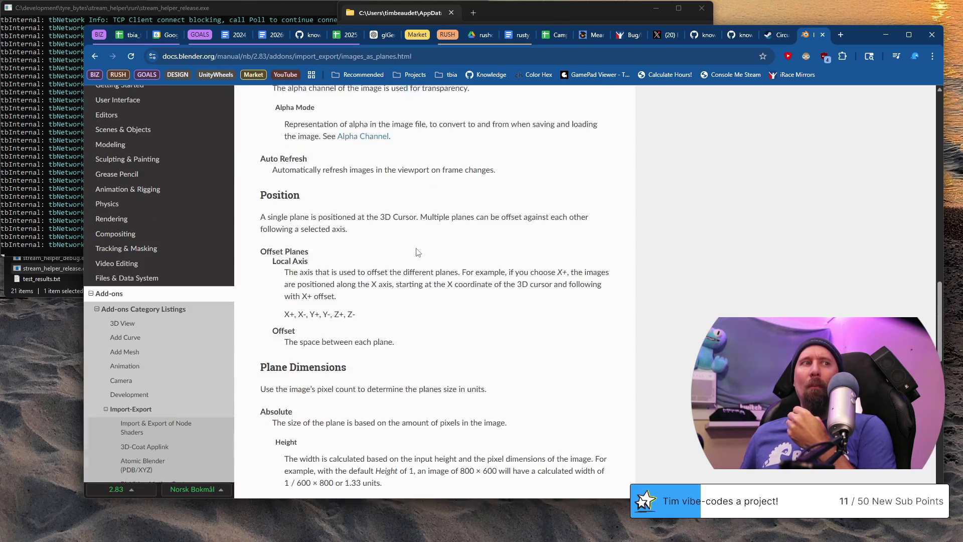
{"action": "scroll", "coordinate": [417, 253], "scroll_direction": "up", "scroll_amount": 1}
{"action": "scroll", "coordinate": [416, 253], "scroll_direction": "up", "scroll_amount": 1}
{"action": "scroll", "coordinate": [417, 253], "scroll_direction": "up", "scroll_amount": 1}
{"action": "scroll", "coordinate": [418, 253], "scroll_direction": "up", "scroll_amount": 1}
{"action": "scroll", "coordinate": [417, 253], "scroll_direction": "up", "scroll_amount": 2}
{"action": "scroll", "coordinate": [417, 253], "scroll_direction": "up", "scroll_amount": 3}
{"action": "scroll", "coordinate": [417, 253], "scroll_direction": "up", "scroll_amount": 3}
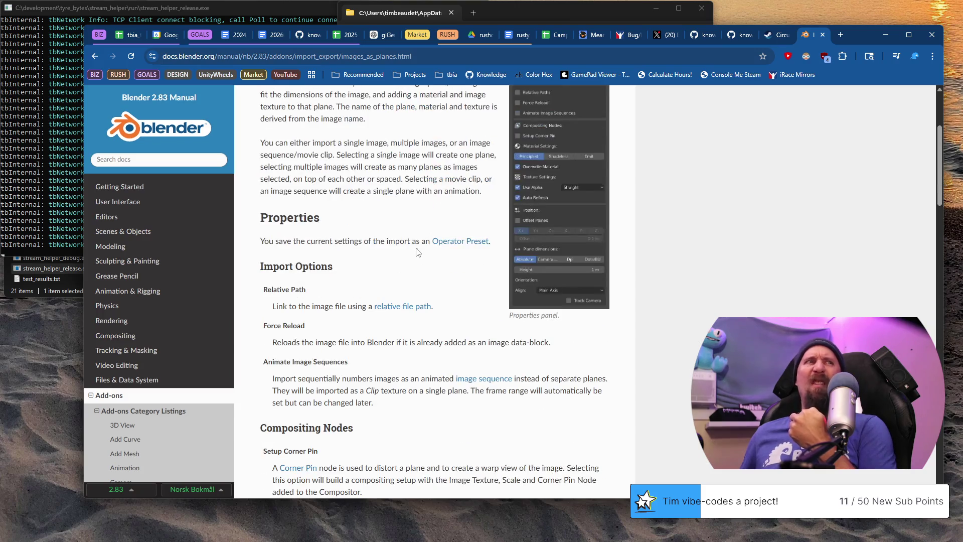
{"action": "scroll", "coordinate": [417, 250], "scroll_direction": "up", "scroll_amount": 2}
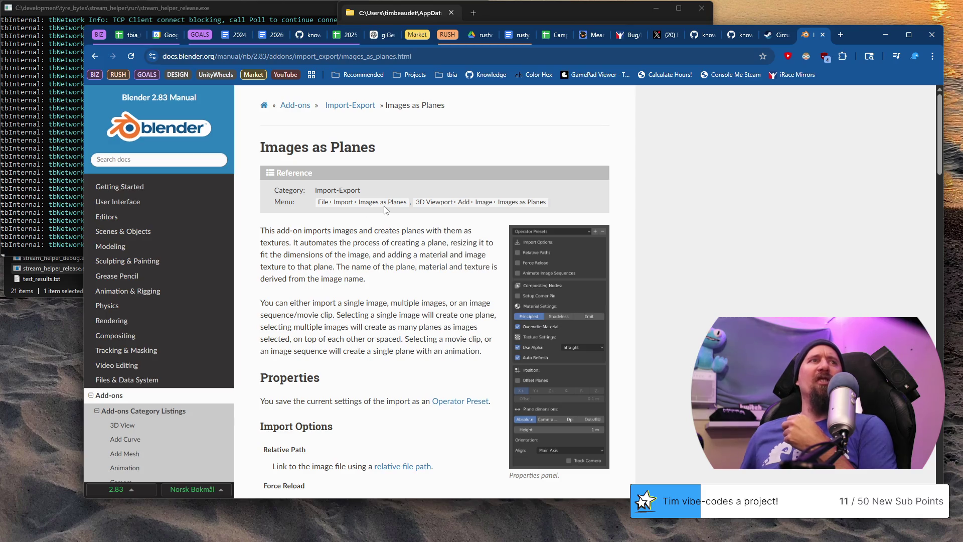
Step: Switch from Chrome back to Blender and orbit toward the leaf plane
{"action": "key", "text": "alt+Tab"}
{"action": "mouse_move", "coordinate": [456, 221]}
{"action": "middle_mouse_down"}
{"action": "mouse_move", "coordinate": [439, 170]}
{"action": "mouse_move", "coordinate": [256, 187]}
{"action": "mouse_move", "coordinate": [368, 251]}
{"action": "middle_mouse_up"}
{"action": "scroll", "coordinate": [368, 250], "scroll_direction": "up", "scroll_amount": 4}
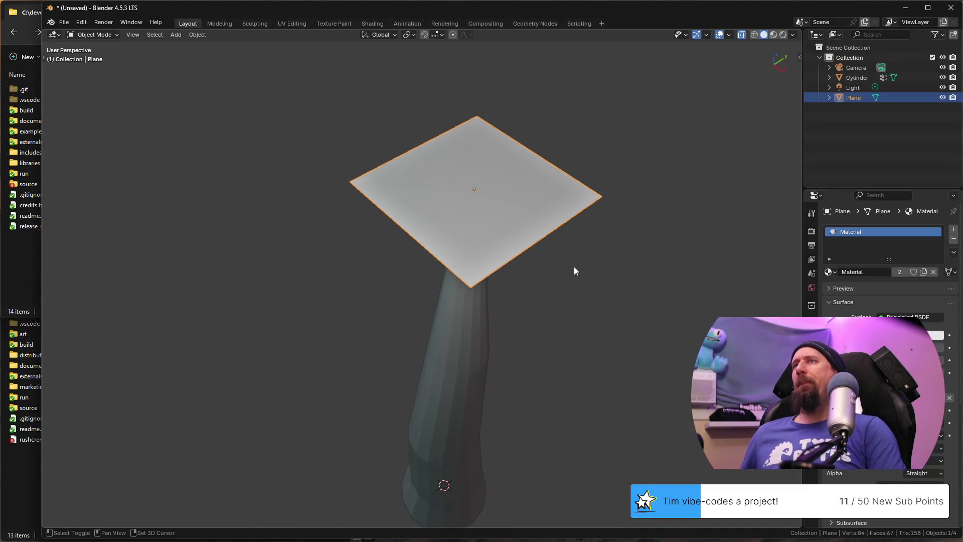
Step: Tint the plane's base colour green and switch to rendered shading preview
{"action": "middle_click_drag", "start_coordinate": [574, 266], "coordinate": [485, 221]}
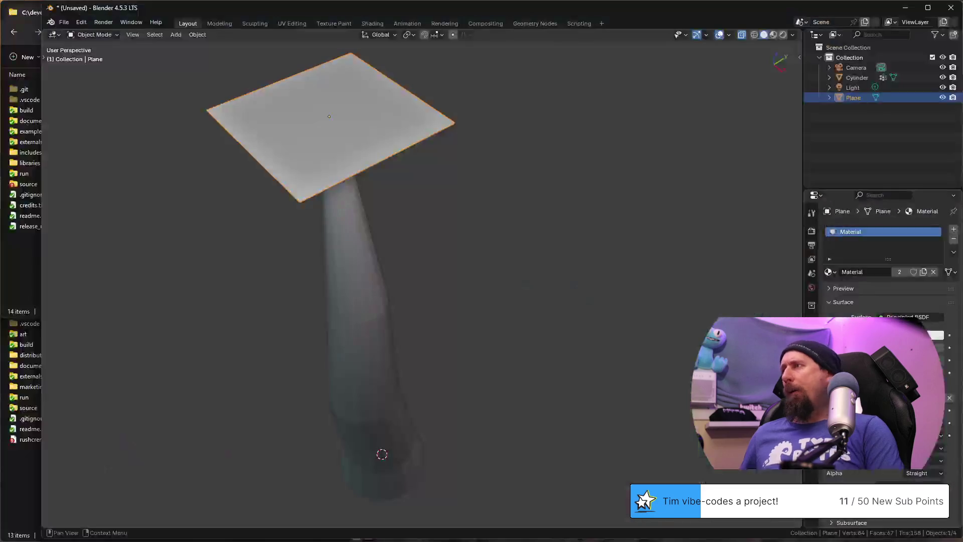
{"action": "left_click", "coordinate": [900, 335]}
{"action": "left_click_drag", "start_coordinate": [889, 220], "coordinate": [872, 202]}
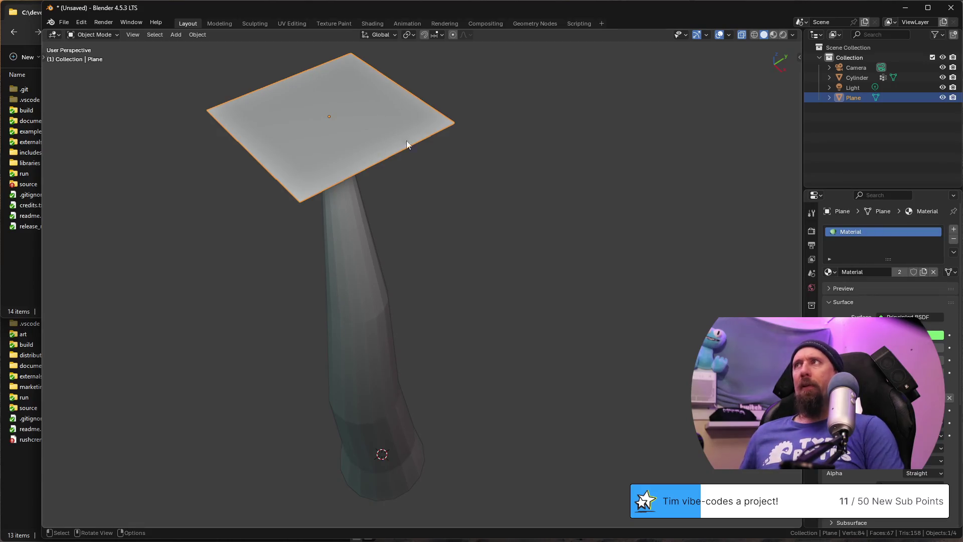
{"action": "left_click", "coordinate": [784, 35]}
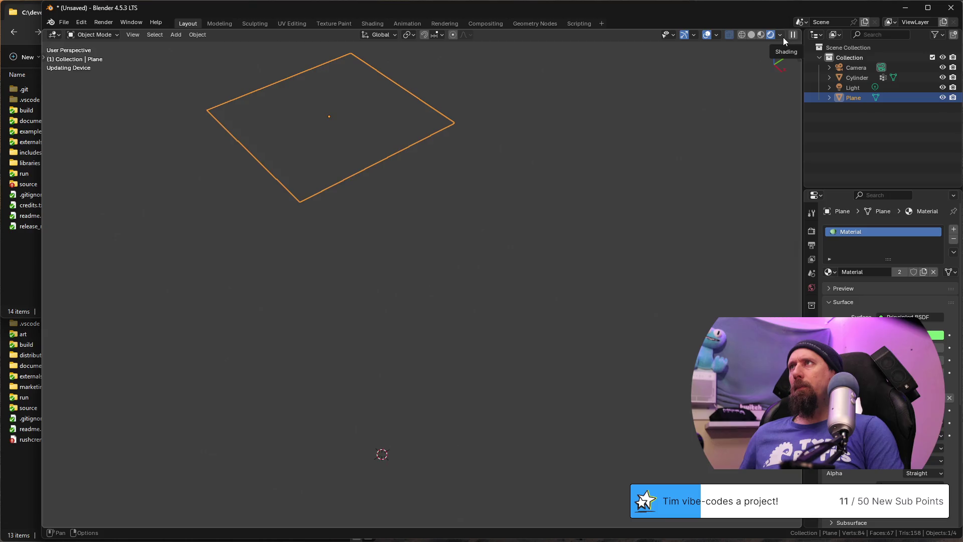
Step: Inspect the leaf plane and trunk from several angles, then bring up the plane's physics settings
{"action": "mouse_move", "coordinate": [470, 307]}
{"action": "middle_mouse_down"}
{"action": "mouse_move", "coordinate": [402, 258]}
{"action": "mouse_move", "coordinate": [438, 344]}
{"action": "mouse_move", "coordinate": [494, 304]}
{"action": "mouse_move", "coordinate": [495, 334]}
{"action": "mouse_move", "coordinate": [429, 321]}
{"action": "middle_mouse_up"}
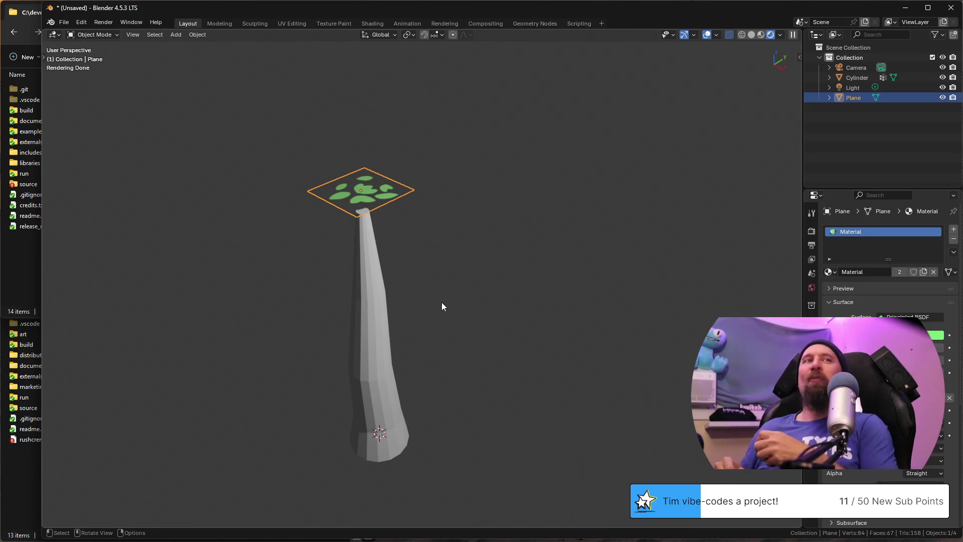
{"action": "mouse_move", "coordinate": [478, 272]}
{"action": "middle_mouse_down"}
{"action": "mouse_move", "coordinate": [465, 278]}
{"action": "mouse_move", "coordinate": [463, 205]}
{"action": "middle_mouse_up"}
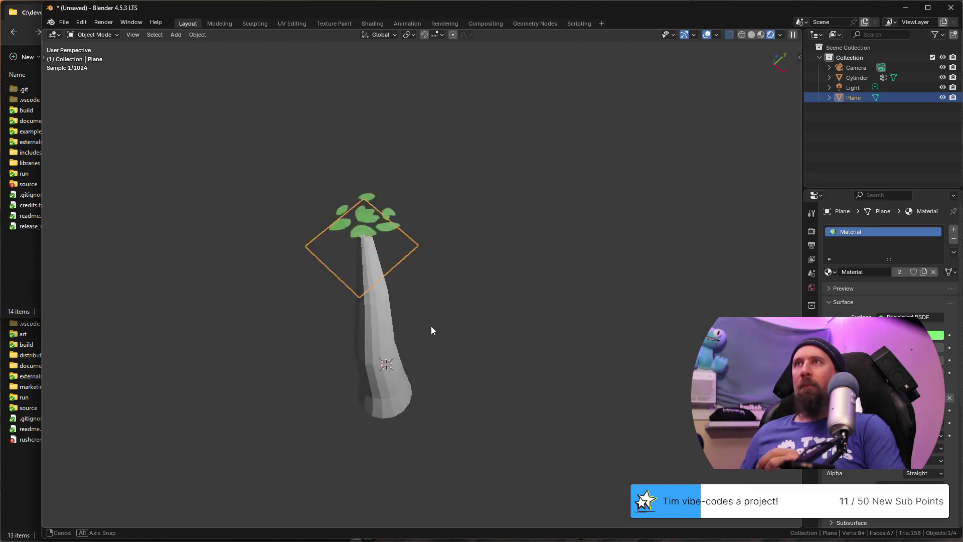
{"action": "middle_click_drag", "start_coordinate": [463, 204], "coordinate": [497, 289]}
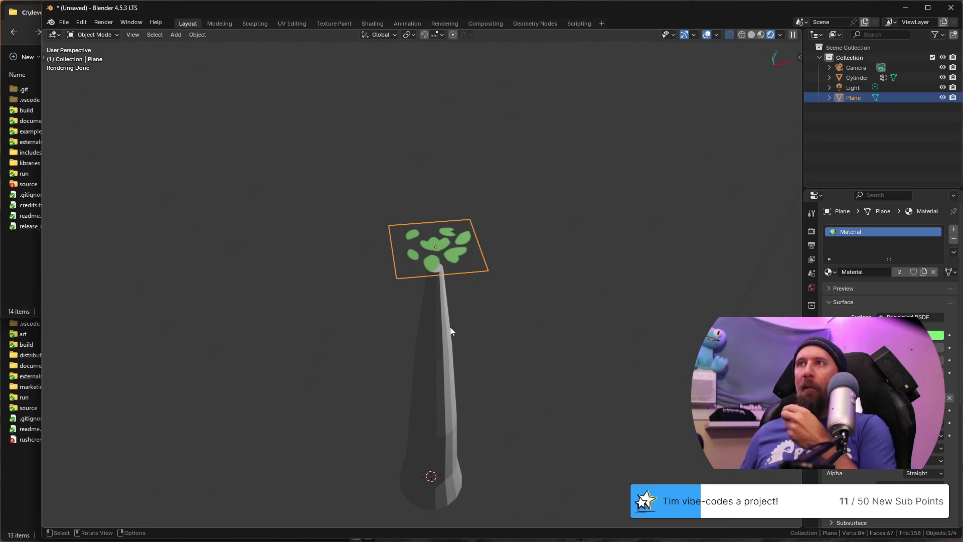
{"action": "middle_click_drag", "start_coordinate": [450, 326], "coordinate": [422, 301]}
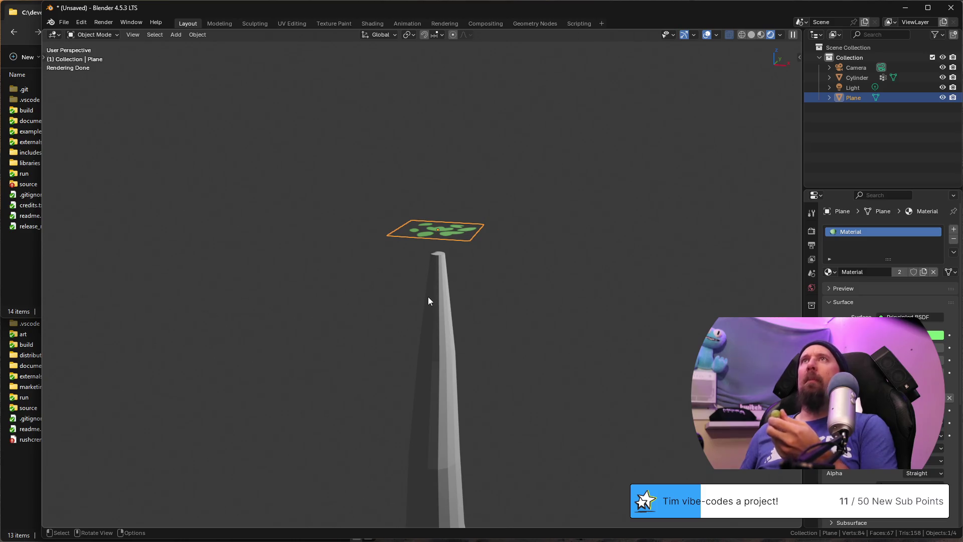
{"action": "middle_click_drag", "start_coordinate": [451, 275], "coordinate": [412, 286]}
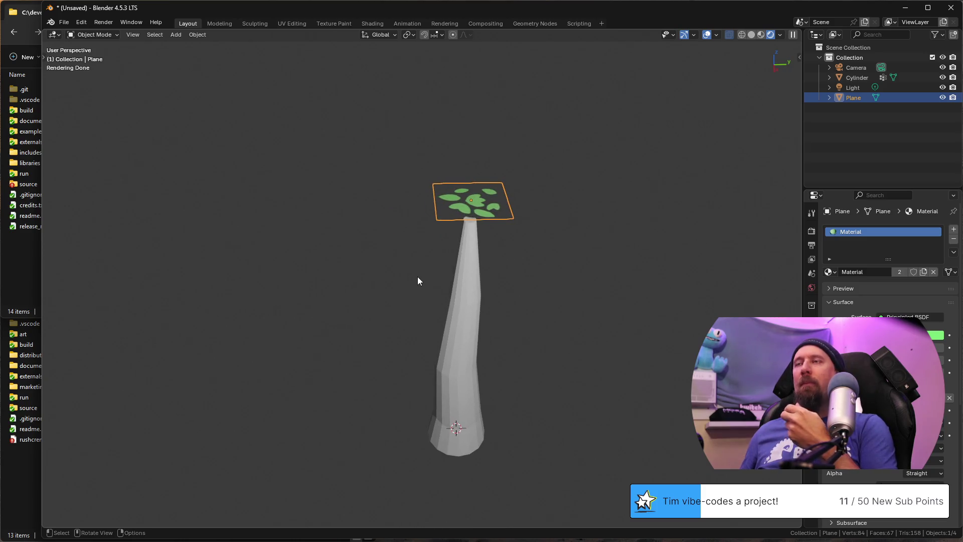
{"action": "middle_click_drag", "start_coordinate": [535, 306], "coordinate": [544, 366]}
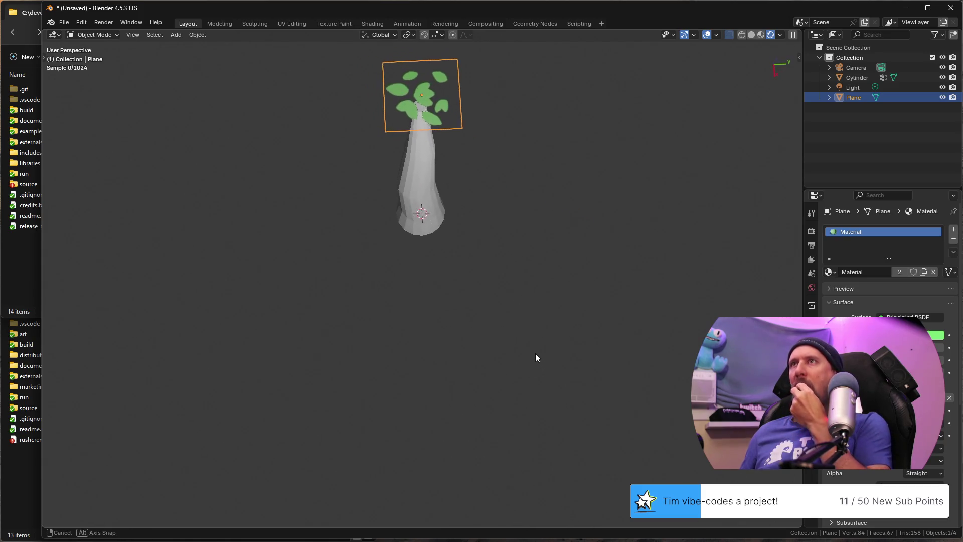
{"action": "middle_click_drag", "start_coordinate": [543, 366], "coordinate": [530, 335]}
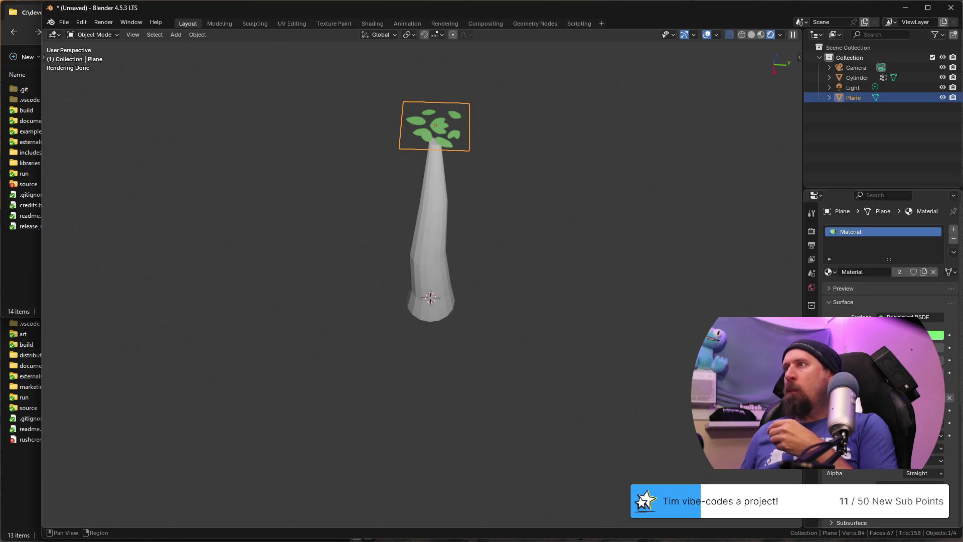
{"action": "left_click", "coordinate": [811, 365]}
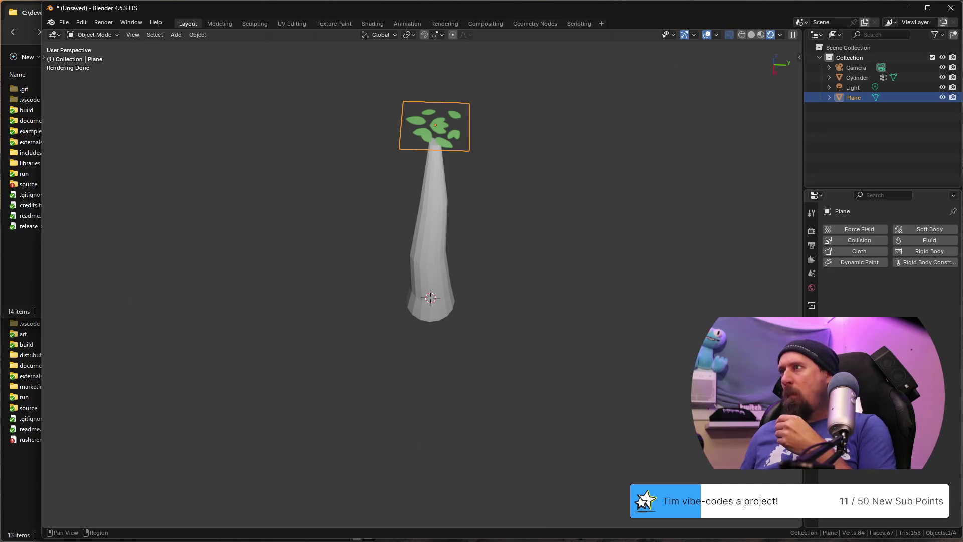
Step: Add a new ParticleSystem to the leaf plane with default emitter settings (1000 particles, 50-frame lifetime)
{"action": "left_click", "coordinate": [812, 405]}
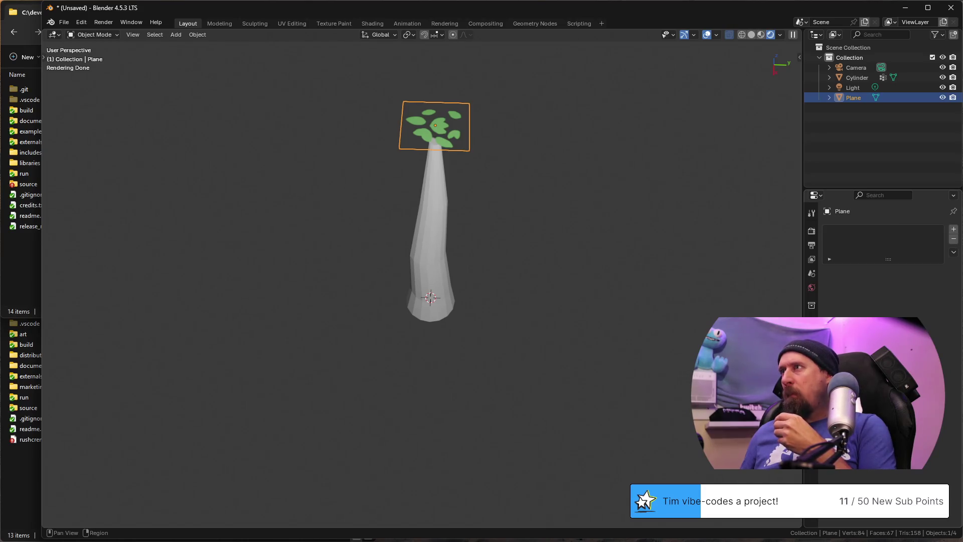
{"action": "left_click", "coordinate": [830, 260]}
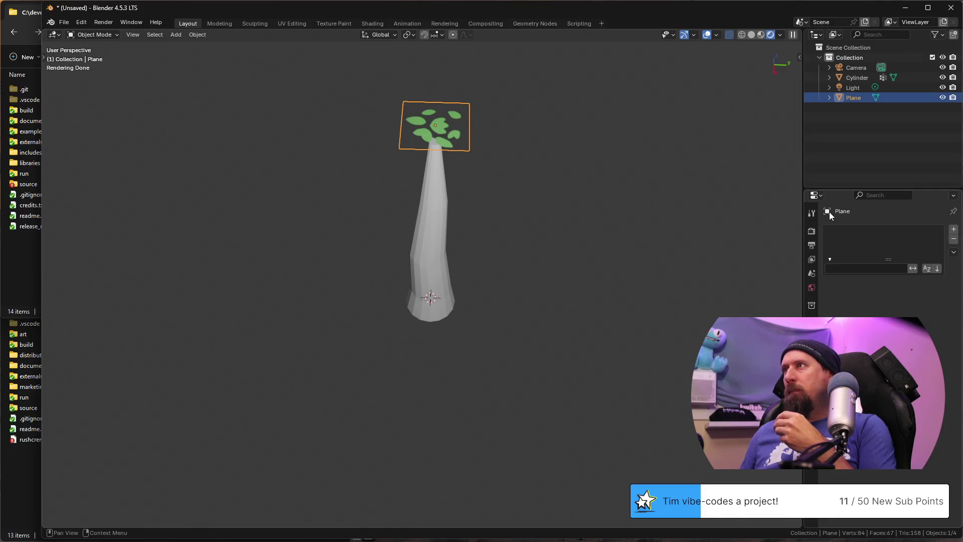
{"action": "left_click", "coordinate": [829, 260]}
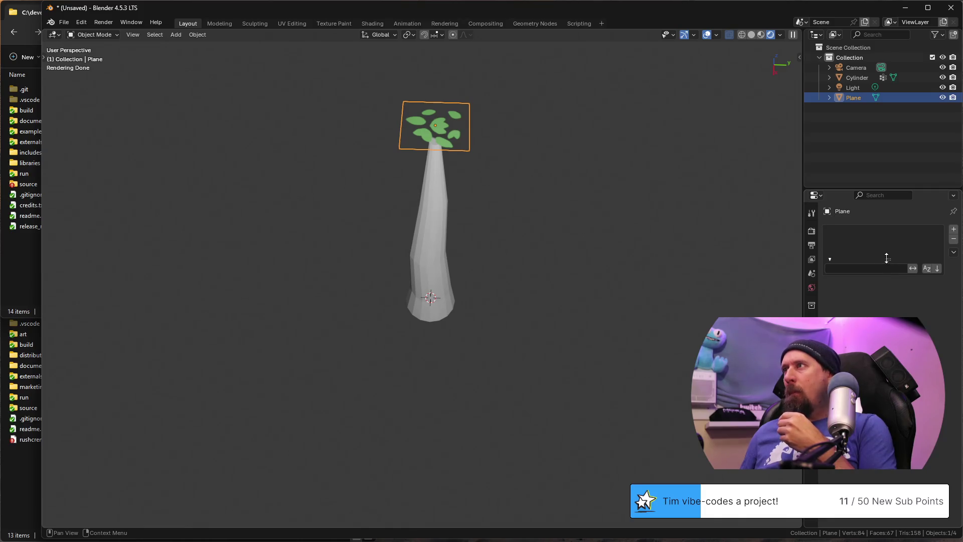
{"action": "left_click", "coordinate": [953, 230]}
{"action": "middle_click_drag", "start_coordinate": [558, 325], "coordinate": [552, 316]}
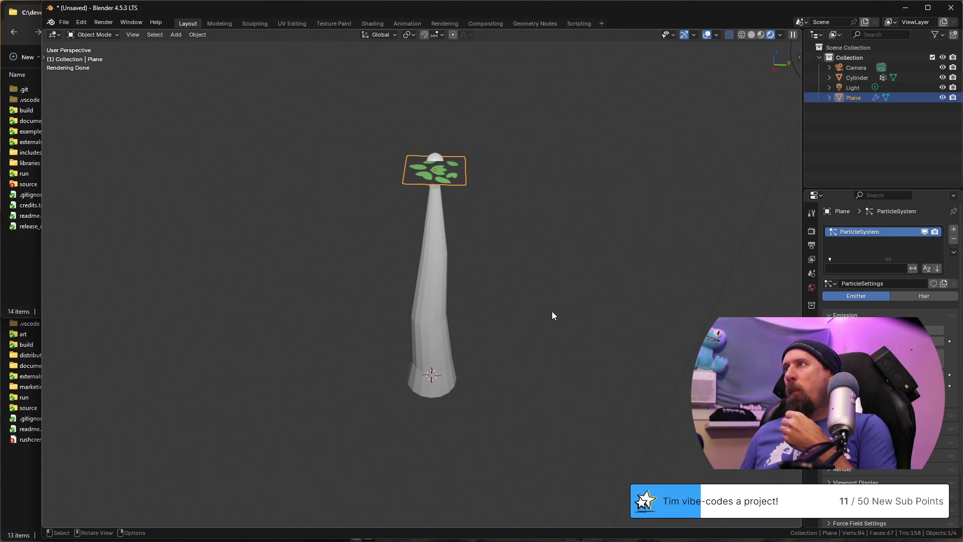
{"action": "key", "text": "shift"}
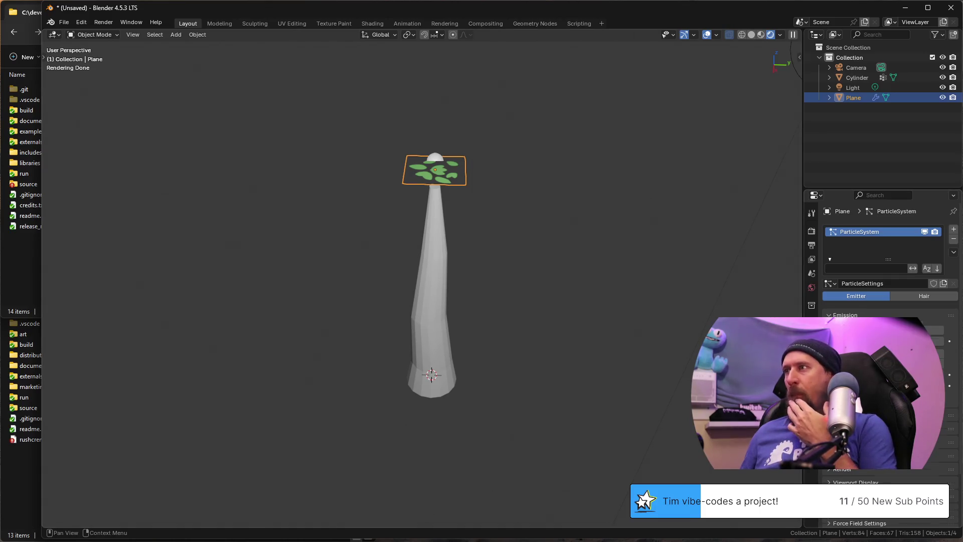
{"action": "scroll", "coordinate": [888, 271], "scroll_direction": "down", "scroll_amount": 3}
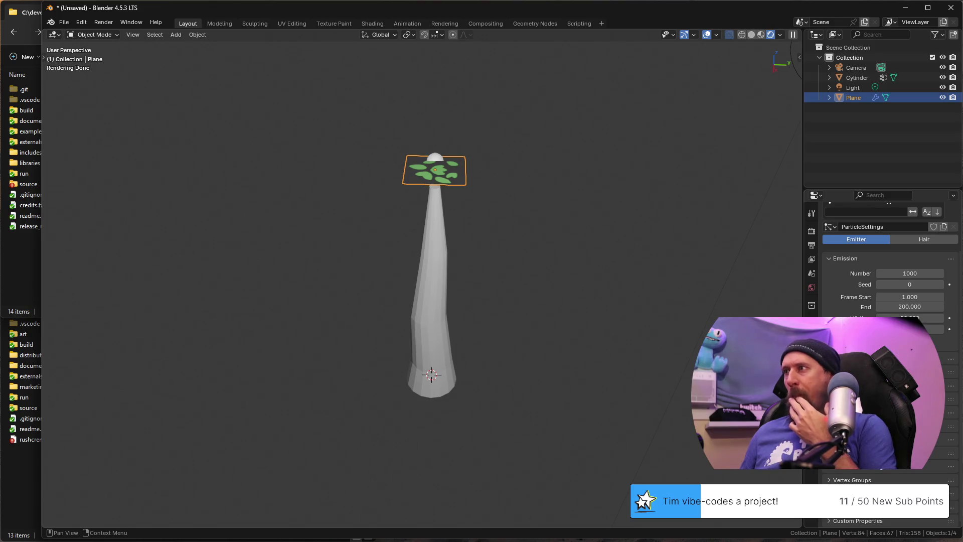
{"action": "scroll", "coordinate": [888, 272], "scroll_direction": "down", "scroll_amount": 3}
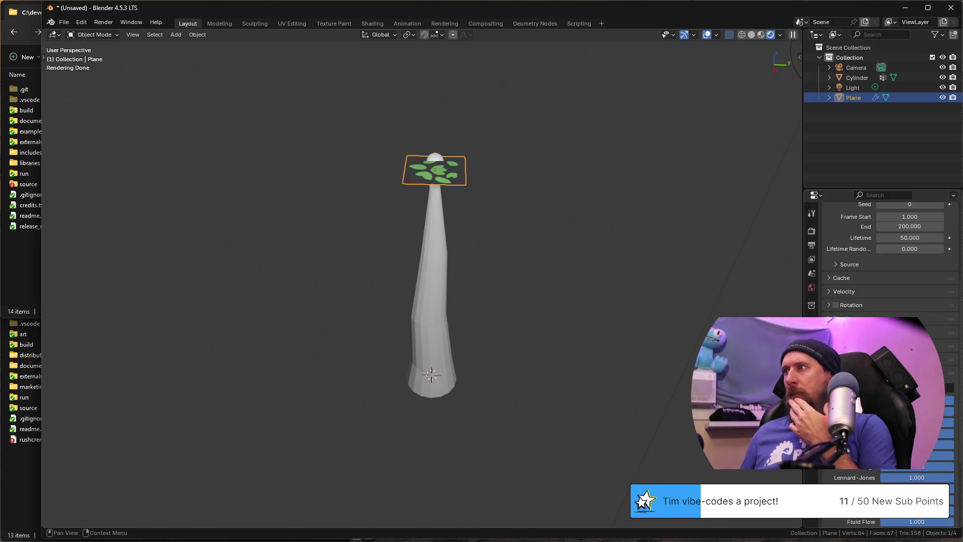
{"action": "scroll", "coordinate": [888, 271], "scroll_direction": "up", "scroll_amount": 3}
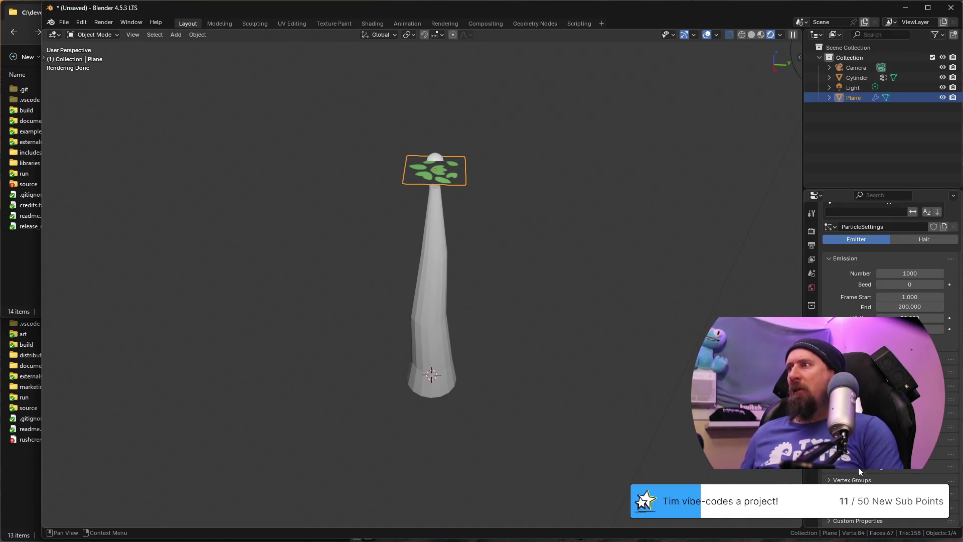
{"action": "scroll", "coordinate": [876, 467], "scroll_direction": "down", "scroll_amount": 1}
{"action": "scroll", "coordinate": [876, 468], "scroll_direction": "down", "scroll_amount": 1}
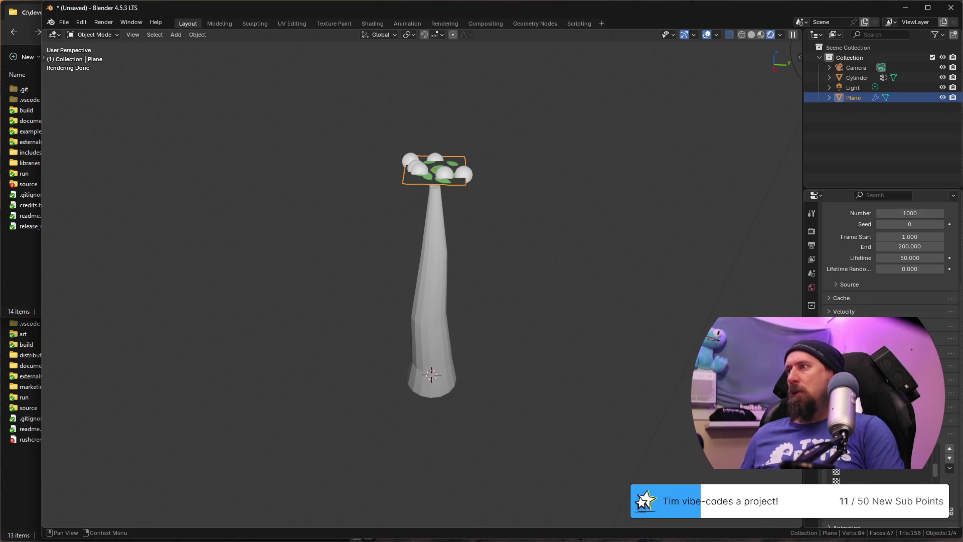
Step: Browse the particle system's Emission and Texture settings without changing them
{"action": "right_click", "coordinate": [813, 472]}
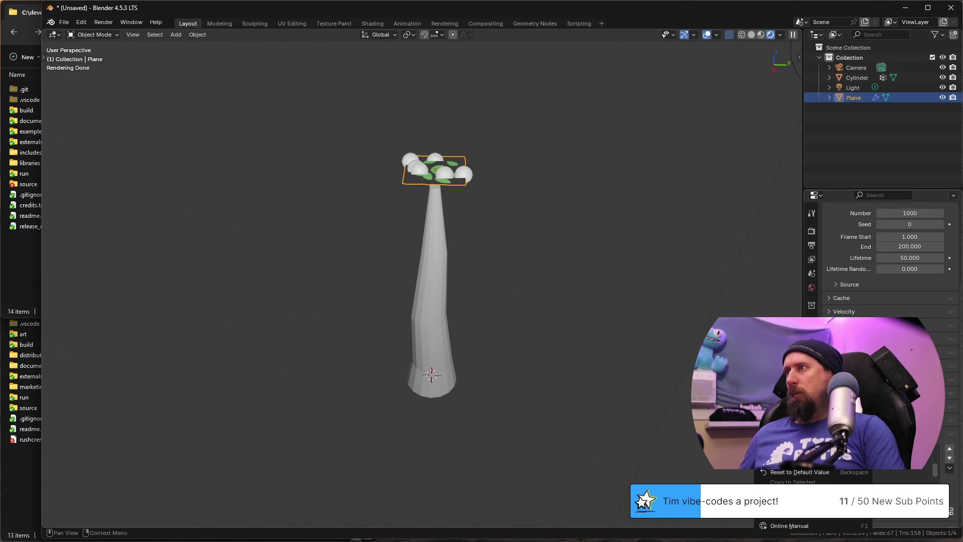
{"action": "key", "text": "Escape"}
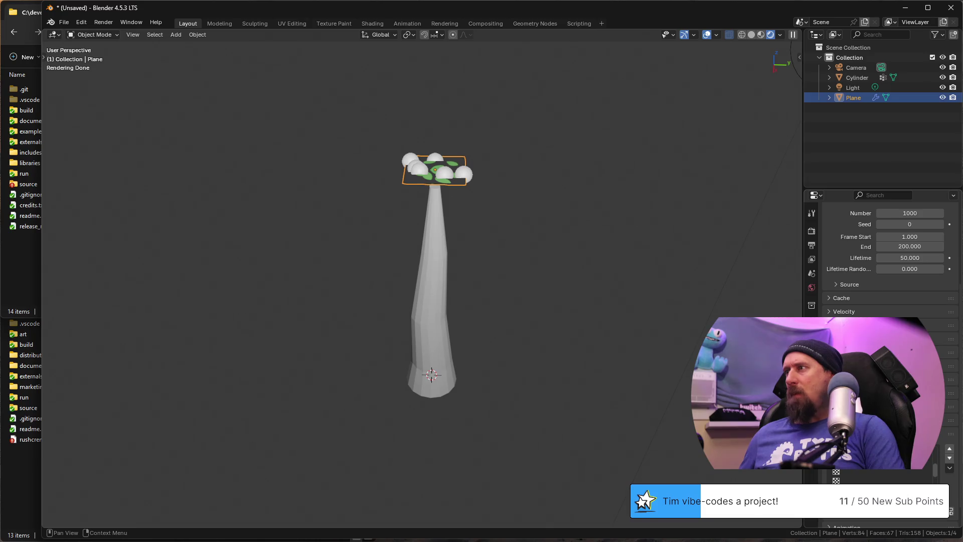
{"action": "left_click", "coordinate": [887, 473]}
{"action": "scroll", "coordinate": [888, 477], "scroll_direction": "down", "scroll_amount": 1}
{"action": "scroll", "coordinate": [907, 481], "scroll_direction": "up", "scroll_amount": 1}
{"action": "scroll", "coordinate": [888, 474], "scroll_direction": "down", "scroll_amount": 1}
{"action": "scroll", "coordinate": [889, 469], "scroll_direction": "down", "scroll_amount": 1}
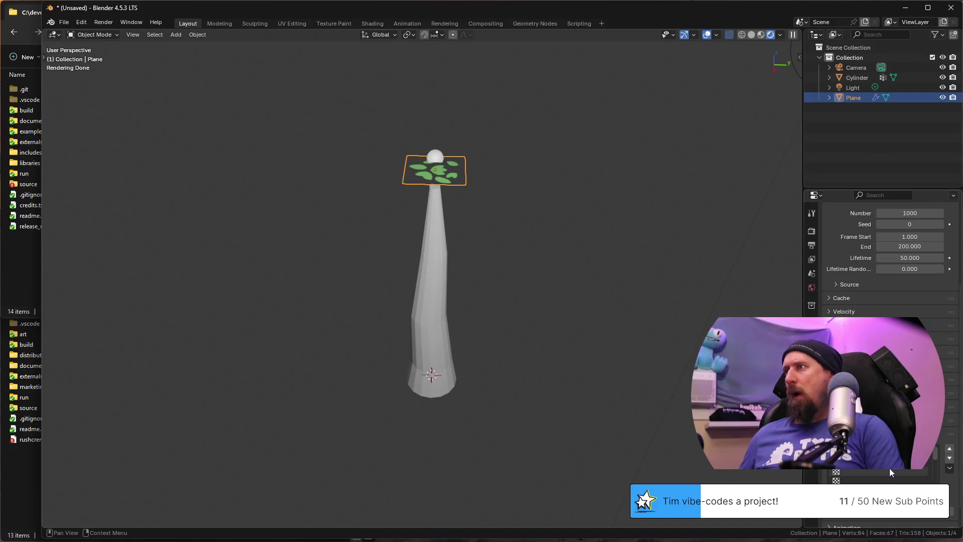
{"action": "scroll", "coordinate": [900, 470], "scroll_direction": "up", "scroll_amount": 1}
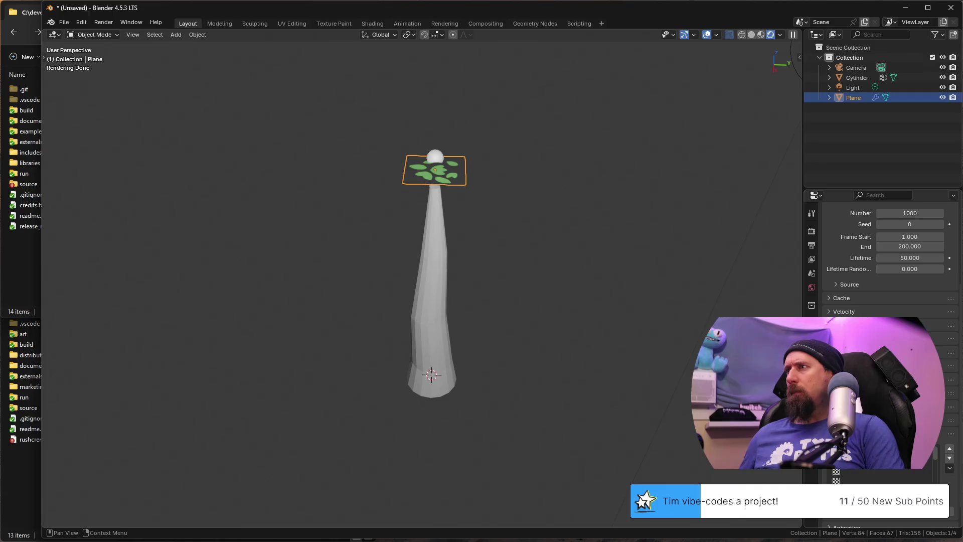
{"action": "scroll", "coordinate": [896, 475], "scroll_direction": "up", "scroll_amount": 2}
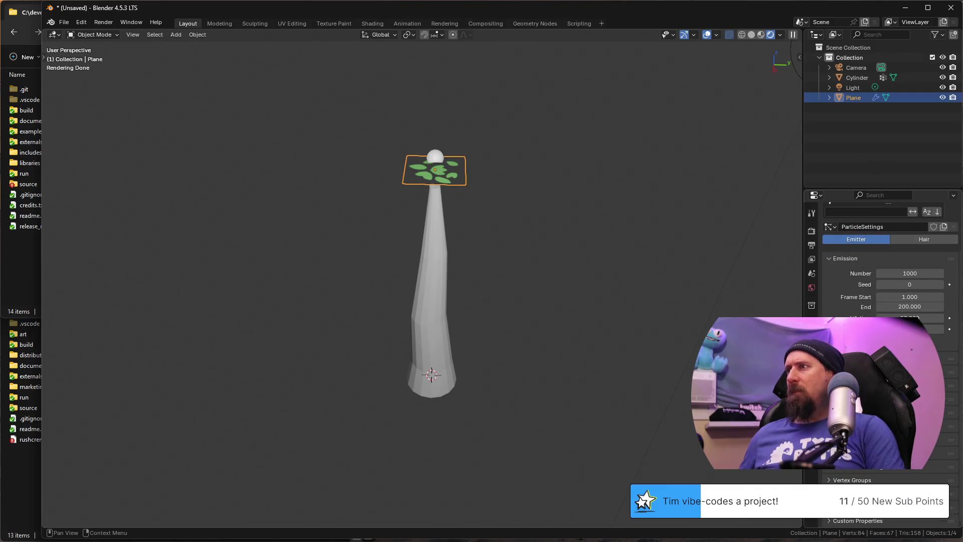
{"action": "scroll", "coordinate": [831, 480], "scroll_direction": "down", "scroll_amount": 2}
{"action": "scroll", "coordinate": [831, 480], "scroll_direction": "down", "scroll_amount": 1}
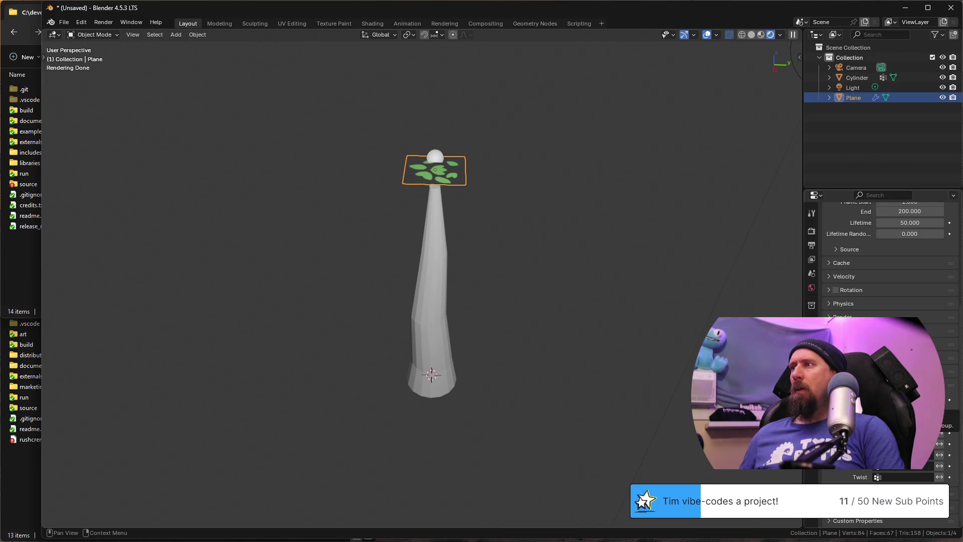
{"action": "left_click", "coordinate": [904, 399]}
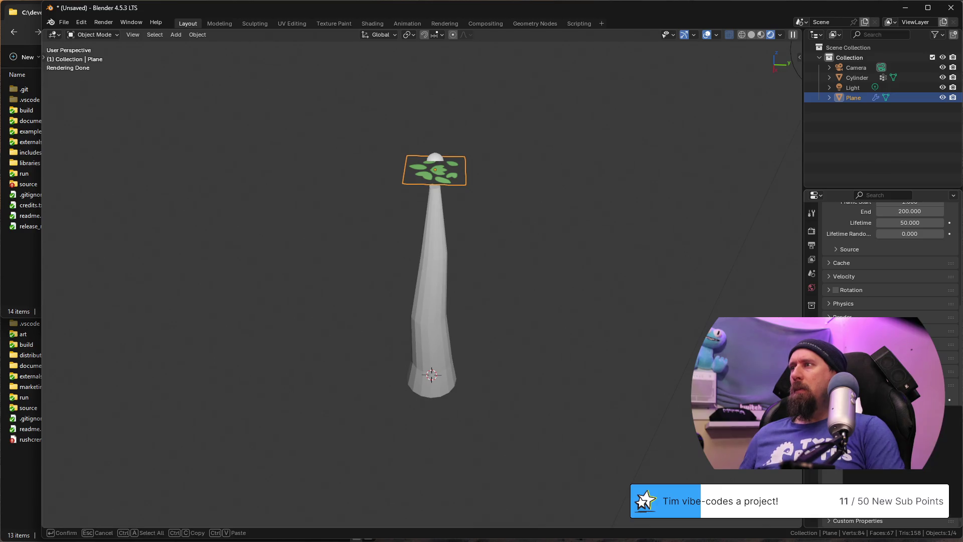
{"action": "key", "text": "Tab"}
{"action": "key", "text": "Tab"}
{"action": "left_click", "coordinate": [444, 284]}
{"action": "key", "text": "Tab"}
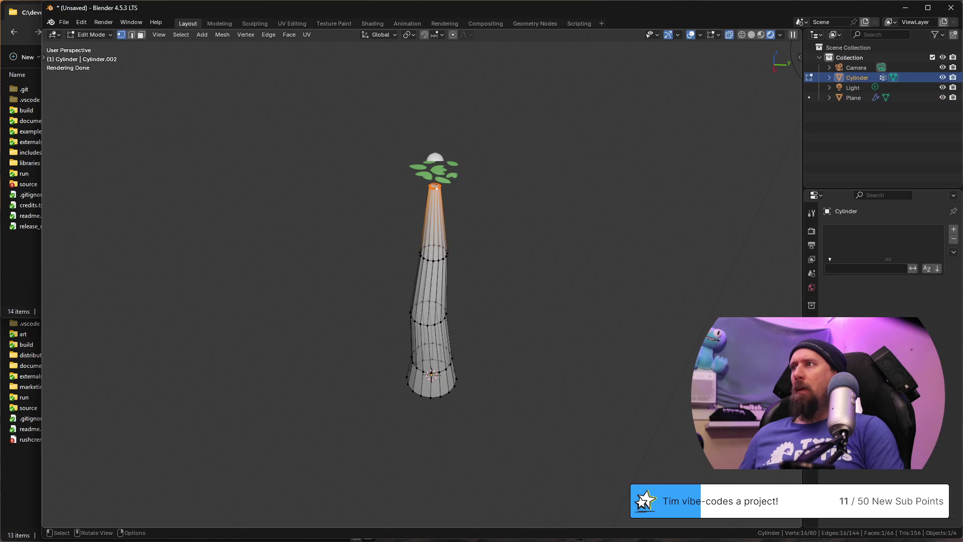
{"action": "key", "text": "Tab"}
{"action": "left_click", "coordinate": [435, 173]}
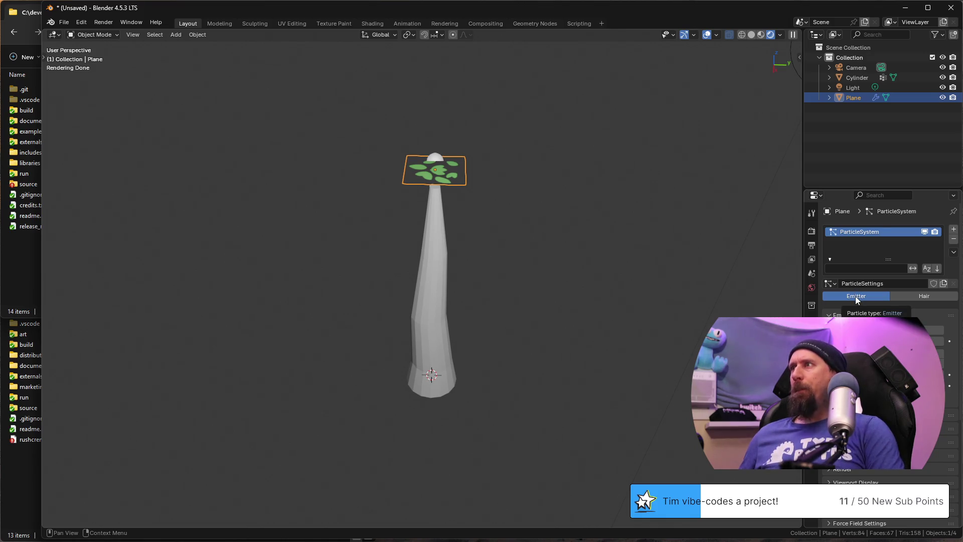
{"action": "scroll", "coordinate": [856, 296], "scroll_direction": "down", "scroll_amount": 3}
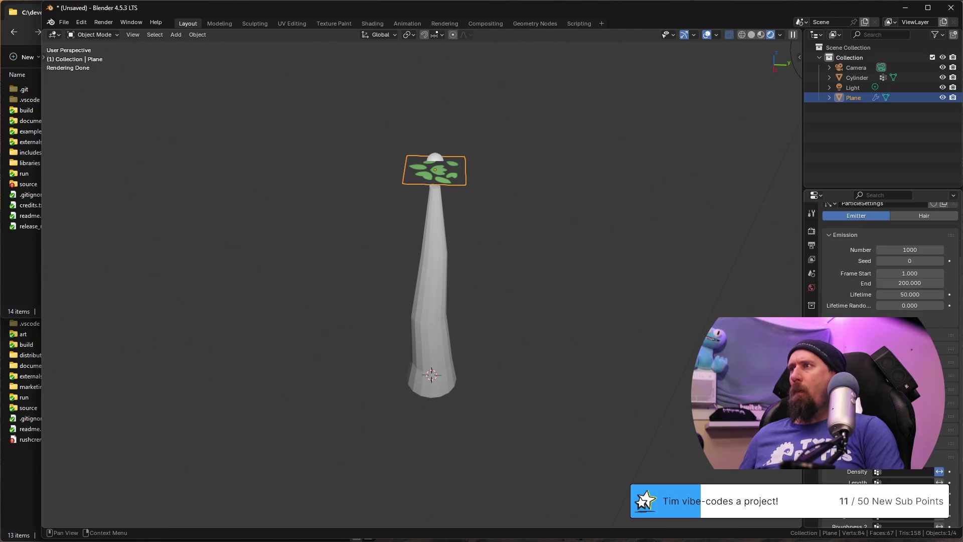
{"action": "scroll", "coordinate": [881, 256], "scroll_direction": "down", "scroll_amount": 3}
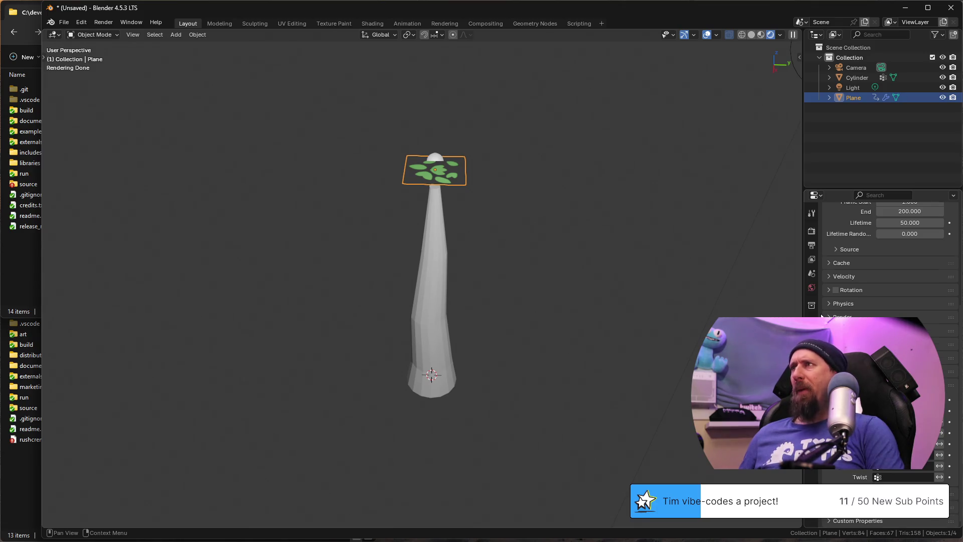
{"action": "scroll", "coordinate": [822, 316], "scroll_direction": "up", "scroll_amount": 3}
{"action": "scroll", "coordinate": [823, 392], "scroll_direction": "up", "scroll_amount": 3}
{"action": "scroll", "coordinate": [823, 392], "scroll_direction": "up", "scroll_amount": 3}
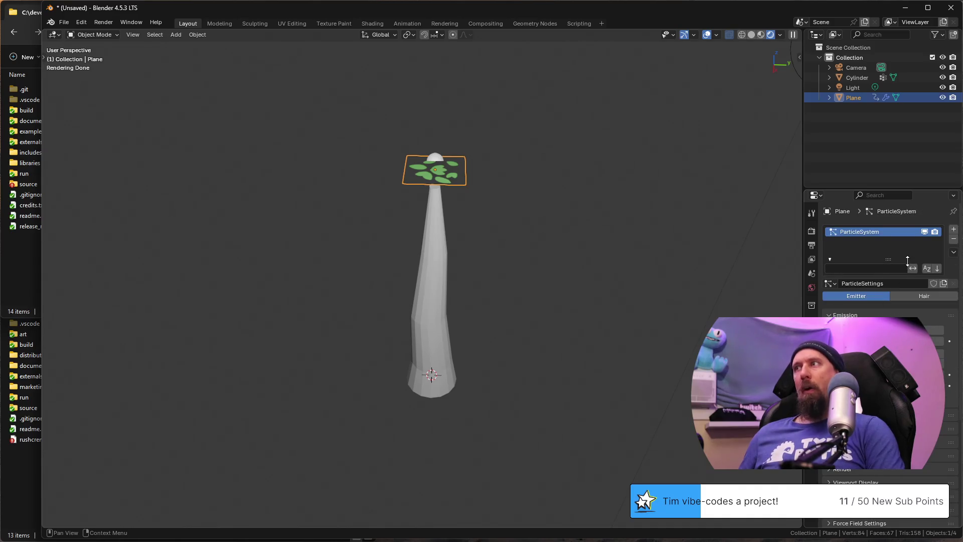
{"action": "left_click", "coordinate": [911, 294]}
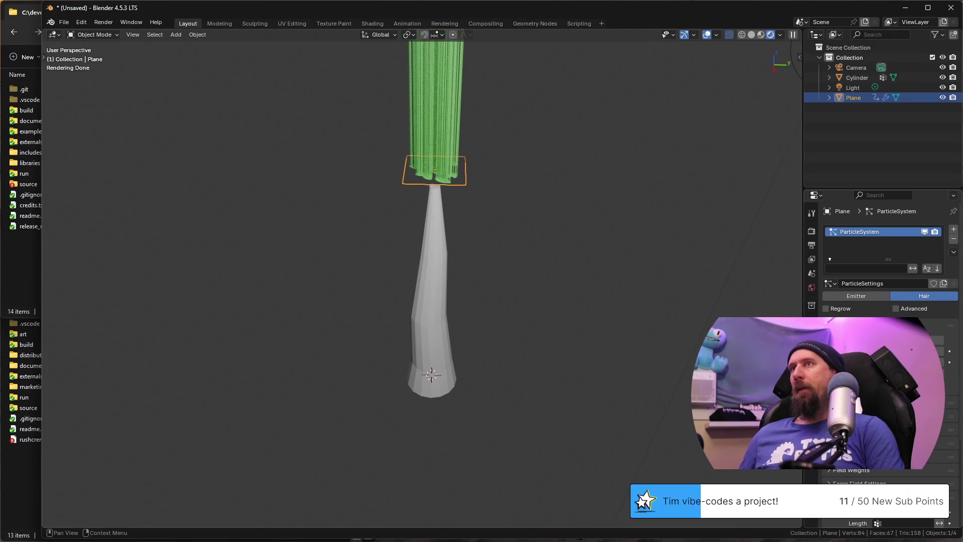
{"action": "scroll", "coordinate": [581, 261], "scroll_direction": "down", "scroll_amount": 3}
{"action": "scroll", "coordinate": [624, 302], "scroll_direction": "up", "scroll_amount": 3}
{"action": "mouse_move", "coordinate": [625, 306]}
{"action": "middle_mouse_down"}
{"action": "mouse_move", "coordinate": [559, 245]}
{"action": "mouse_move", "coordinate": [592, 258]}
{"action": "mouse_move", "coordinate": [460, 332]}
{"action": "middle_mouse_up"}
{"action": "scroll", "coordinate": [462, 332], "scroll_direction": "up", "scroll_amount": 3}
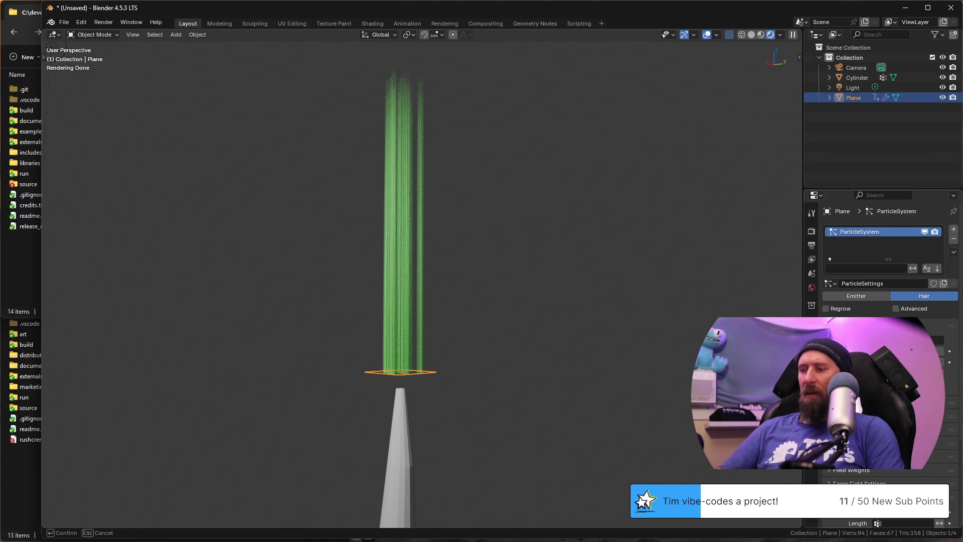
{"action": "left_click_drag", "start_coordinate": [888, 339], "coordinate": [828, 339]}
{"action": "mouse_move", "coordinate": [412, 254]}
{"action": "middle_mouse_down"}
{"action": "mouse_move", "coordinate": [391, 344]}
{"action": "mouse_move", "coordinate": [391, 320]}
{"action": "middle_mouse_up"}
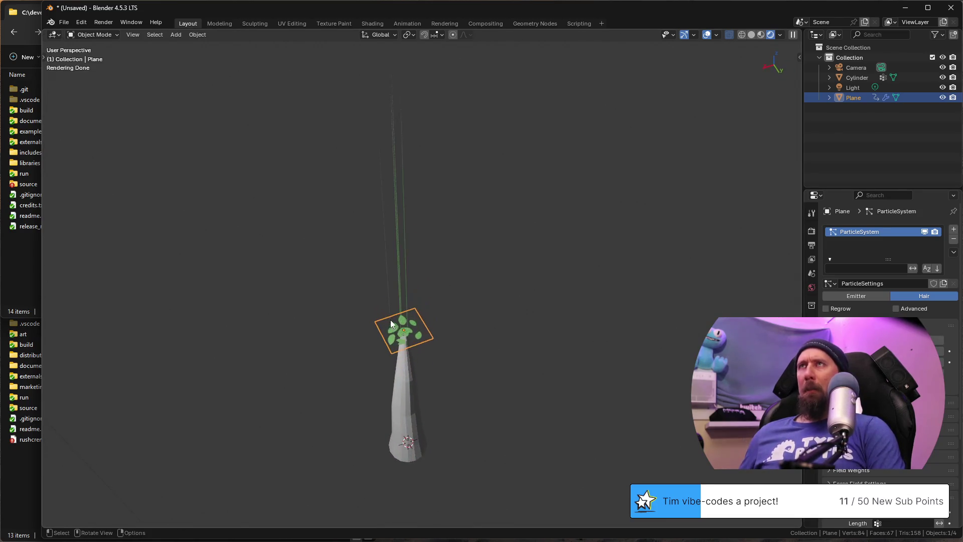
{"action": "mouse_move", "coordinate": [542, 351]}
{"action": "middle_mouse_down"}
{"action": "mouse_move", "coordinate": [499, 335]}
{"action": "mouse_move", "coordinate": [519, 355]}
{"action": "mouse_move", "coordinate": [479, 408]}
{"action": "mouse_move", "coordinate": [615, 359]}
{"action": "mouse_move", "coordinate": [597, 364]}
{"action": "middle_mouse_up"}
{"action": "mouse_move", "coordinate": [510, 350]}
{"action": "middle_mouse_down"}
{"action": "mouse_move", "coordinate": [547, 348]}
{"action": "mouse_move", "coordinate": [577, 366]}
{"action": "mouse_move", "coordinate": [511, 386]}
{"action": "middle_mouse_up"}
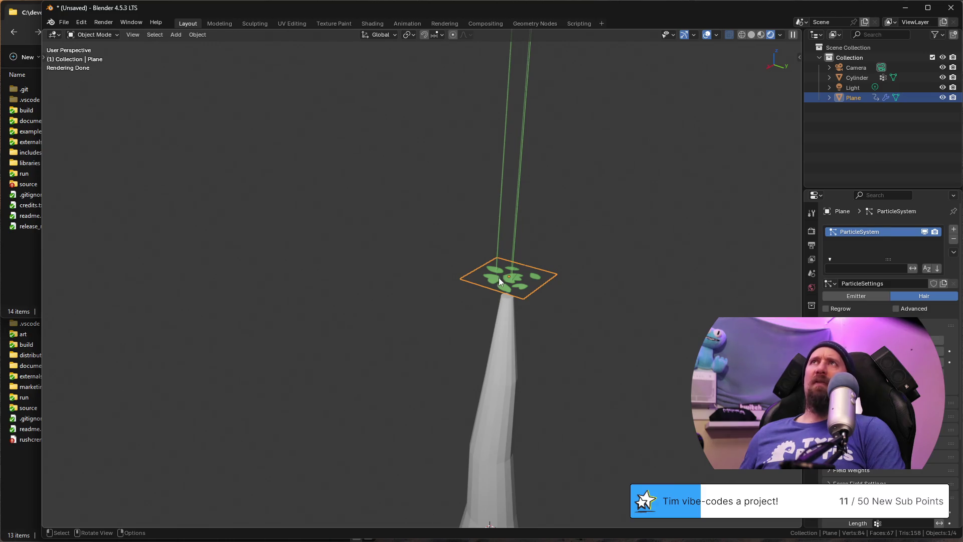
{"action": "scroll", "coordinate": [527, 329], "scroll_direction": "down", "scroll_amount": 2}
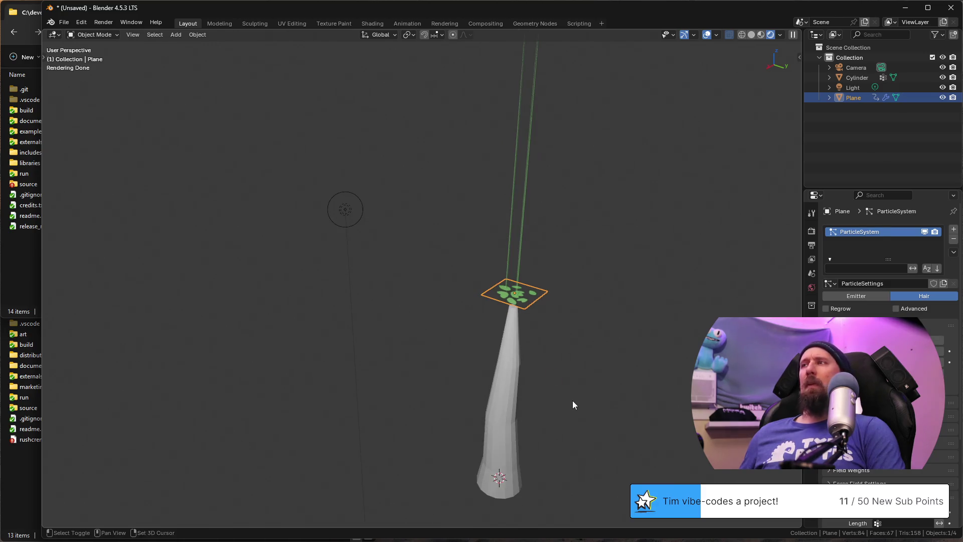
{"action": "middle_click_drag", "start_coordinate": [572, 401], "coordinate": [471, 303]}
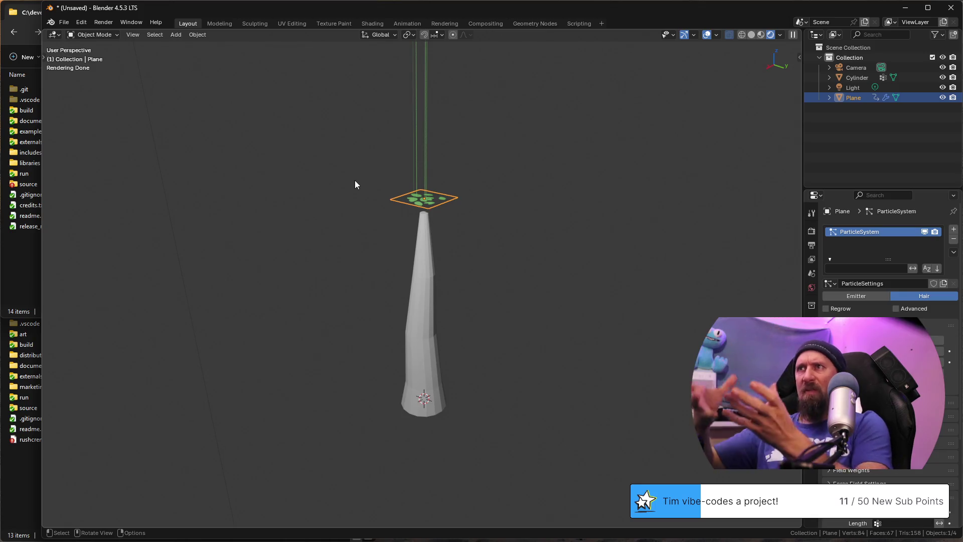
{"action": "mouse_move", "coordinate": [432, 291]}
{"action": "middle_mouse_down"}
{"action": "mouse_move", "coordinate": [485, 274]}
{"action": "mouse_move", "coordinate": [429, 275]}
{"action": "middle_mouse_up"}
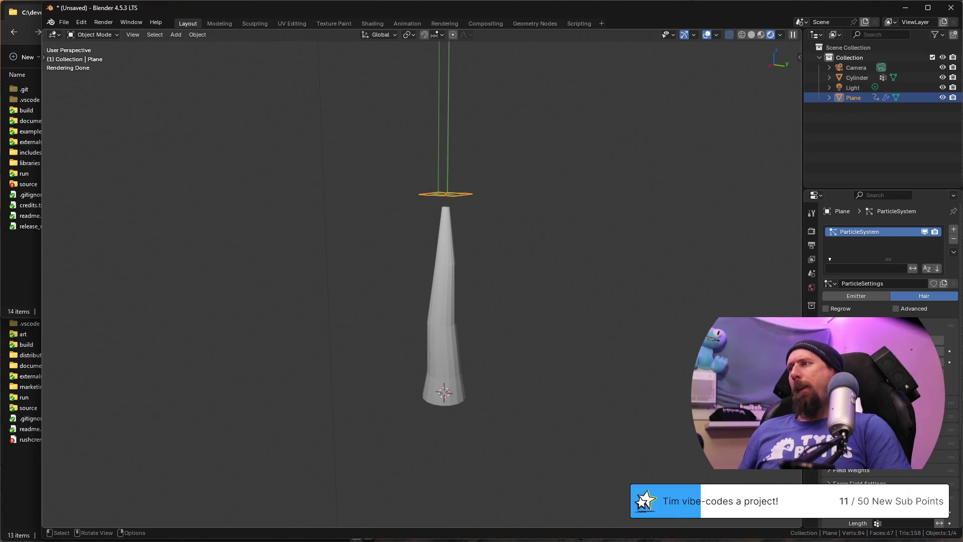
{"action": "scroll", "coordinate": [888, 263], "scroll_direction": "down", "scroll_amount": 4}
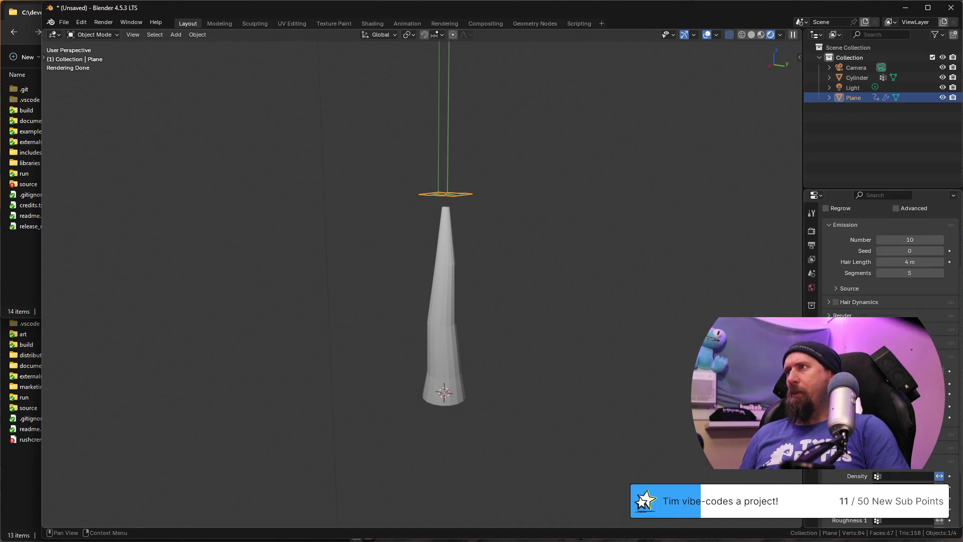
{"action": "scroll", "coordinate": [888, 301], "scroll_direction": "up", "scroll_amount": 4}
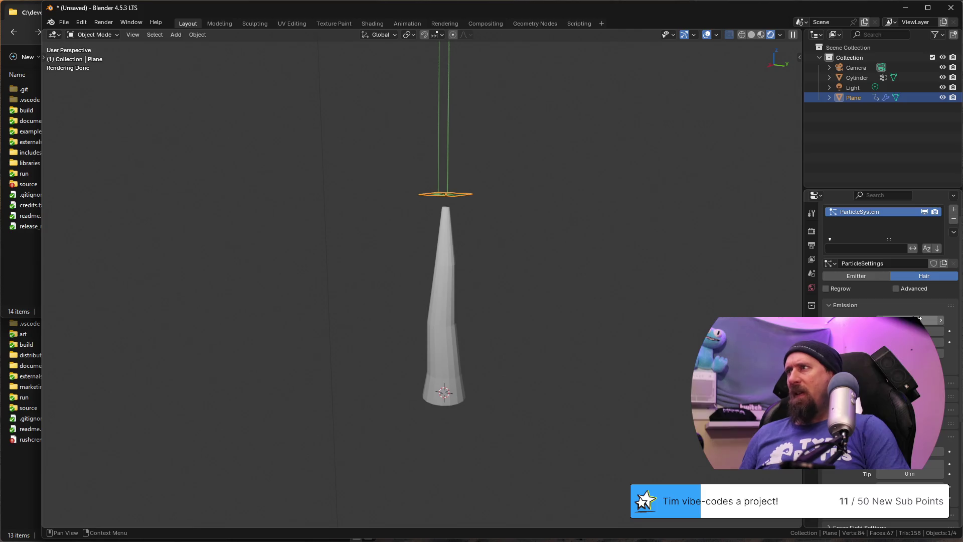
Step: Reduce the plane's hair Number to a single strand, then select the trunk cylinder
{"action": "left_click_drag", "start_coordinate": [888, 332], "coordinate": [865, 332]}
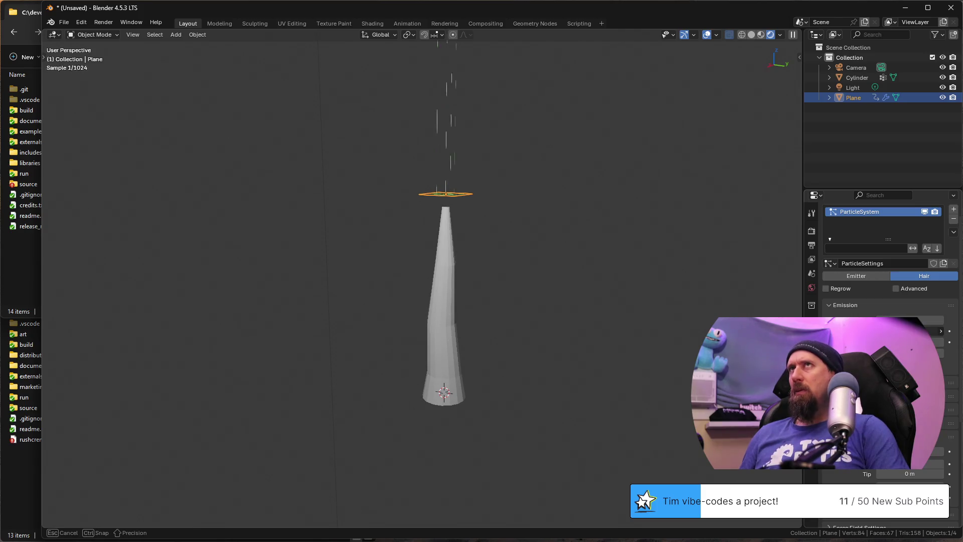
{"action": "left_click_drag", "start_coordinate": [866, 331], "coordinate": [850, 332]}
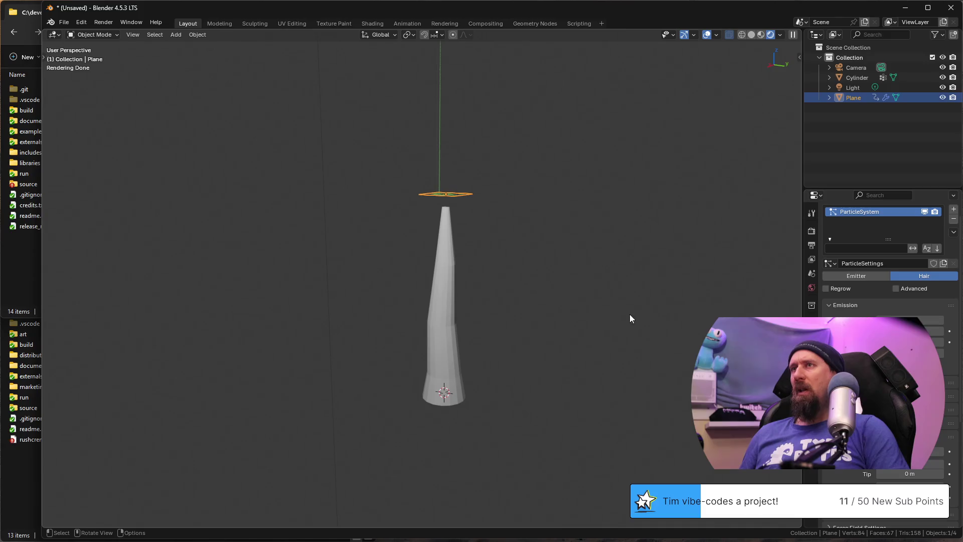
{"action": "middle_click_drag", "start_coordinate": [552, 290], "coordinate": [482, 271]}
{"action": "left_click", "coordinate": [482, 271]}
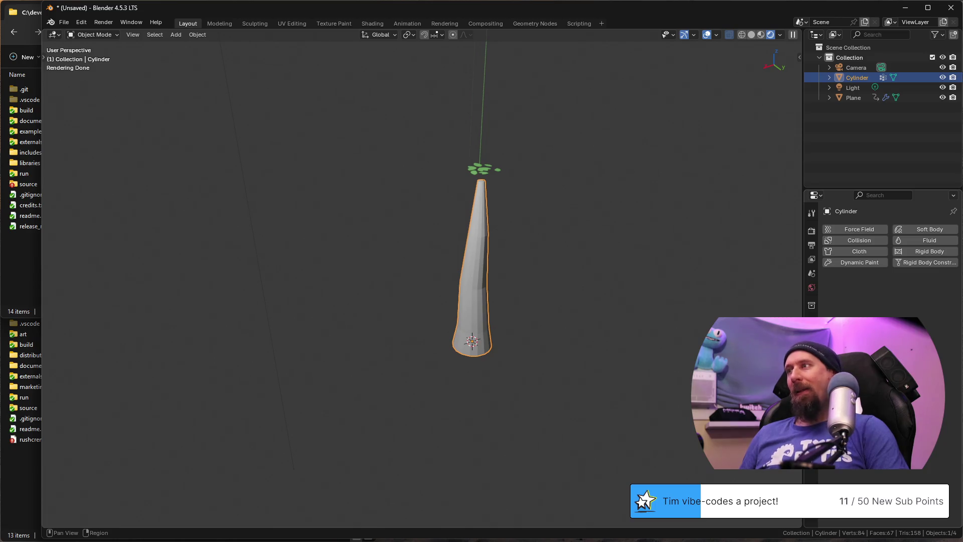
Step: Add a ParticleSystem to the trunk cylinder and set its type to Hair
{"action": "left_click", "coordinate": [811, 354]}
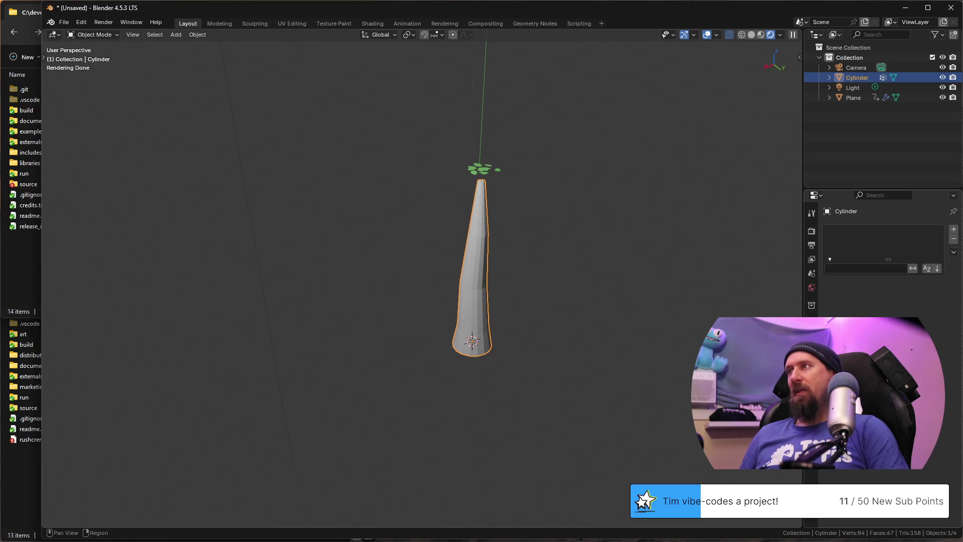
{"action": "left_click", "coordinate": [954, 229]}
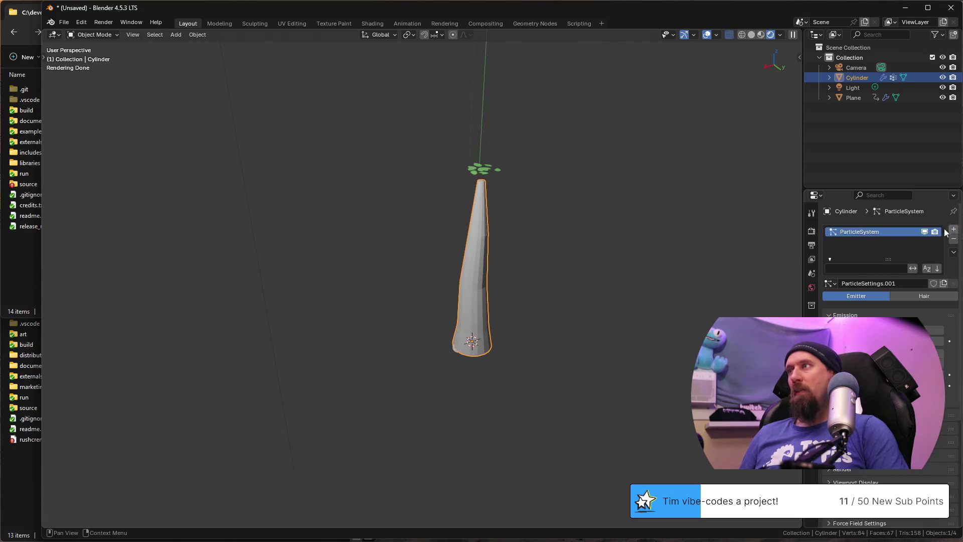
{"action": "left_click", "coordinate": [920, 295]}
Step: Orbit around the trunk to inspect the new hair strands from several angles
{"action": "mouse_move", "coordinate": [512, 332]}
{"action": "middle_mouse_down"}
{"action": "mouse_move", "coordinate": [428, 305]}
{"action": "mouse_move", "coordinate": [444, 350]}
{"action": "middle_mouse_up"}
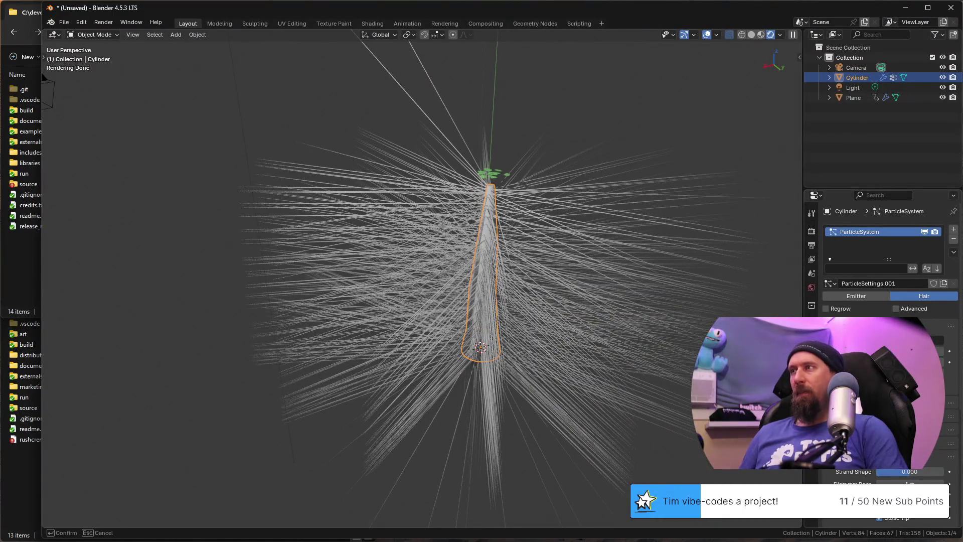
{"action": "mouse_move", "coordinate": [408, 361]}
{"action": "middle_mouse_down"}
{"action": "mouse_move", "coordinate": [571, 321]}
{"action": "mouse_move", "coordinate": [537, 352]}
{"action": "middle_mouse_up"}
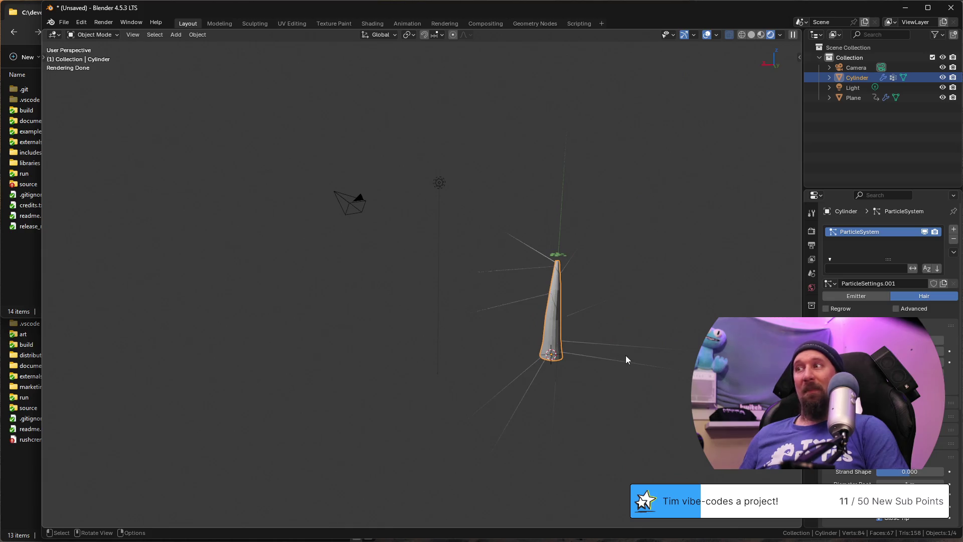
{"action": "mouse_move", "coordinate": [660, 392]}
{"action": "middle_mouse_down"}
{"action": "mouse_move", "coordinate": [668, 397]}
{"action": "mouse_move", "coordinate": [620, 389]}
{"action": "middle_mouse_up"}
{"action": "scroll", "coordinate": [881, 376], "scroll_direction": "down", "scroll_amount": 2}
{"action": "scroll", "coordinate": [888, 263], "scroll_direction": "down", "scroll_amount": 2}
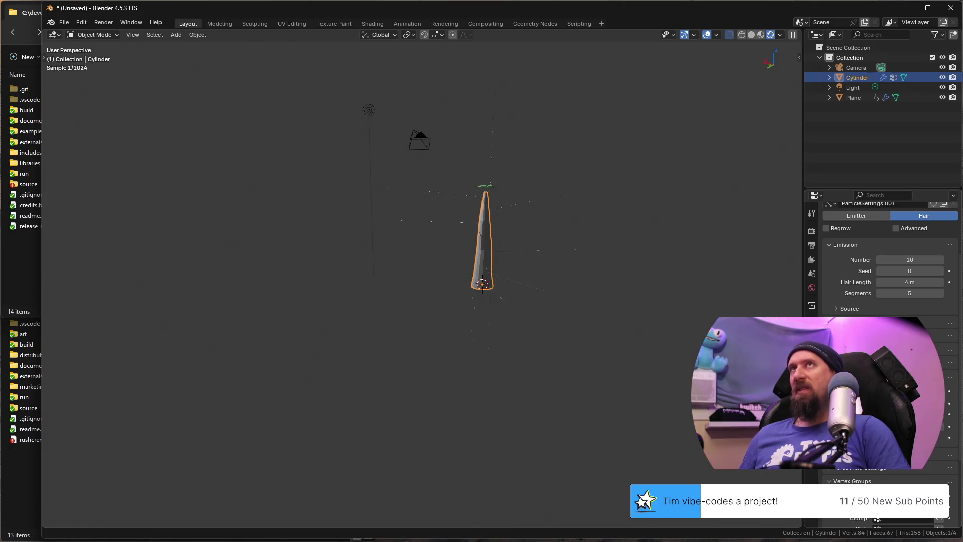
{"action": "scroll", "coordinate": [569, 311], "scroll_direction": "up", "scroll_amount": 3}
{"action": "mouse_move", "coordinate": [533, 316]}
{"action": "middle_mouse_down", "text": "shift"}
{"action": "mouse_move", "coordinate": [337, 230]}
{"action": "mouse_move", "coordinate": [505, 354]}
{"action": "middle_mouse_up", "text": "shift"}
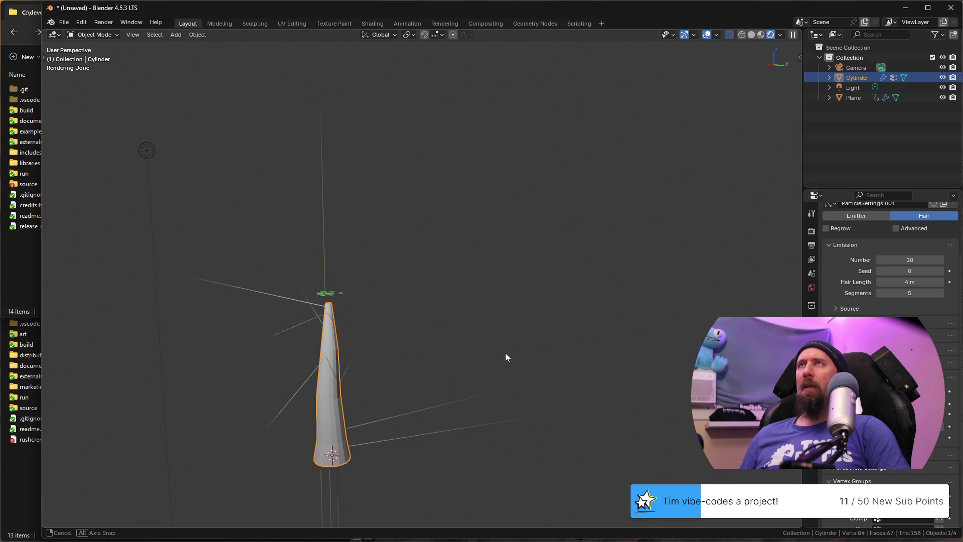
{"action": "mouse_move", "coordinate": [505, 353]}
{"action": "middle_mouse_down"}
{"action": "mouse_move", "coordinate": [476, 357]}
{"action": "mouse_move", "coordinate": [457, 443]}
{"action": "mouse_move", "coordinate": [487, 452]}
{"action": "middle_mouse_up"}
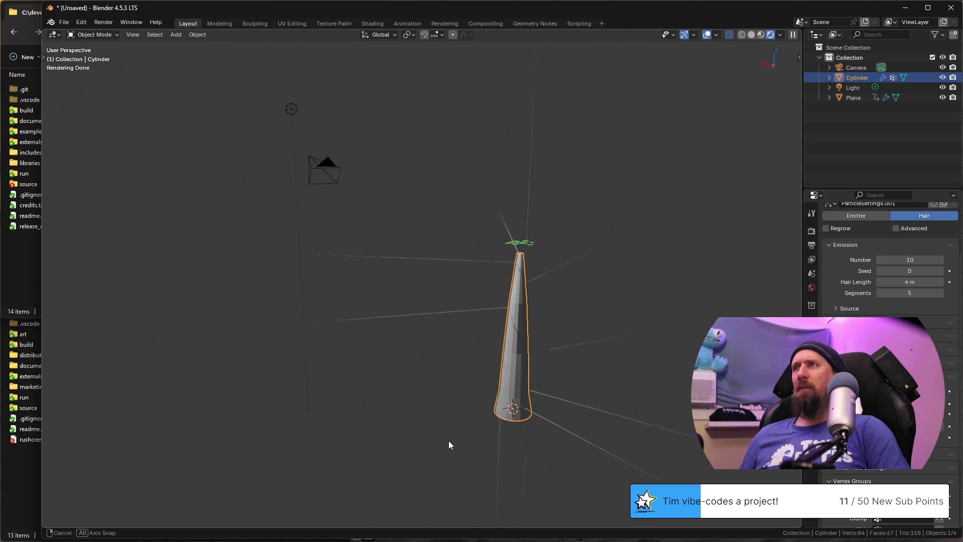
{"action": "middle_click_drag", "start_coordinate": [492, 447], "coordinate": [564, 403]}
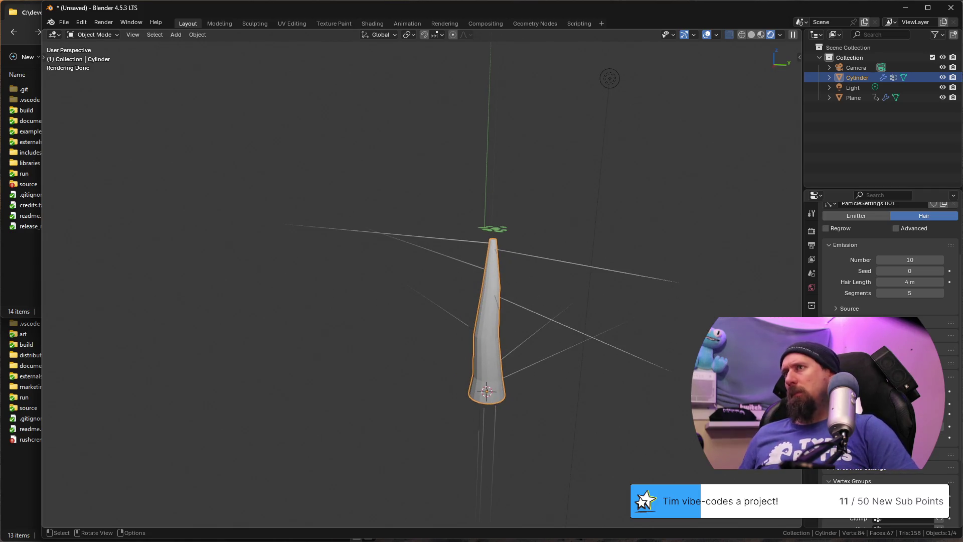
{"action": "key", "text": "shift"}
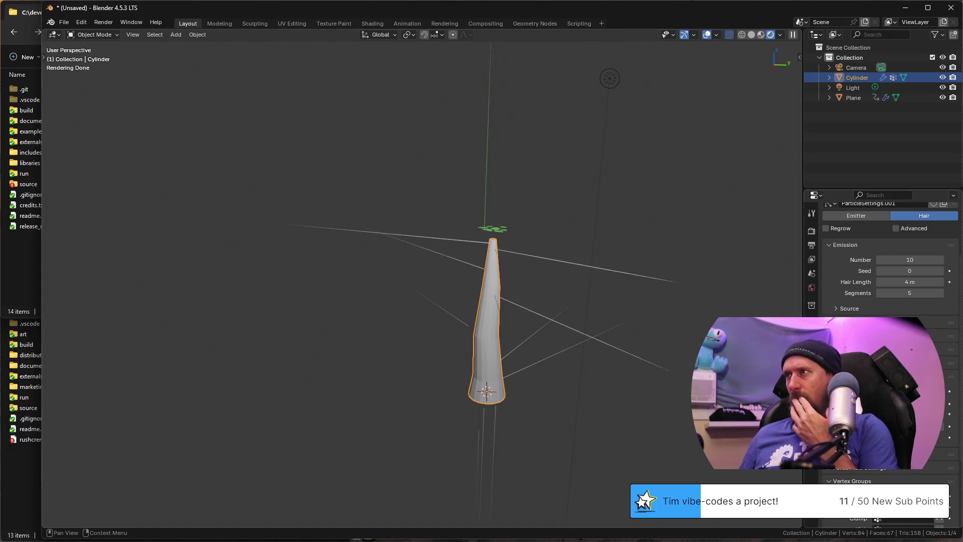
Step: Set the trunk hair Number to 49 and Hair Length to 1.57 m
{"action": "mouse_move", "coordinate": [910, 260]}
{"action": "left_mouse_down"}
{"action": "mouse_move", "coordinate": [933, 259]}
{"action": "mouse_move", "coordinate": [913, 260]}
{"action": "mouse_move", "coordinate": [888, 281]}
{"action": "mouse_move", "coordinate": [907, 281]}
{"action": "left_mouse_up"}
{"action": "mouse_move", "coordinate": [604, 286]}
{"action": "middle_mouse_down"}
{"action": "mouse_move", "coordinate": [517, 315]}
{"action": "mouse_move", "coordinate": [592, 261]}
{"action": "middle_mouse_up"}
{"action": "scroll", "coordinate": [592, 261], "scroll_direction": "up", "scroll_amount": 3}
{"action": "middle_click_drag", "start_coordinate": [493, 298], "coordinate": [550, 316]}
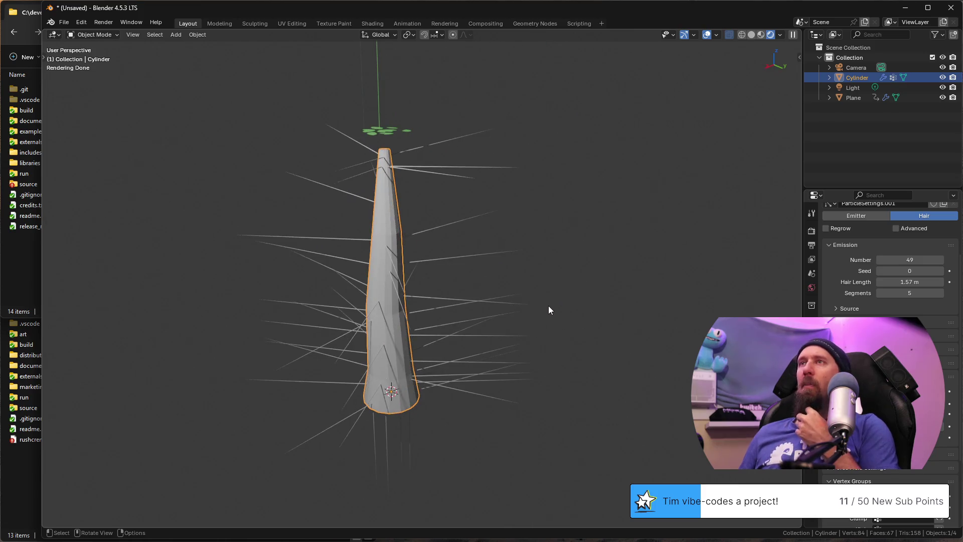
{"action": "middle_click_drag", "start_coordinate": [390, 295], "coordinate": [481, 317]}
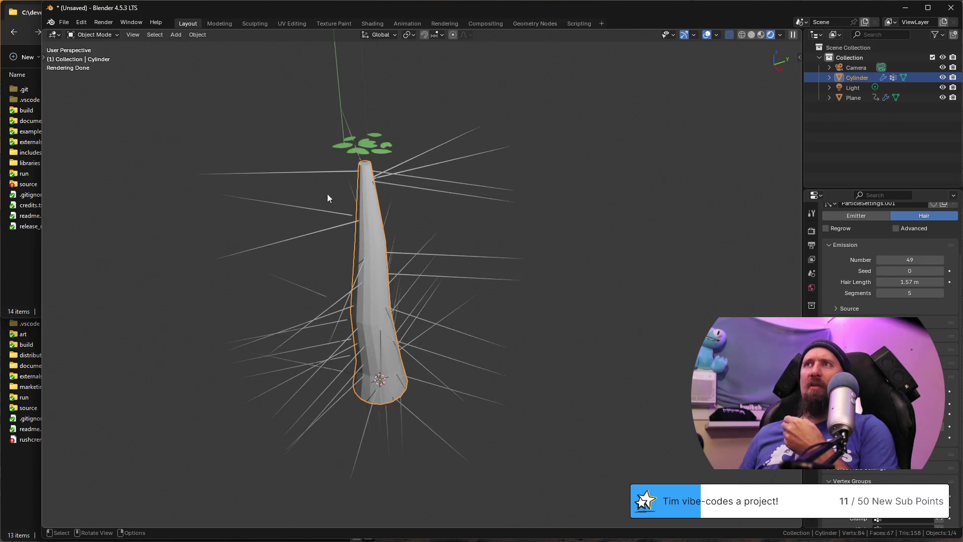
{"action": "key", "text": "shift"}
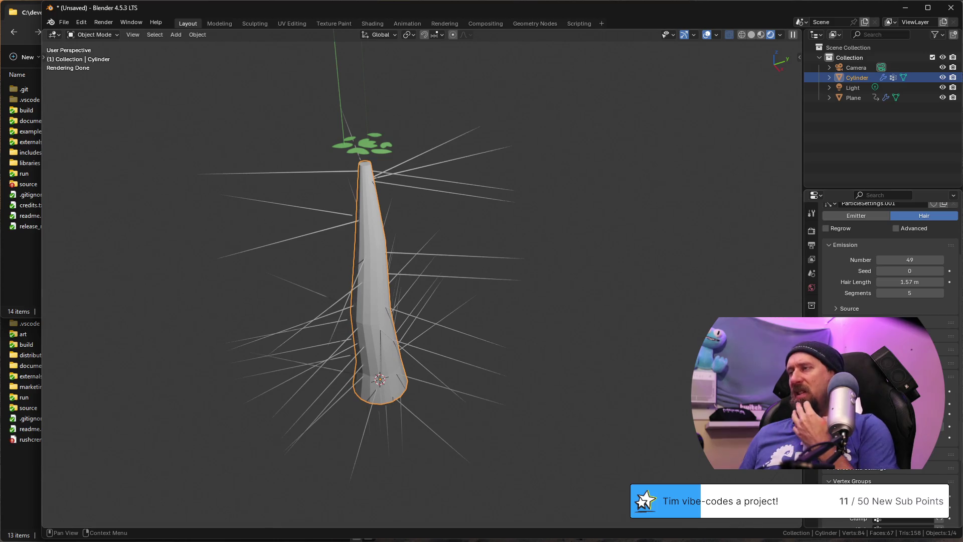
{"action": "scroll", "coordinate": [888, 301], "scroll_direction": "down", "scroll_amount": 2}
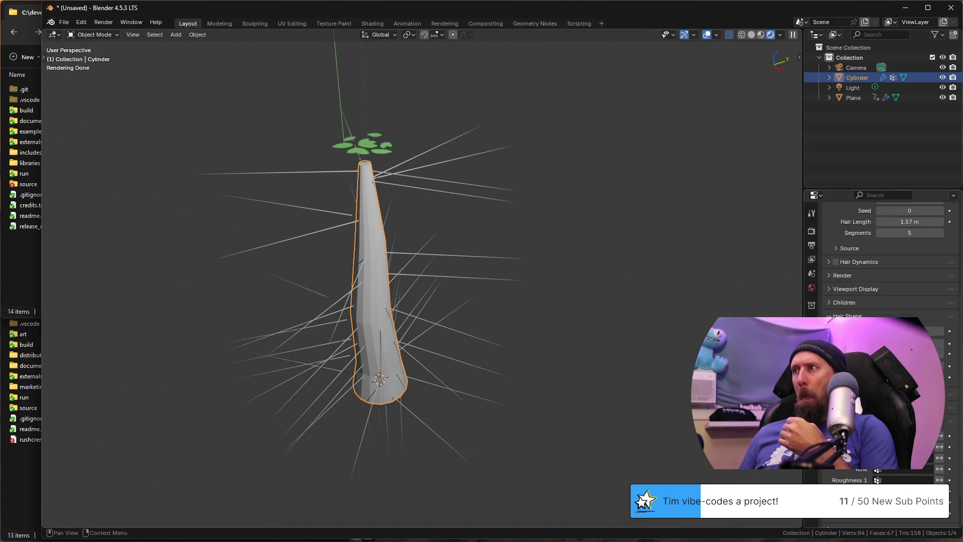
{"action": "scroll", "coordinate": [888, 301], "scroll_direction": "down", "scroll_amount": 2}
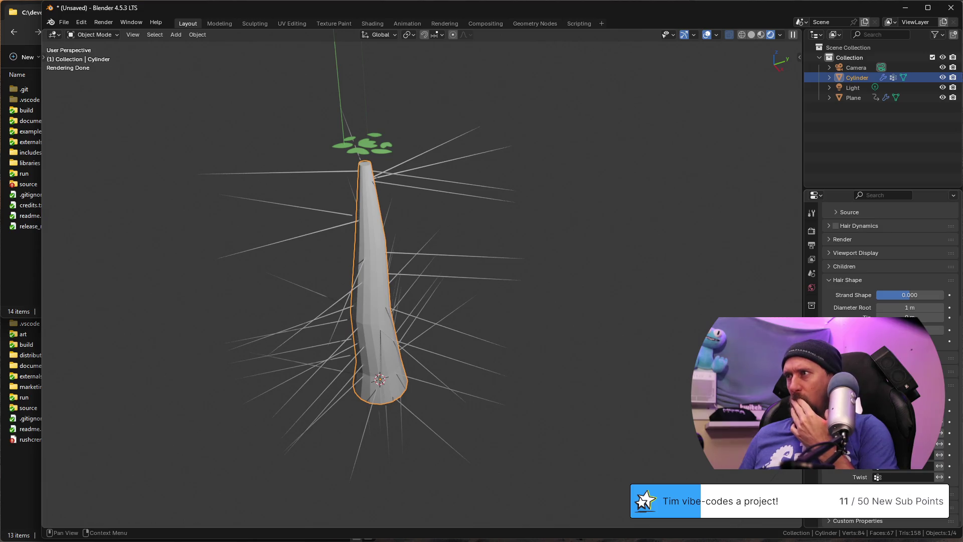
{"action": "scroll", "coordinate": [888, 301], "scroll_direction": "down", "scroll_amount": 2}
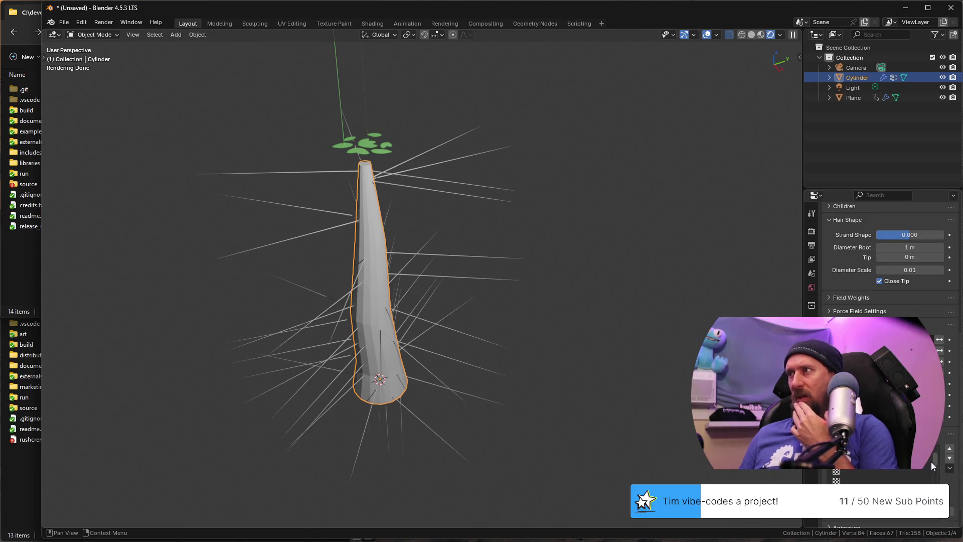
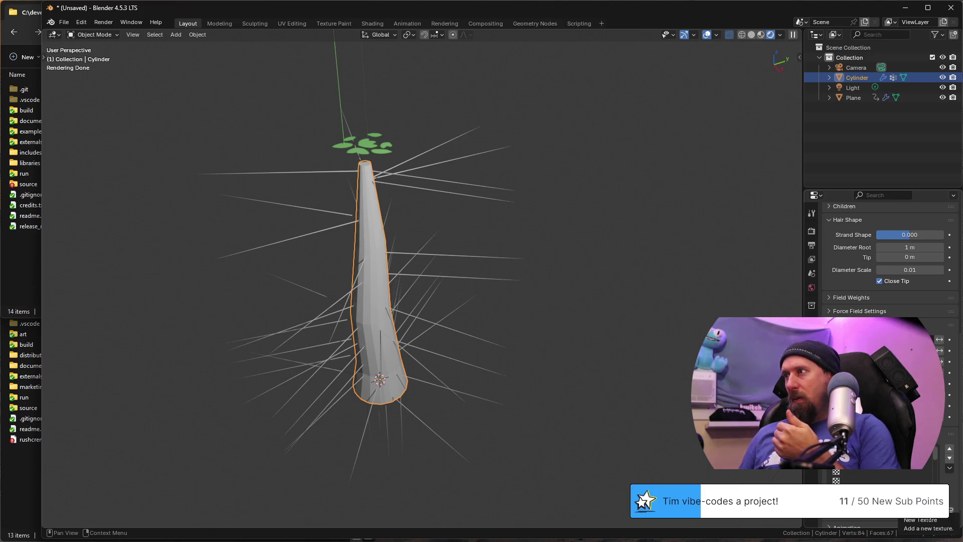
Step: Browse for a texture image and bookmark the practice folder in the file browser
{"action": "left_click", "coordinate": [951, 515]}
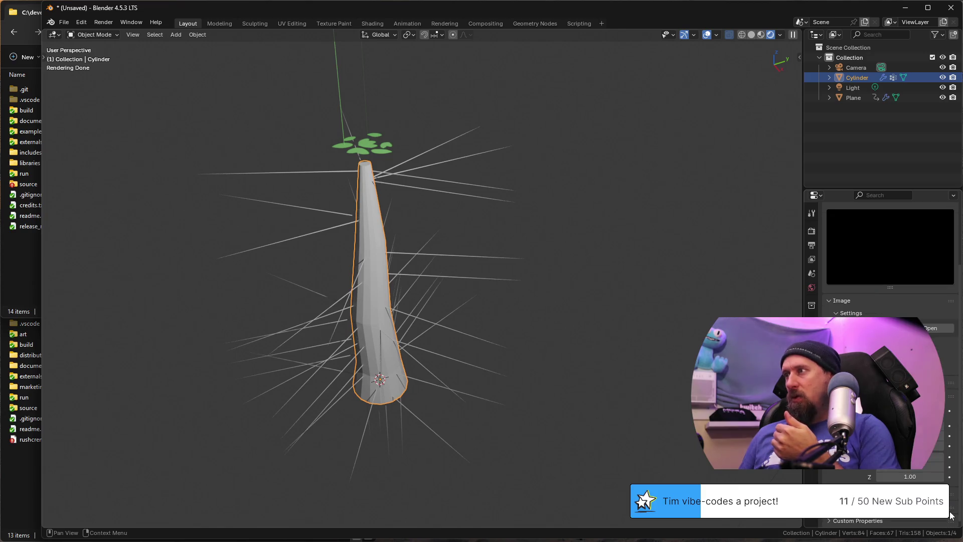
{"action": "left_click", "coordinate": [932, 328]}
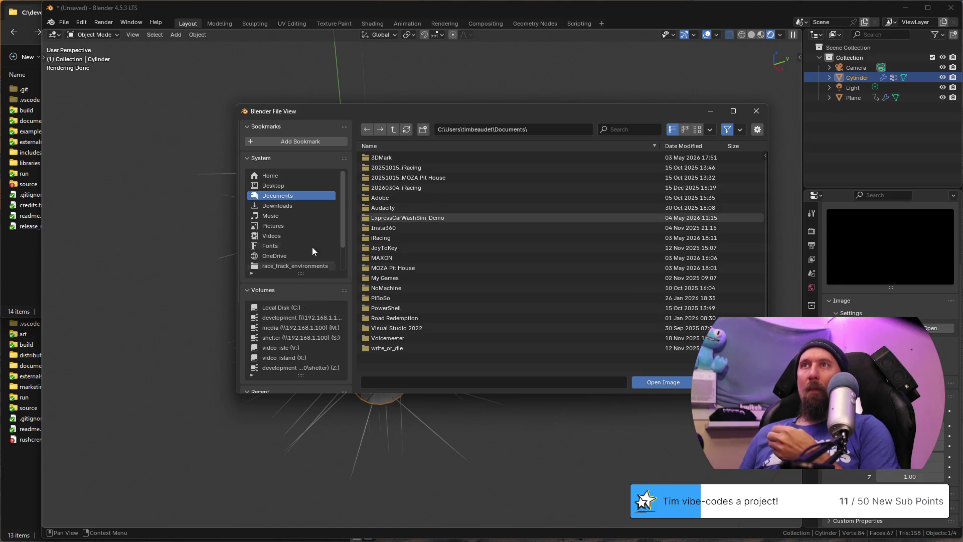
{"action": "scroll", "coordinate": [312, 246], "scroll_direction": "down", "scroll_amount": 2}
{"action": "scroll", "coordinate": [315, 321], "scroll_direction": "down", "scroll_amount": 2}
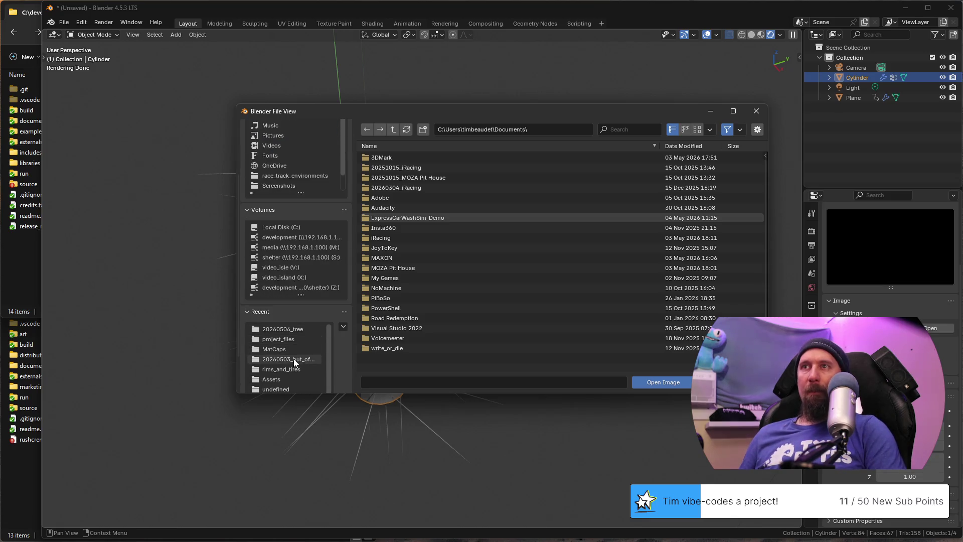
{"action": "left_click", "coordinate": [298, 330]}
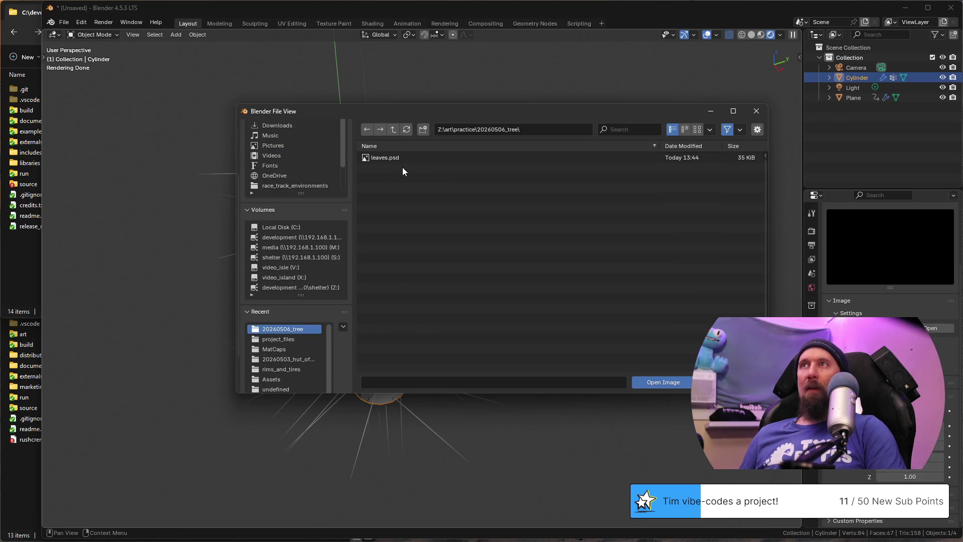
{"action": "left_click", "coordinate": [393, 130]}
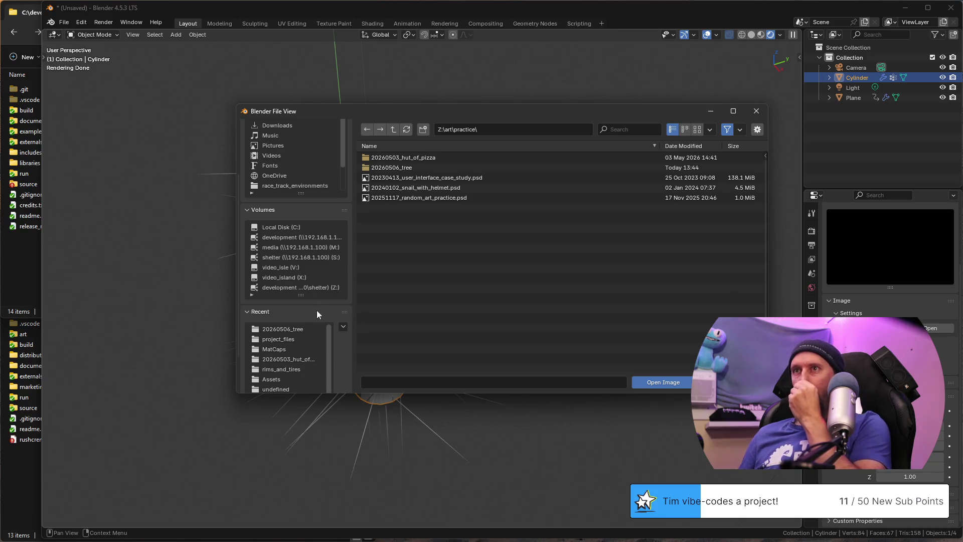
{"action": "scroll", "coordinate": [317, 310], "scroll_direction": "down", "scroll_amount": 1}
{"action": "scroll", "coordinate": [311, 310], "scroll_direction": "up", "scroll_amount": 3}
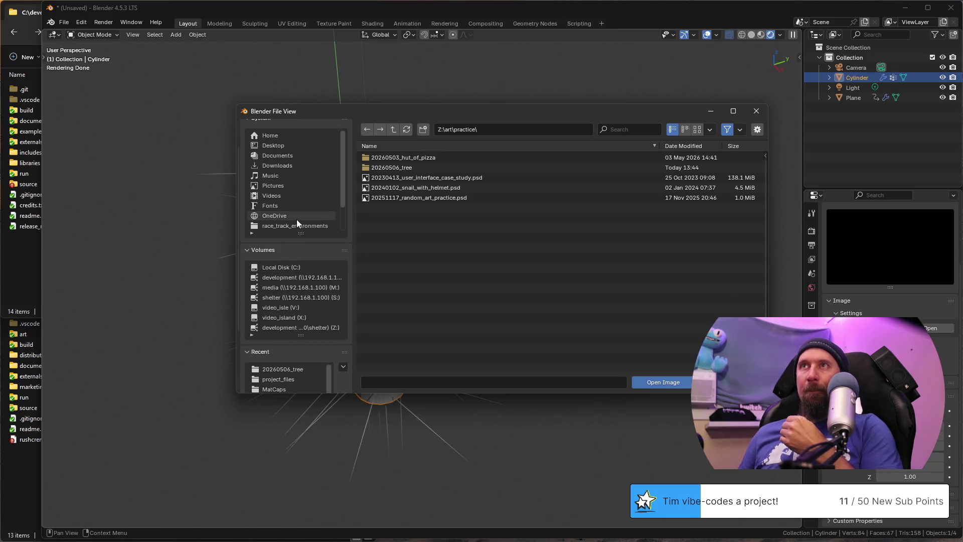
{"action": "scroll", "coordinate": [297, 219], "scroll_direction": "up", "scroll_amount": 2}
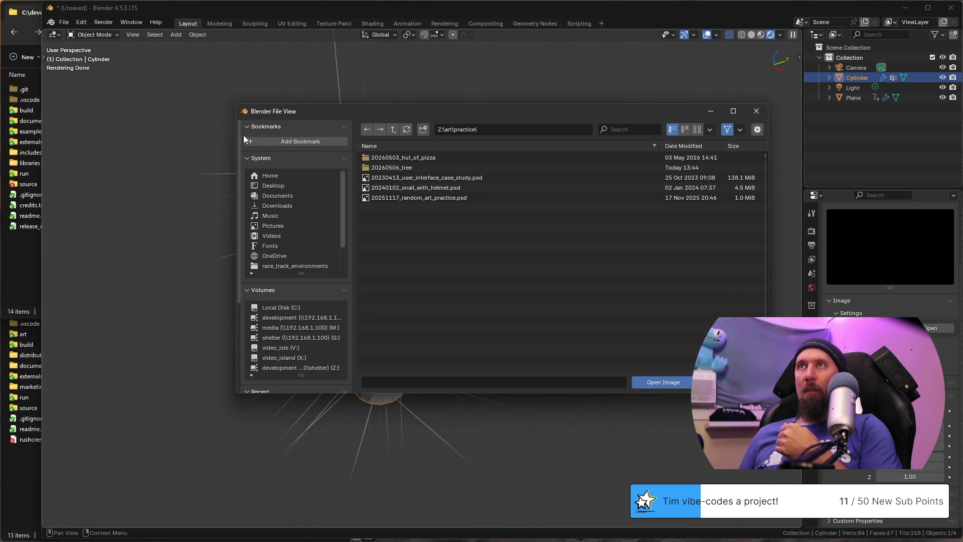
{"action": "left_click", "coordinate": [307, 141]}
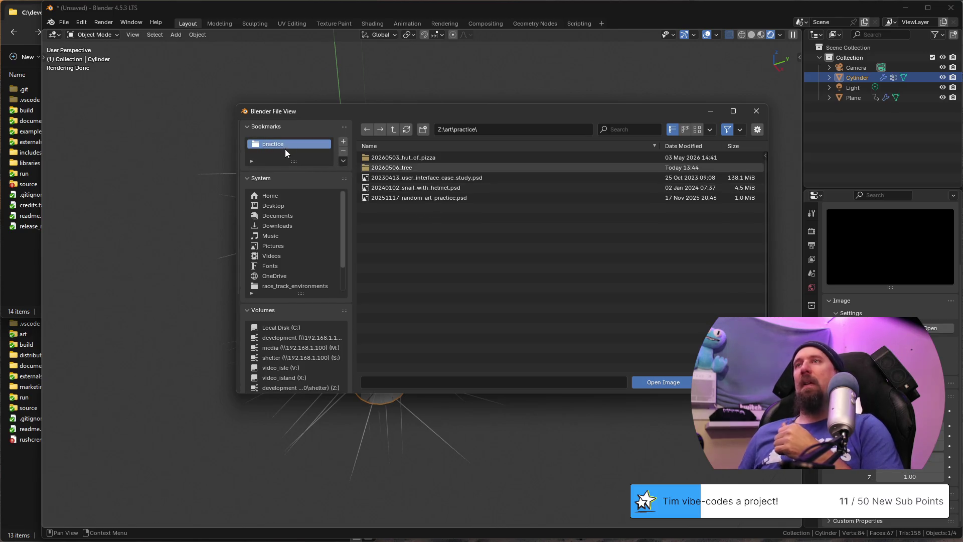
Step: Load leaves.psd from the 20260506_tree folder as the particle texture
{"action": "left_click", "coordinate": [397, 168]}
{"action": "double_click", "coordinate": [413, 168]}
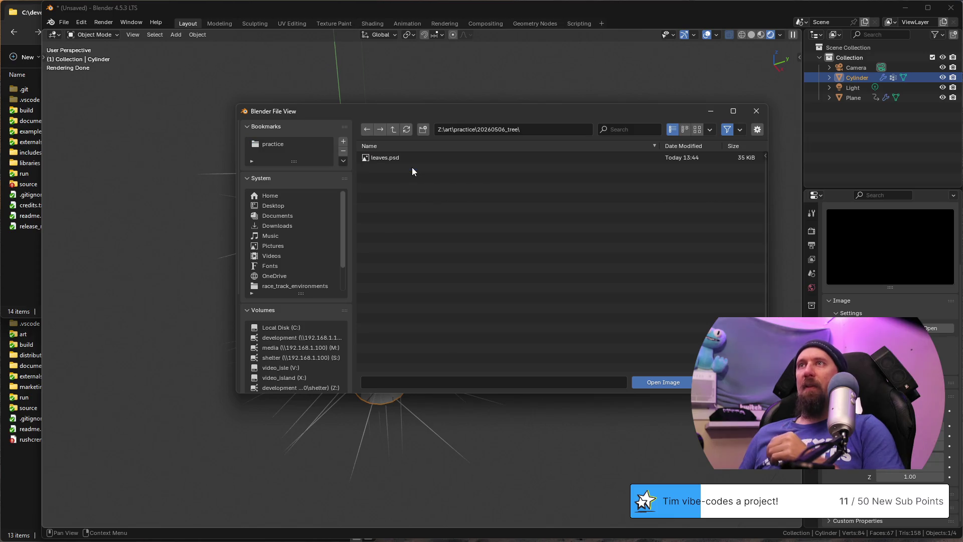
{"action": "double_click", "coordinate": [380, 160]}
{"action": "scroll", "coordinate": [509, 271], "scroll_direction": "up", "scroll_amount": 1}
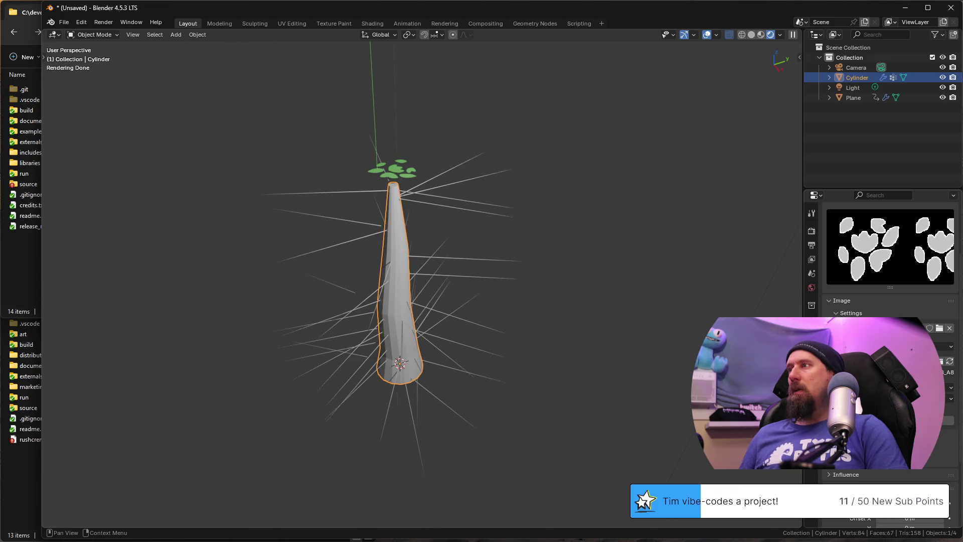
Step: Collapse the texture preview and review the image settings and alpha options
{"action": "left_click", "coordinate": [947, 398]}
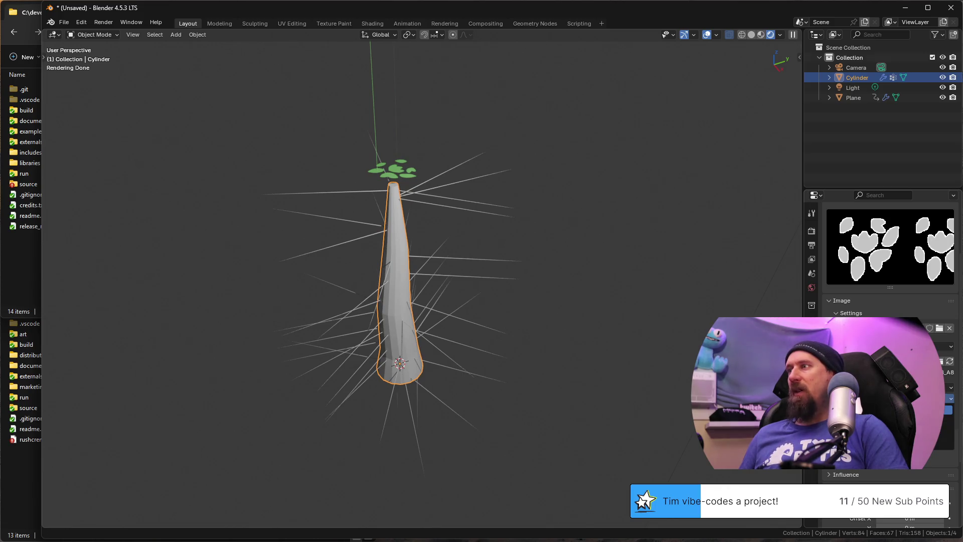
{"action": "left_click", "coordinate": [947, 410]}
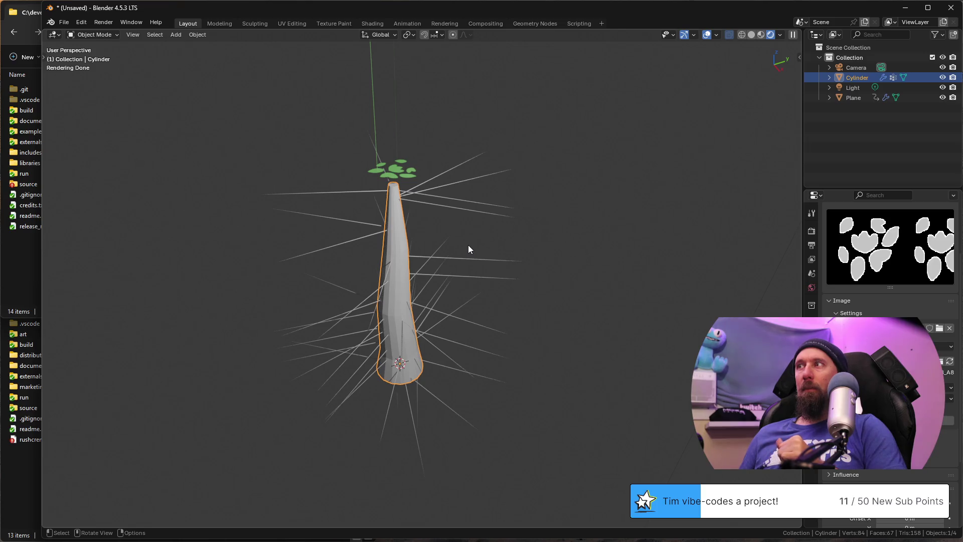
{"action": "scroll", "coordinate": [890, 471], "scroll_direction": "down", "scroll_amount": 3}
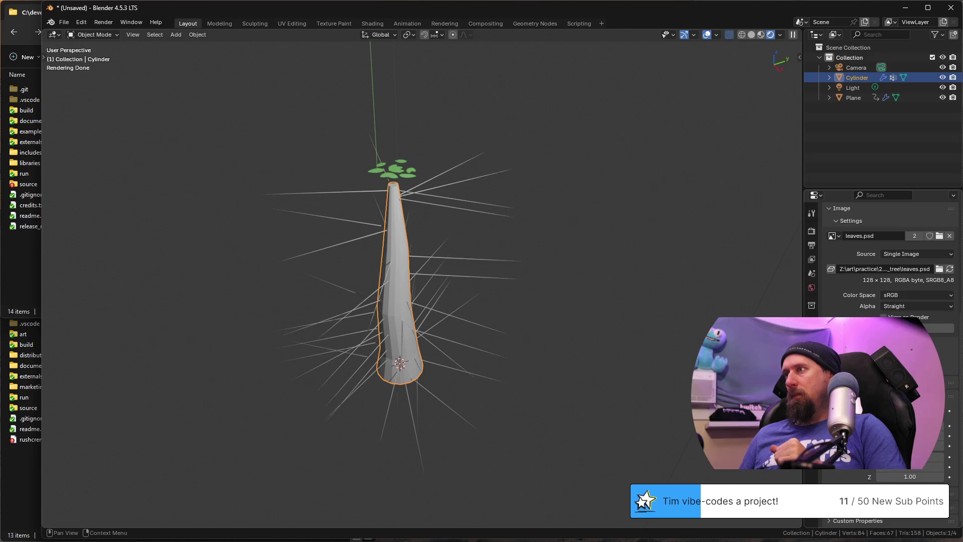
{"action": "scroll", "coordinate": [890, 271], "scroll_direction": "up", "scroll_amount": 3}
{"action": "scroll", "coordinate": [891, 271], "scroll_direction": "down", "scroll_amount": 1}
{"action": "scroll", "coordinate": [890, 272], "scroll_direction": "down", "scroll_amount": 1}
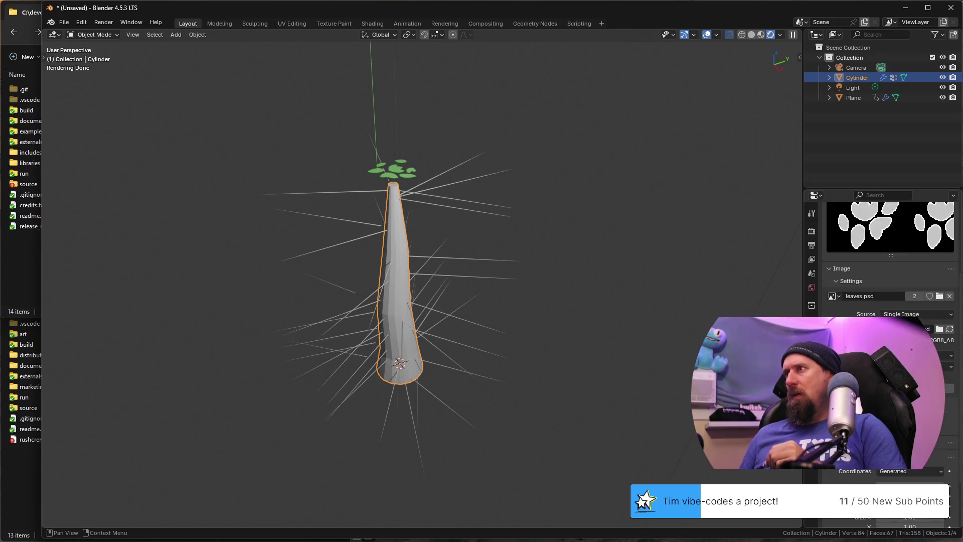
{"action": "scroll", "coordinate": [890, 271], "scroll_direction": "down", "scroll_amount": 1}
{"action": "scroll", "coordinate": [890, 302], "scroll_direction": "up", "scroll_amount": 5}
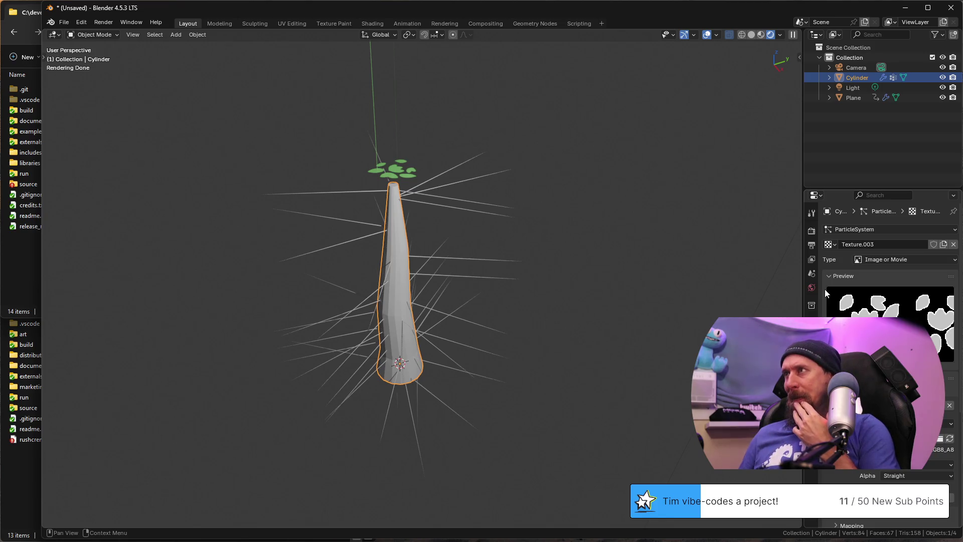
{"action": "left_click", "coordinate": [827, 275]}
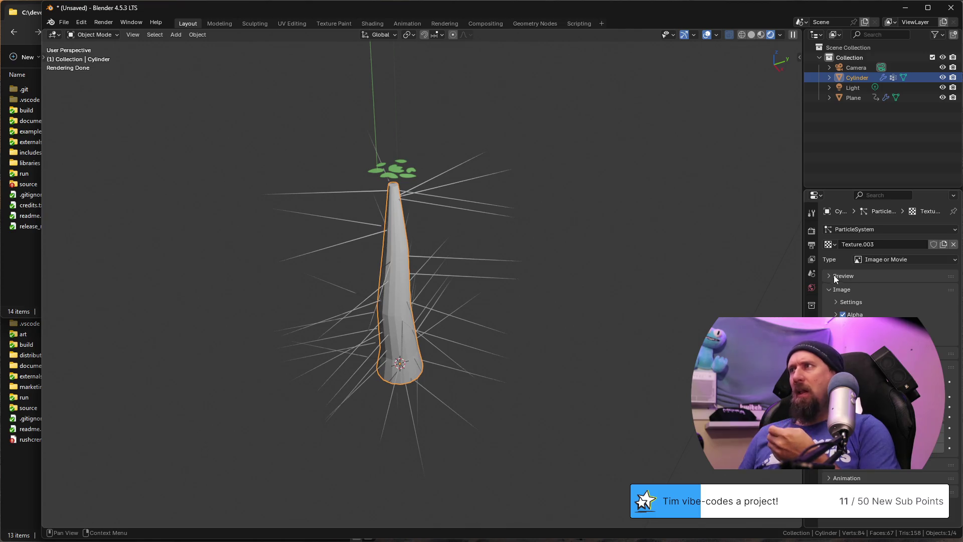
{"action": "left_click", "coordinate": [836, 315]}
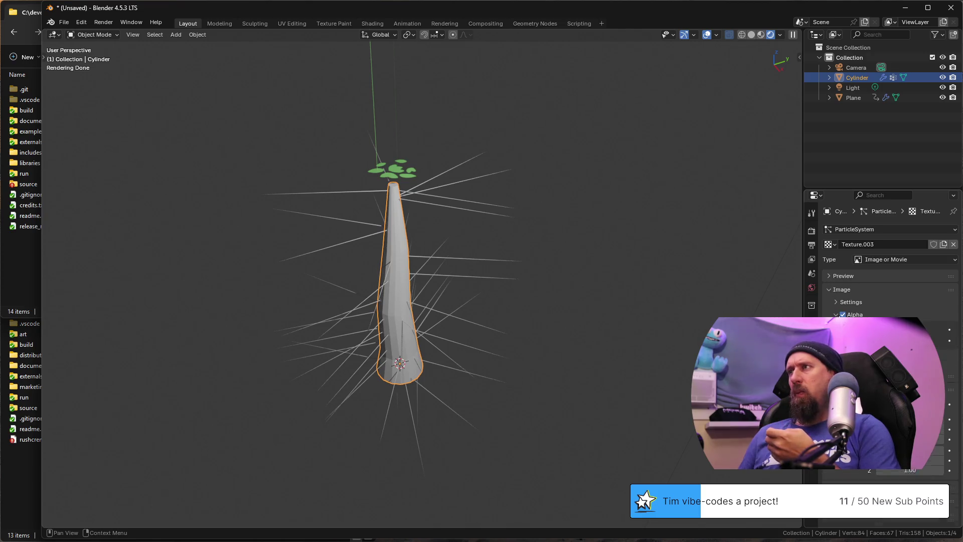
{"action": "left_click", "coordinate": [835, 302]}
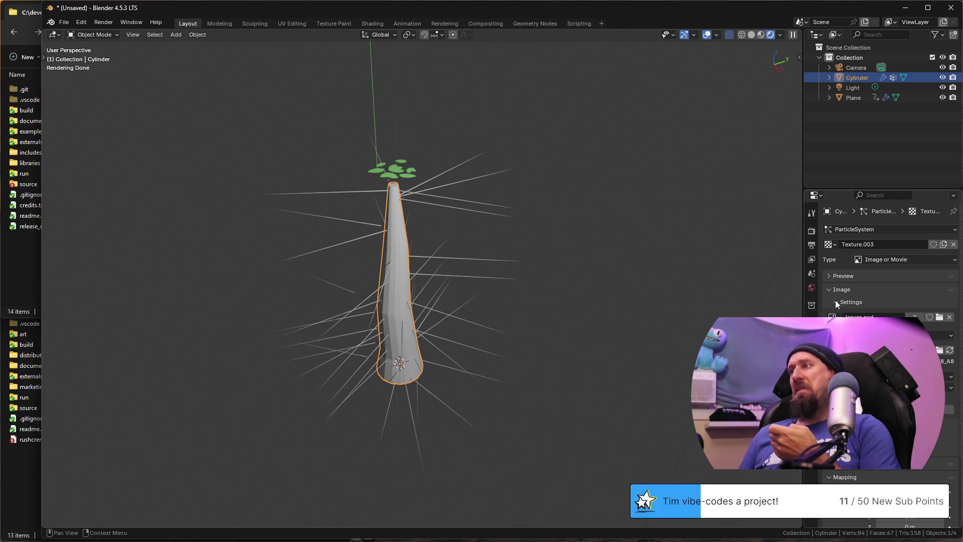
{"action": "left_click", "coordinate": [836, 302]}
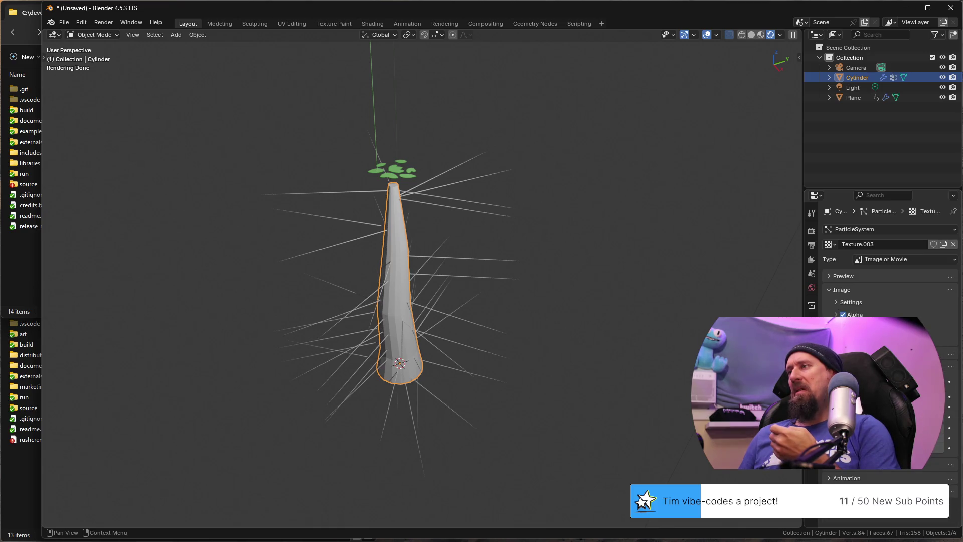
Step: Review the texture's animation and colour options, then return to the particle settings
{"action": "left_click", "coordinate": [831, 479]}
{"action": "scroll", "coordinate": [834, 480], "scroll_direction": "down", "scroll_amount": 1}
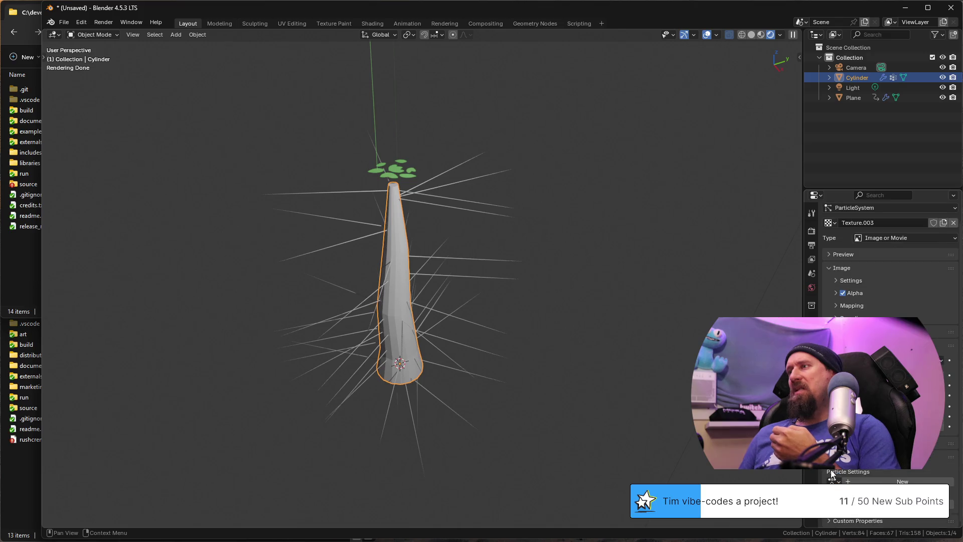
{"action": "scroll", "coordinate": [834, 480], "scroll_direction": "up", "scroll_amount": 1}
{"action": "left_click", "coordinate": [830, 471]}
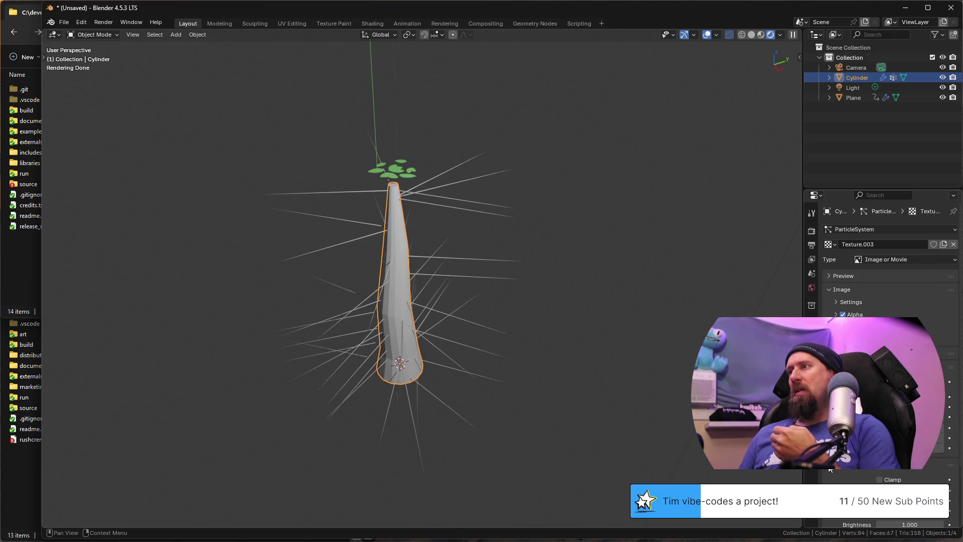
{"action": "scroll", "coordinate": [830, 470], "scroll_direction": "down", "scroll_amount": 3}
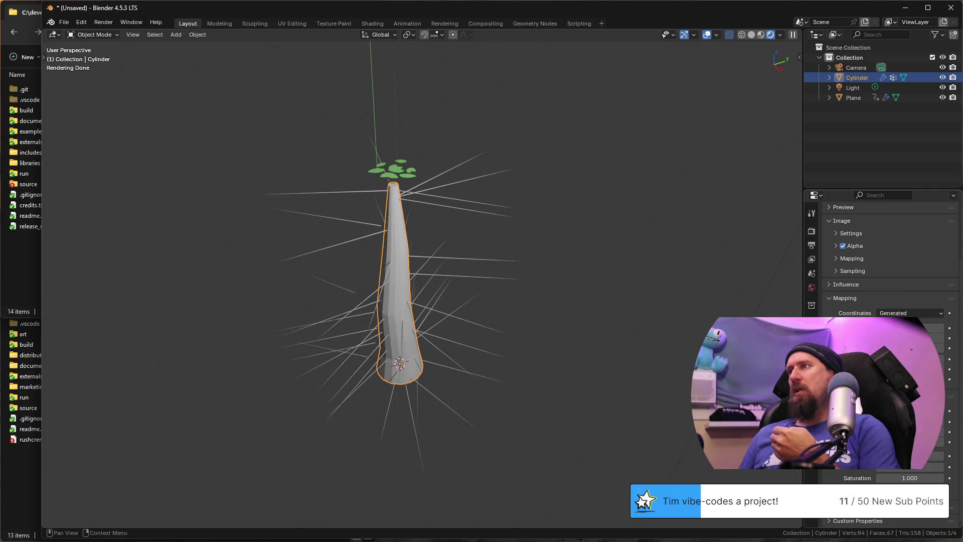
{"action": "scroll", "coordinate": [831, 471], "scroll_direction": "up", "scroll_amount": 3}
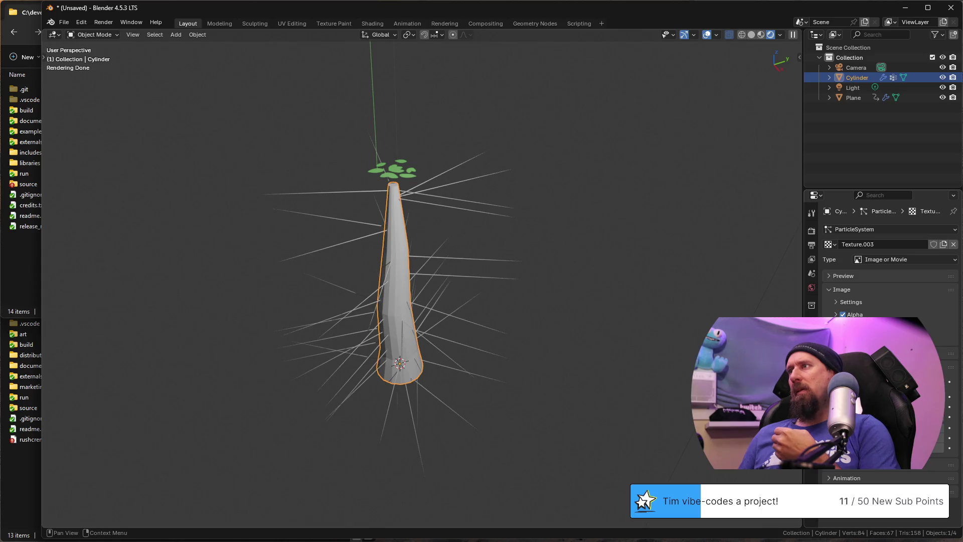
{"action": "left_click", "coordinate": [811, 351]}
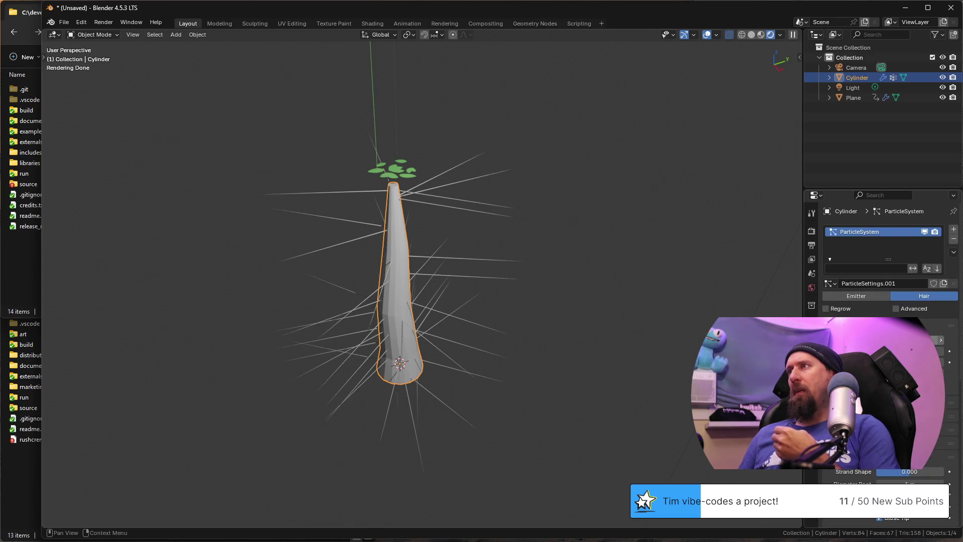
Step: Enable Advanced particle options and assign an object as the emission coordinate system
{"action": "left_click", "coordinate": [897, 309]}
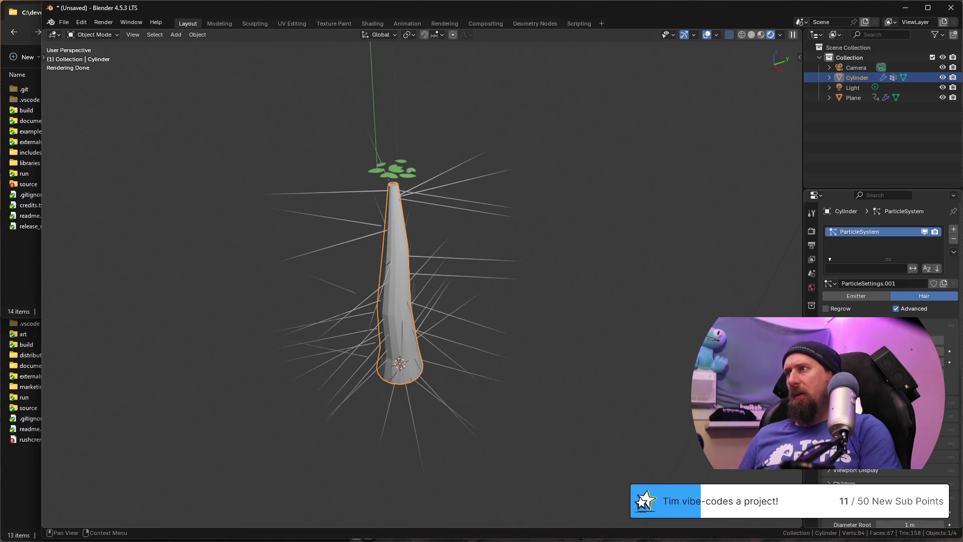
{"action": "scroll", "coordinate": [826, 470], "scroll_direction": "up", "scroll_amount": 3}
{"action": "scroll", "coordinate": [827, 471], "scroll_direction": "down", "scroll_amount": 1}
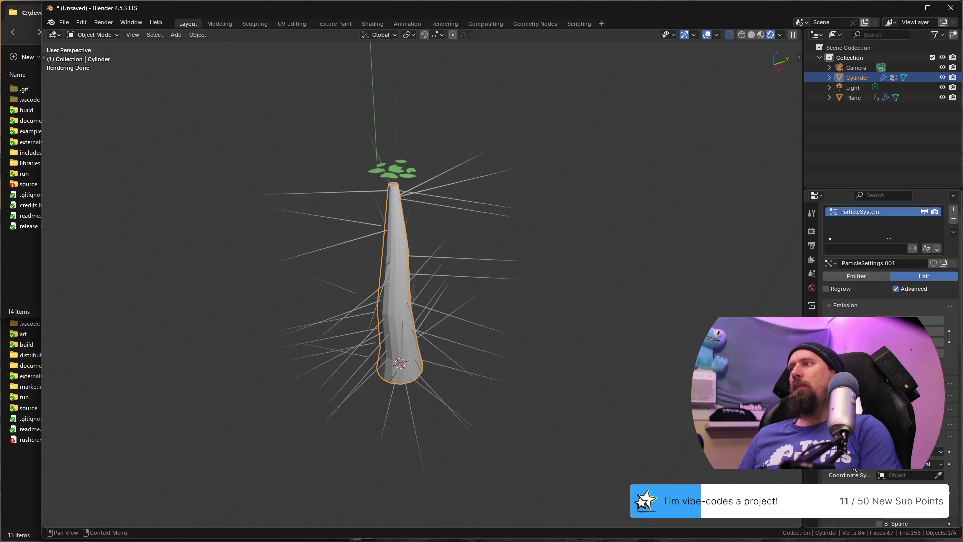
{"action": "scroll", "coordinate": [826, 470], "scroll_direction": "down", "scroll_amount": 1}
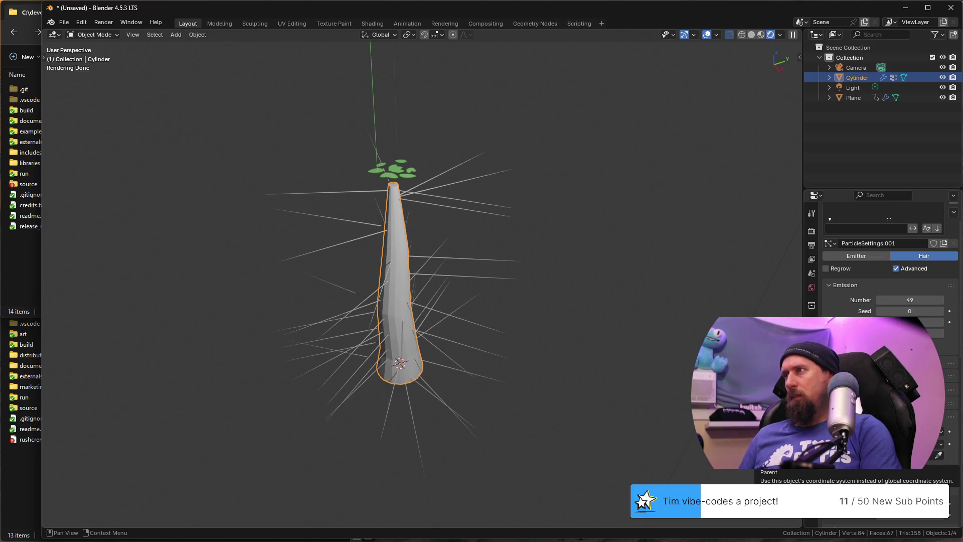
{"action": "left_click", "coordinate": [888, 455]}
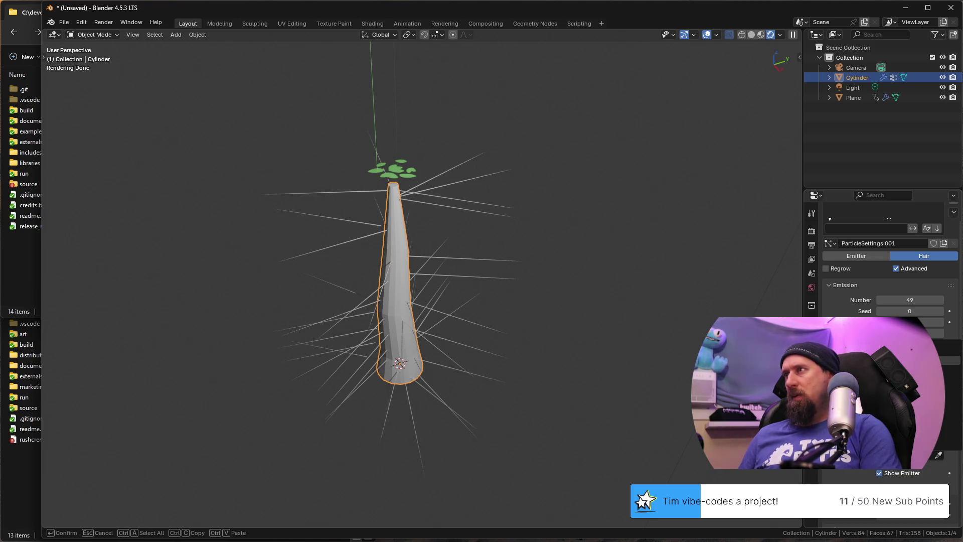
{"action": "left_click", "coordinate": [950, 377]}
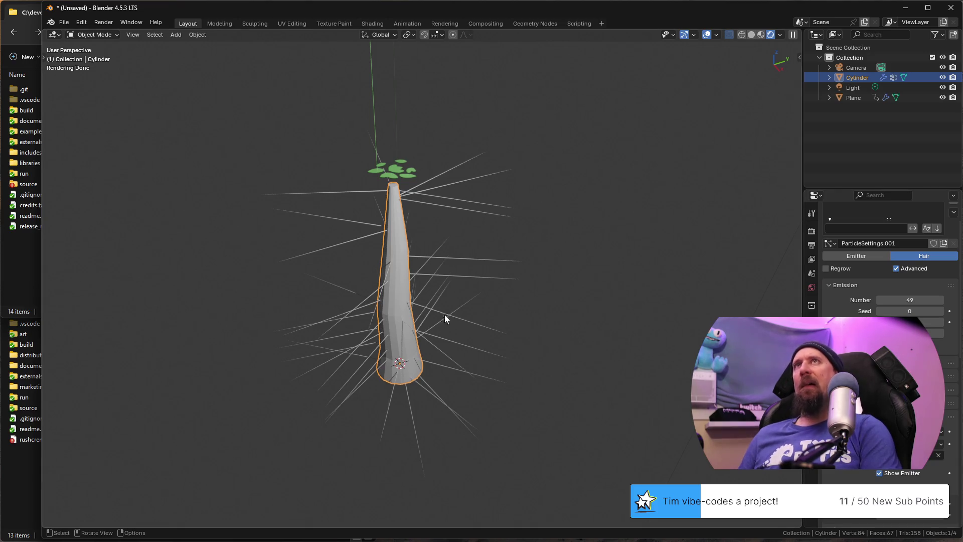
Step: Rename the leaf-covered plane object to 'leaves'
{"action": "mouse_move", "coordinate": [432, 320]}
{"action": "middle_mouse_down"}
{"action": "mouse_move", "coordinate": [490, 363]}
{"action": "mouse_move", "coordinate": [471, 336]}
{"action": "middle_mouse_up"}
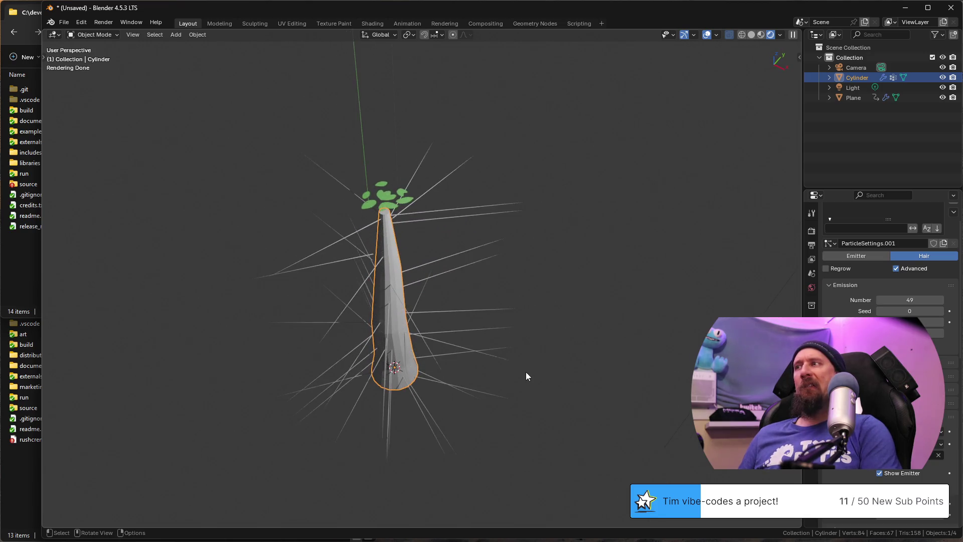
{"action": "middle_click_drag", "start_coordinate": [528, 373], "coordinate": [445, 367]}
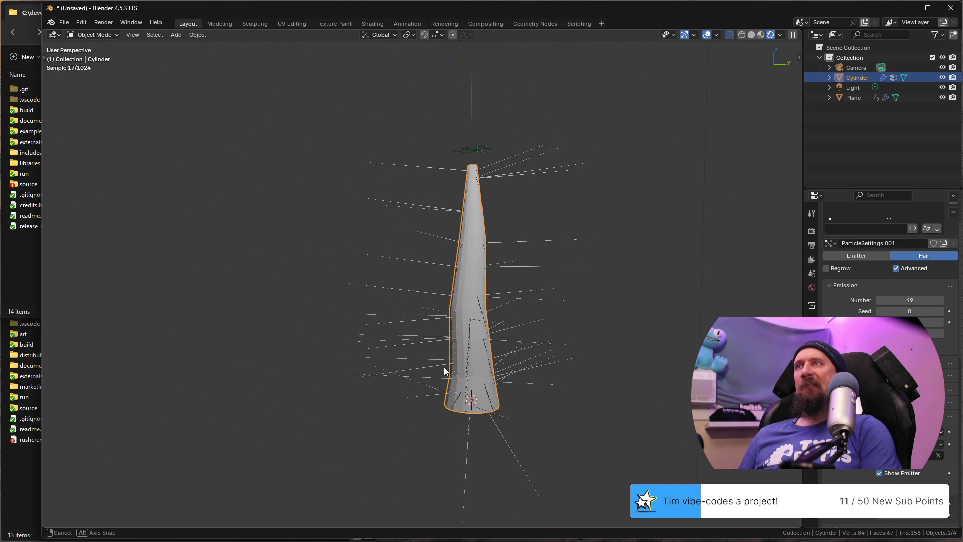
{"action": "scroll", "coordinate": [888, 264], "scroll_direction": "down", "scroll_amount": 4}
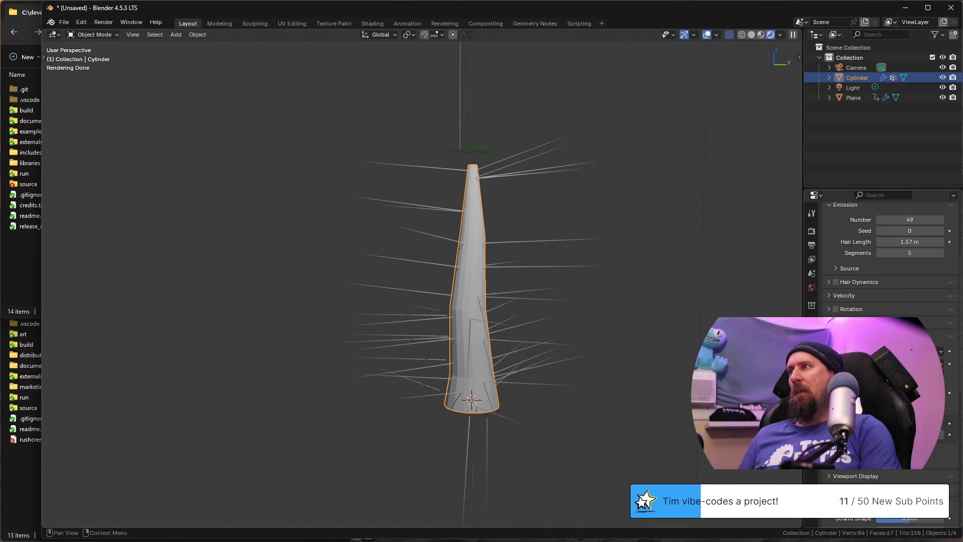
{"action": "middle_click_drag", "start_coordinate": [575, 271], "coordinate": [535, 244]}
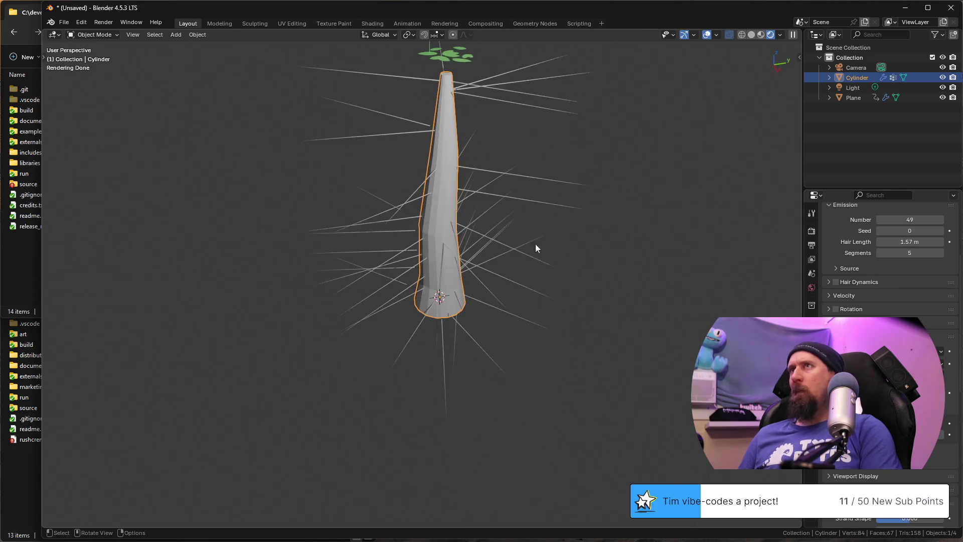
{"action": "left_click", "coordinate": [454, 61]}
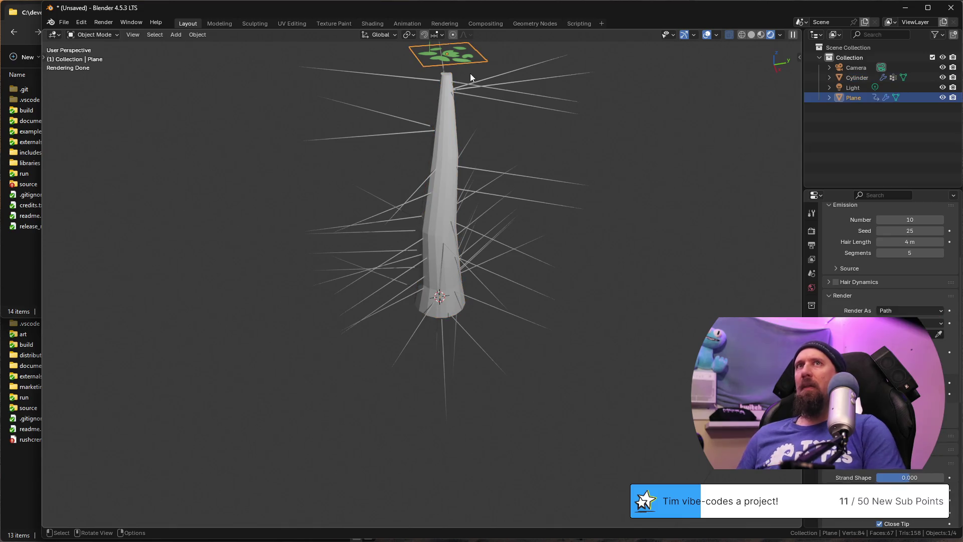
{"action": "key", "text": "F2"}
{"action": "type", "text": "leaves"}
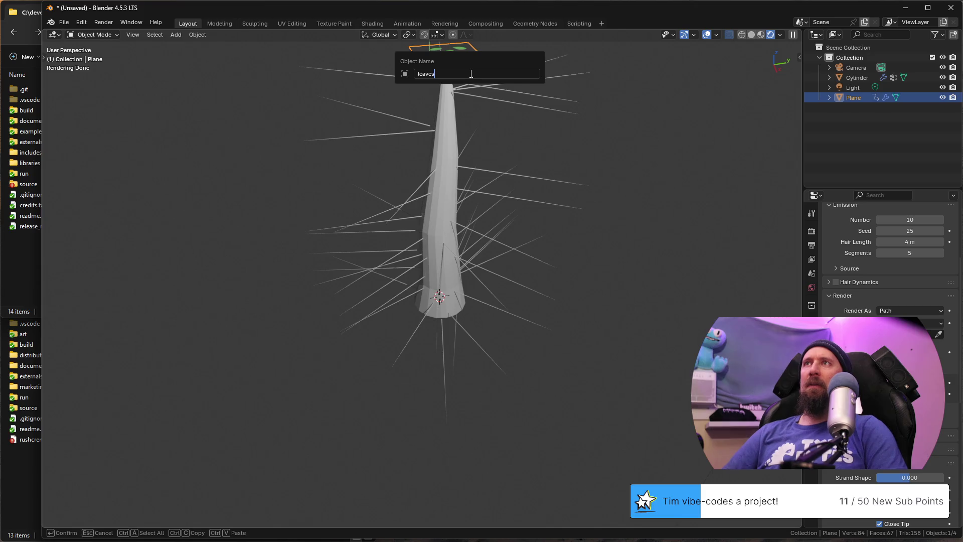
{"action": "key", "text": "Return"}
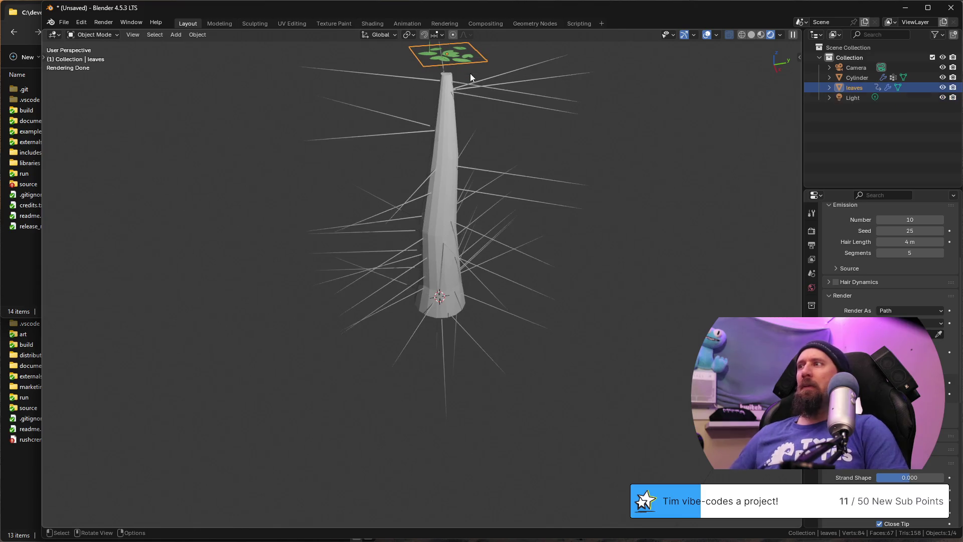
{"action": "middle_click_drag", "start_coordinate": [481, 88], "coordinate": [527, 171]}
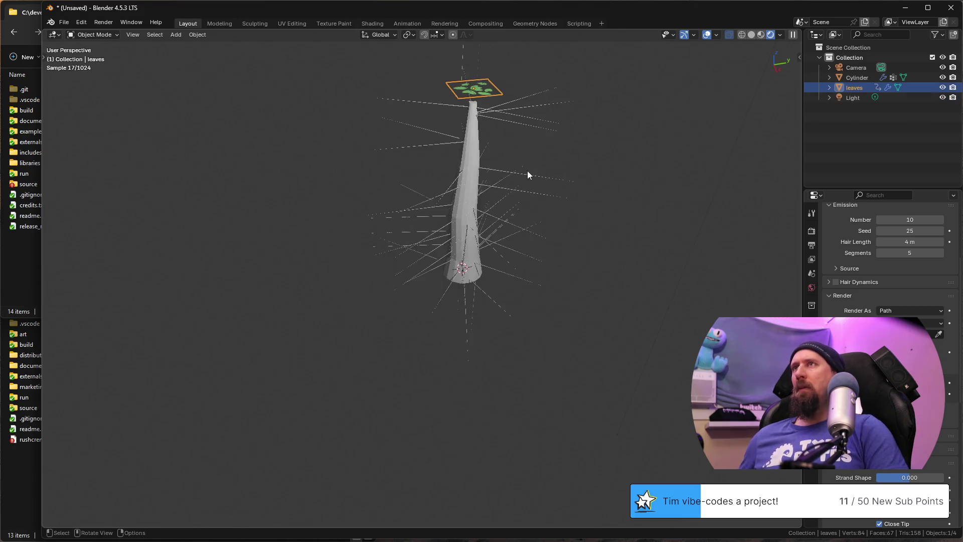
Step: Preview Interpolated child hairs on the trunk cylinder, then set Children back to None
{"action": "left_click", "coordinate": [478, 156]}
{"action": "scroll", "coordinate": [928, 467], "scroll_direction": "down", "scroll_amount": 3}
{"action": "scroll", "coordinate": [928, 472], "scroll_direction": "down", "scroll_amount": 3}
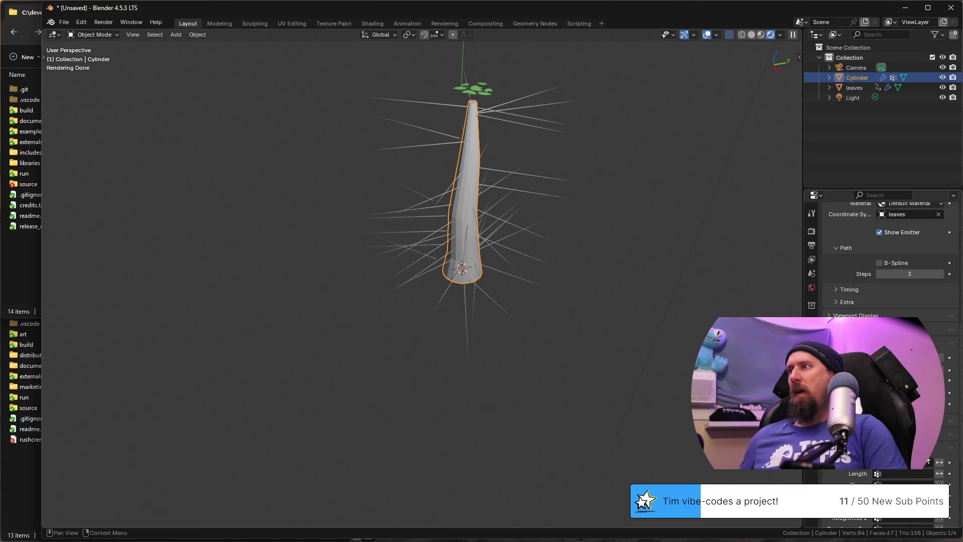
{"action": "scroll", "coordinate": [913, 272], "scroll_direction": "up", "scroll_amount": 2}
{"action": "scroll", "coordinate": [913, 272], "scroll_direction": "up", "scroll_amount": 2}
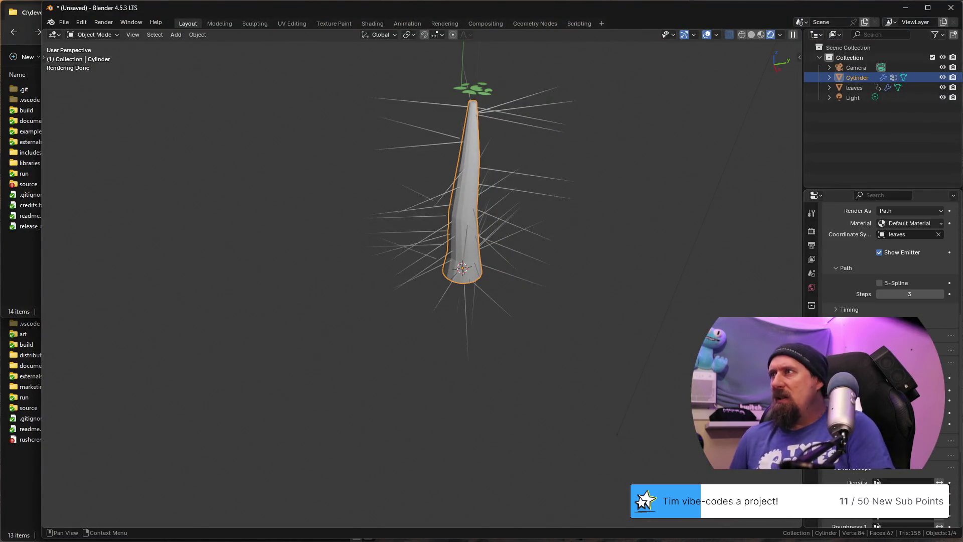
{"action": "scroll", "coordinate": [881, 407], "scroll_direction": "down", "scroll_amount": 2}
{"action": "scroll", "coordinate": [881, 407], "scroll_direction": "down", "scroll_amount": 2}
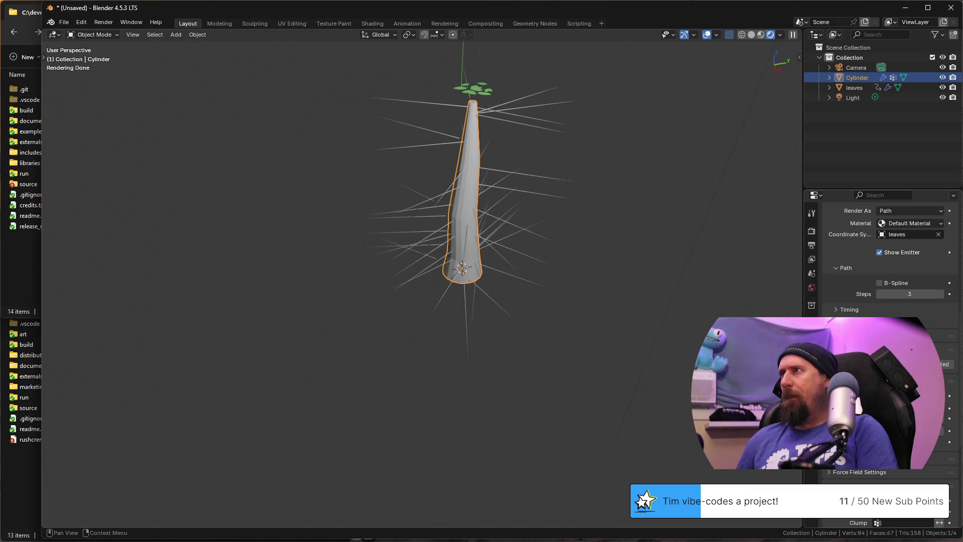
{"action": "left_click", "coordinate": [881, 406]}
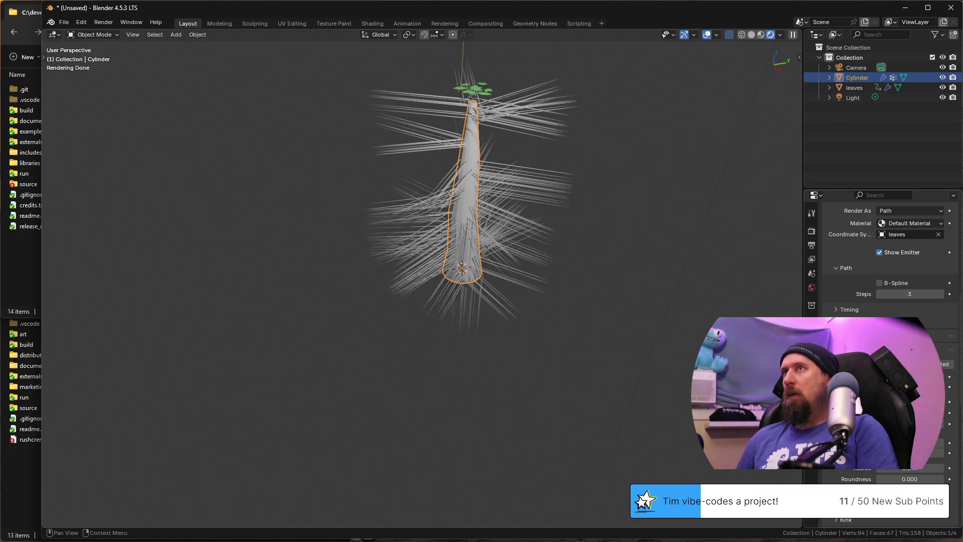
{"action": "left_click", "coordinate": [851, 351]}
{"action": "scroll", "coordinate": [881, 263], "scroll_direction": "down", "scroll_amount": 3}
{"action": "scroll", "coordinate": [881, 263], "scroll_direction": "down", "scroll_amount": 3}
{"action": "scroll", "coordinate": [880, 264], "scroll_direction": "down", "scroll_amount": 3}
{"action": "scroll", "coordinate": [880, 263], "scroll_direction": "down", "scroll_amount": 3}
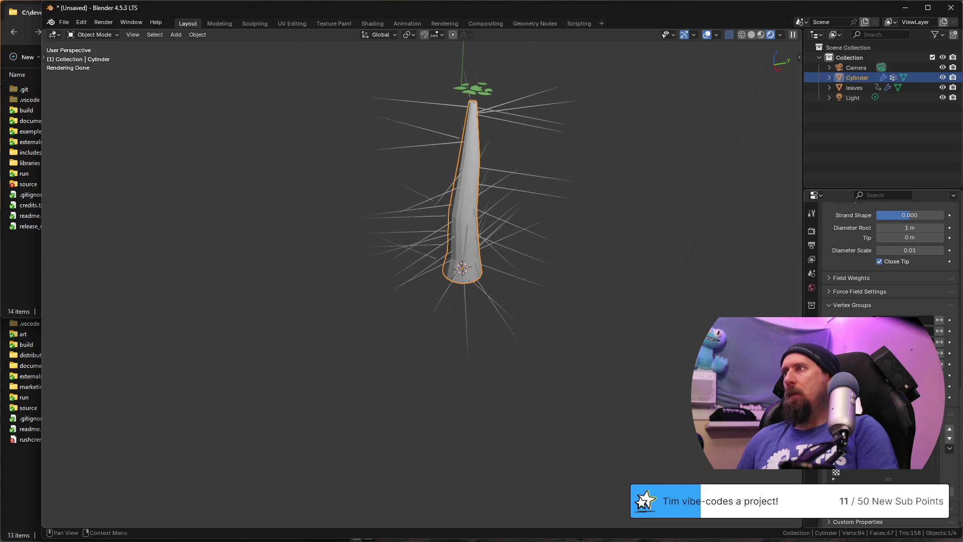
{"action": "scroll", "coordinate": [881, 263], "scroll_direction": "up", "scroll_amount": 3}
{"action": "scroll", "coordinate": [881, 264], "scroll_direction": "up", "scroll_amount": 3}
{"action": "scroll", "coordinate": [881, 264], "scroll_direction": "up", "scroll_amount": 3}
{"action": "scroll", "coordinate": [880, 264], "scroll_direction": "up", "scroll_amount": 3}
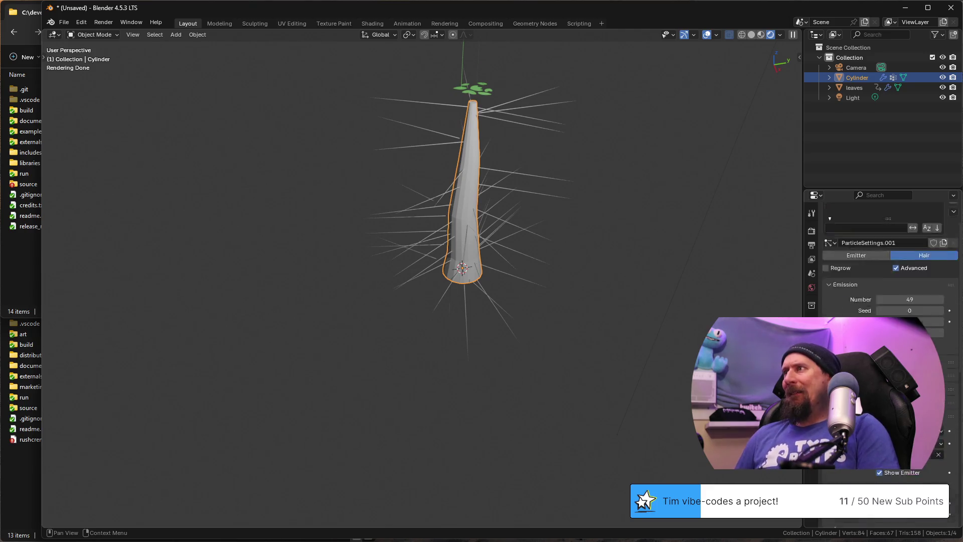
{"action": "scroll", "coordinate": [888, 263], "scroll_direction": "up", "scroll_amount": 1}
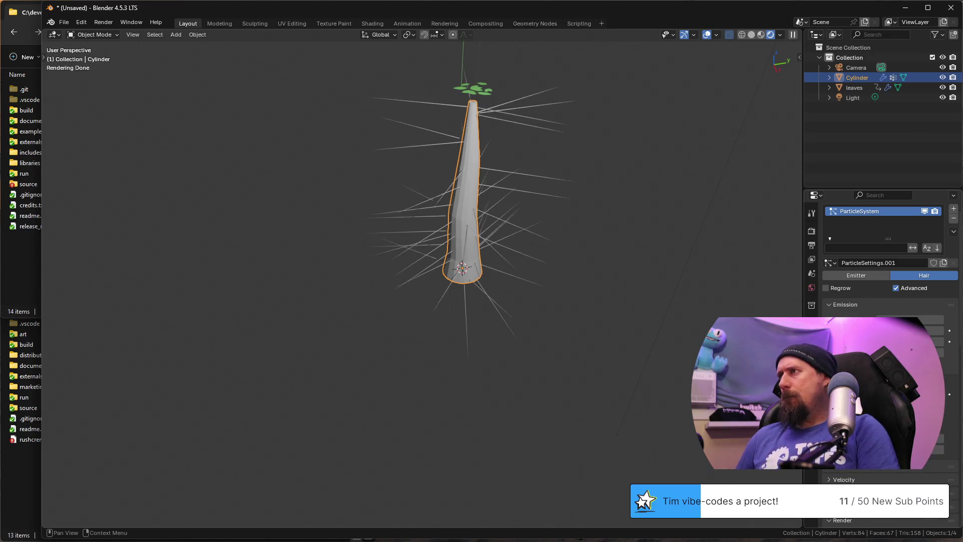
Step: Rescatter the trunk's hair strands into a new random arrangement and inspect it
{"action": "key", "text": "space"}
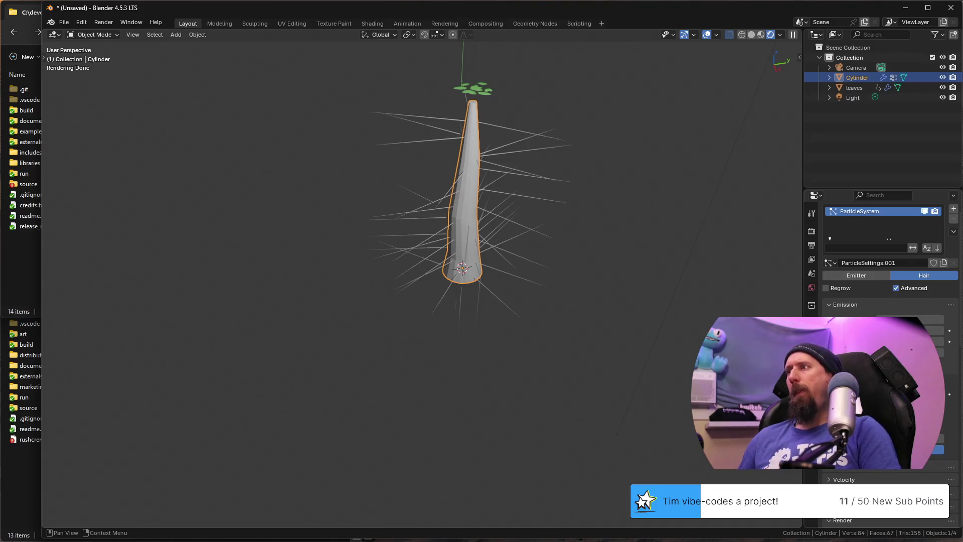
{"action": "scroll", "coordinate": [510, 181], "scroll_direction": "up", "scroll_amount": 5}
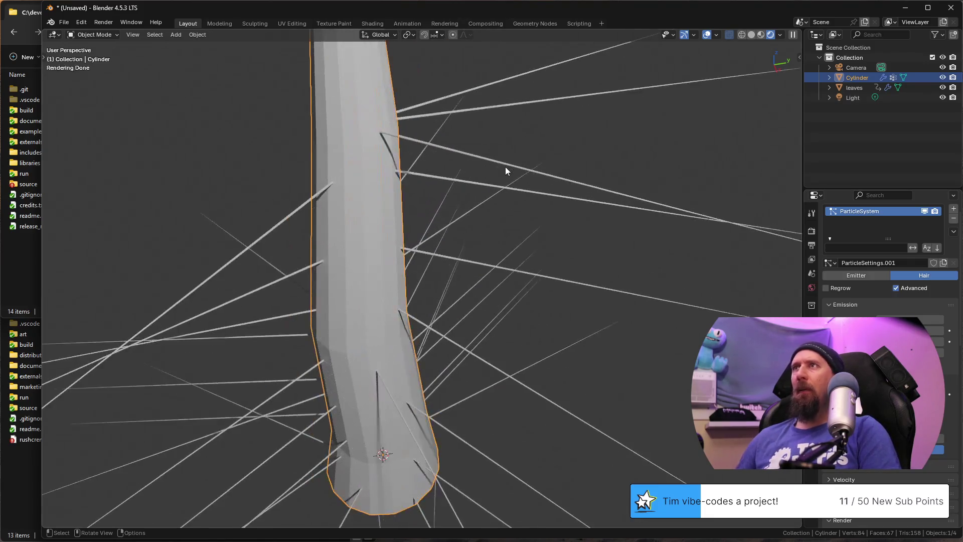
{"action": "scroll", "coordinate": [504, 166], "scroll_direction": "up", "scroll_amount": 3}
{"action": "scroll", "coordinate": [487, 174], "scroll_direction": "up", "scroll_amount": 3}
{"action": "mouse_move", "coordinate": [563, 226]}
{"action": "middle_mouse_down"}
{"action": "mouse_move", "coordinate": [556, 267]}
{"action": "mouse_move", "coordinate": [379, 181]}
{"action": "mouse_move", "coordinate": [421, 204]}
{"action": "mouse_move", "coordinate": [421, 192]}
{"action": "mouse_move", "coordinate": [407, 207]}
{"action": "middle_mouse_up"}
{"action": "scroll", "coordinate": [554, 233], "scroll_direction": "down", "scroll_amount": 3}
{"action": "scroll", "coordinate": [422, 204], "scroll_direction": "down", "scroll_amount": 2}
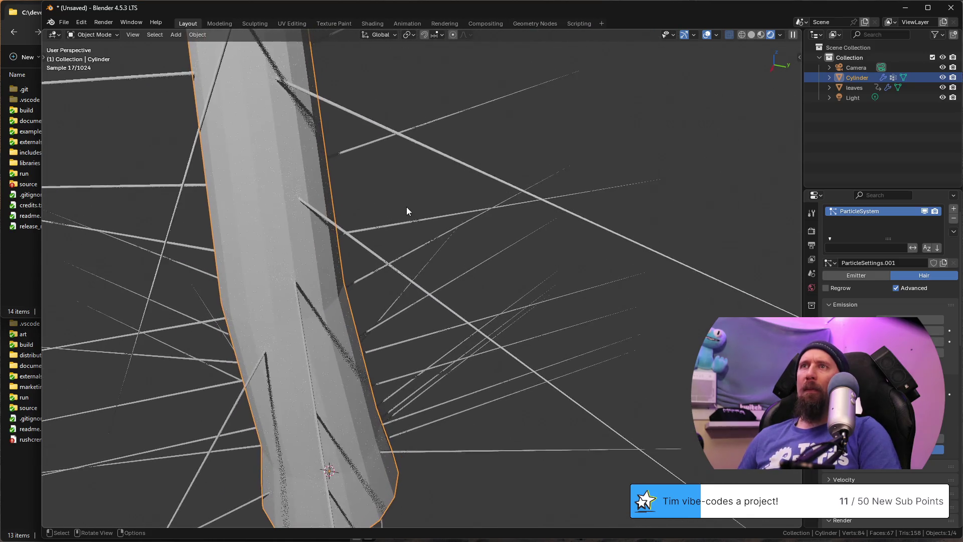
{"action": "mouse_move", "coordinate": [342, 266]}
{"action": "middle_mouse_down"}
{"action": "mouse_move", "coordinate": [352, 310]}
{"action": "mouse_move", "coordinate": [337, 312]}
{"action": "middle_mouse_up"}
{"action": "scroll", "coordinate": [336, 313], "scroll_direction": "down", "scroll_amount": 4}
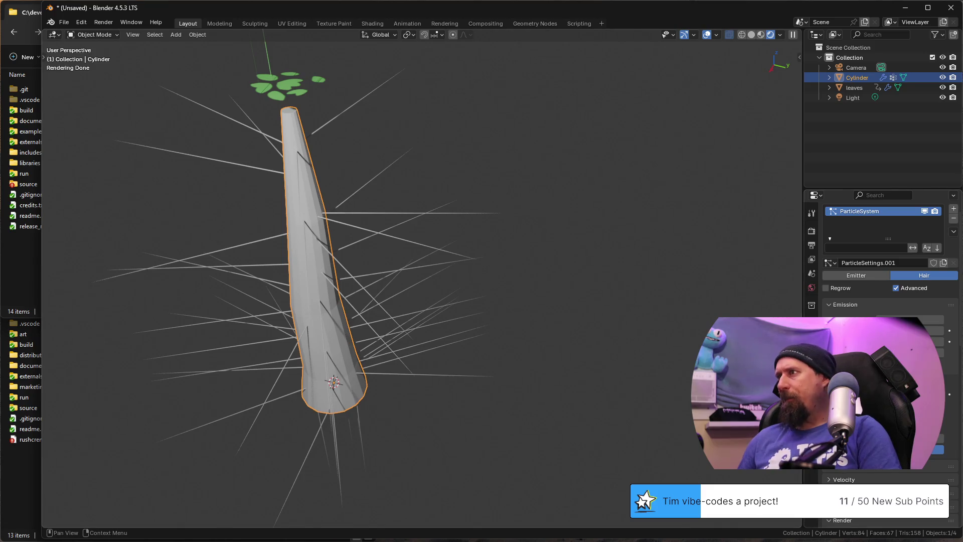
{"action": "scroll", "coordinate": [888, 301], "scroll_direction": "down", "scroll_amount": 4}
{"action": "scroll", "coordinate": [880, 263], "scroll_direction": "down", "scroll_amount": 3}
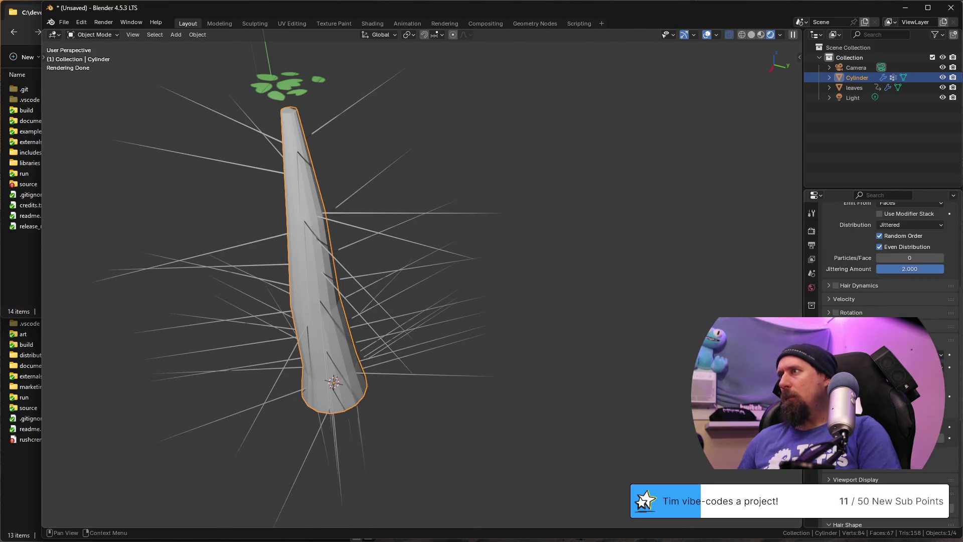
Step: Apply the leaves plane's scale so its transform scale resets to one
{"action": "left_click", "coordinate": [284, 77]}
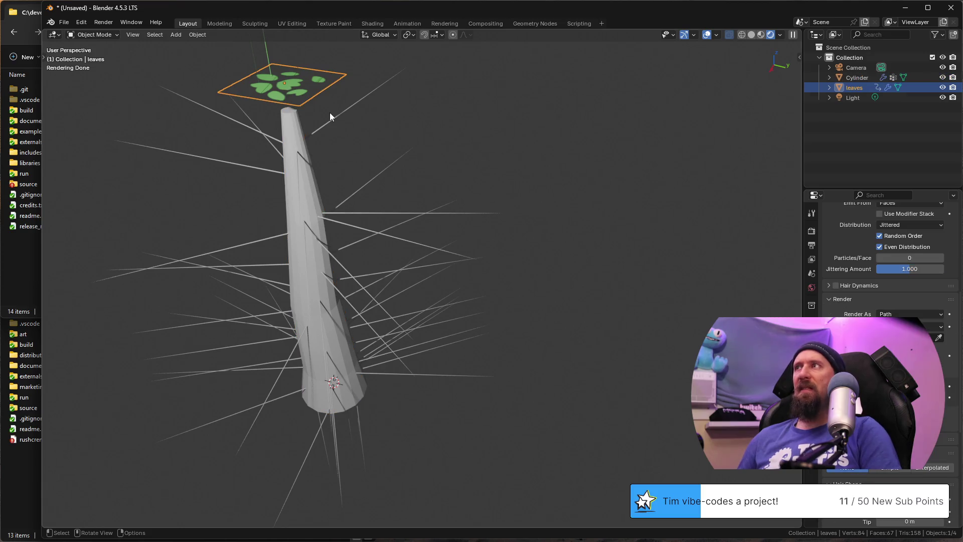
{"action": "key", "text": "ctrl+a"}
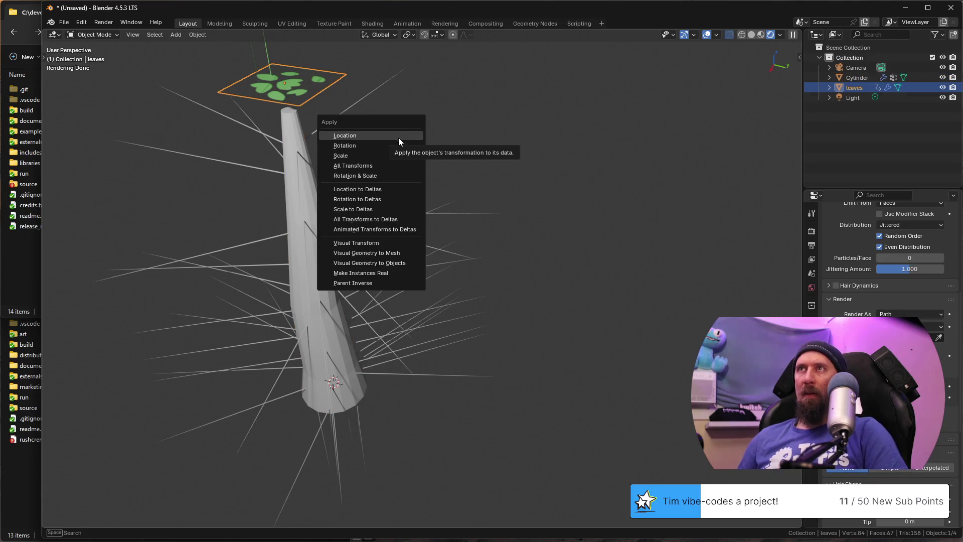
{"action": "left_click", "coordinate": [388, 155]}
{"action": "scroll", "coordinate": [390, 150], "scroll_direction": "down", "scroll_amount": 5}
Step: Try enlarging the leaves plane, undo it, and reselect the trunk cylinder
{"action": "key", "text": "s"}
{"action": "left_click", "coordinate": [673, 195]}
{"action": "middle_click_drag", "start_coordinate": [644, 240], "coordinate": [582, 199]}
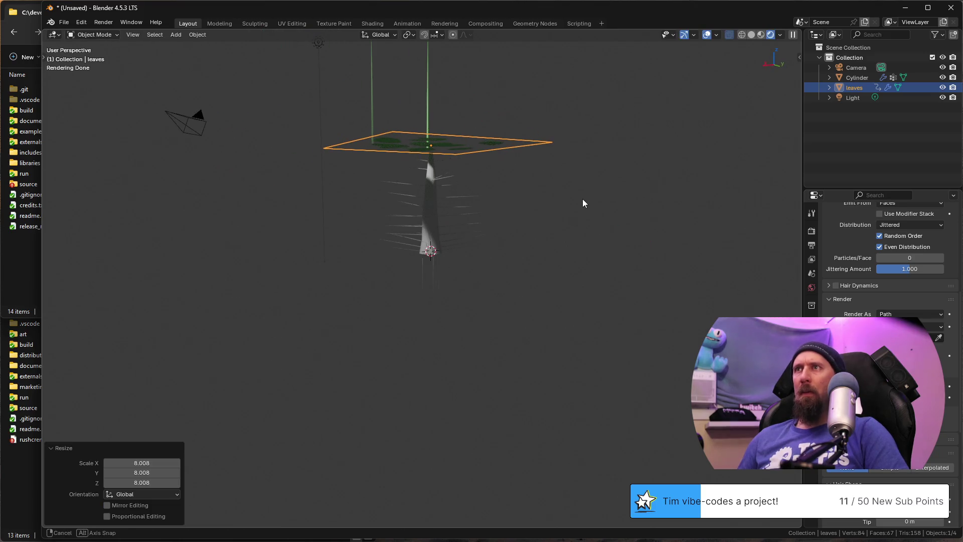
{"action": "scroll", "coordinate": [584, 198], "scroll_direction": "up", "scroll_amount": 3}
{"action": "key", "text": "ctrl+z"}
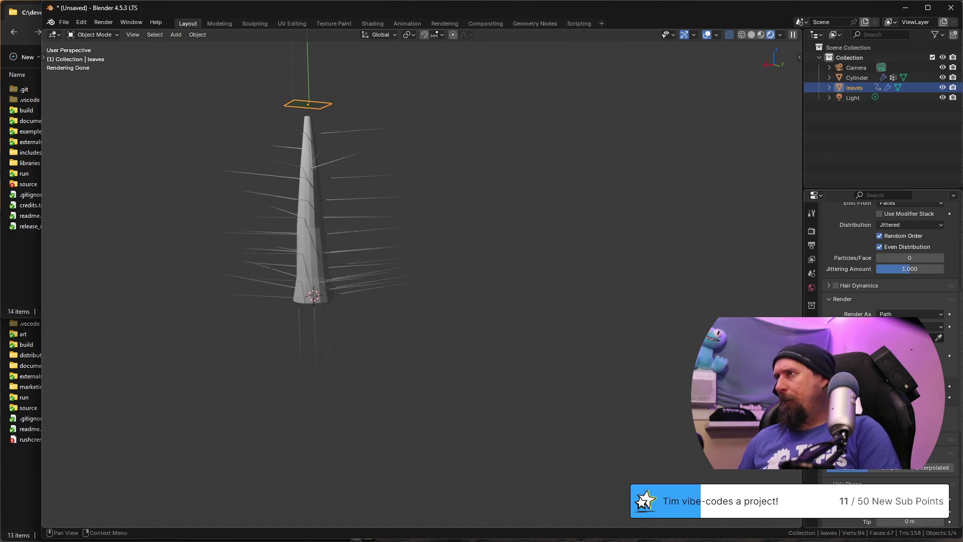
{"action": "left_click", "coordinate": [306, 235]}
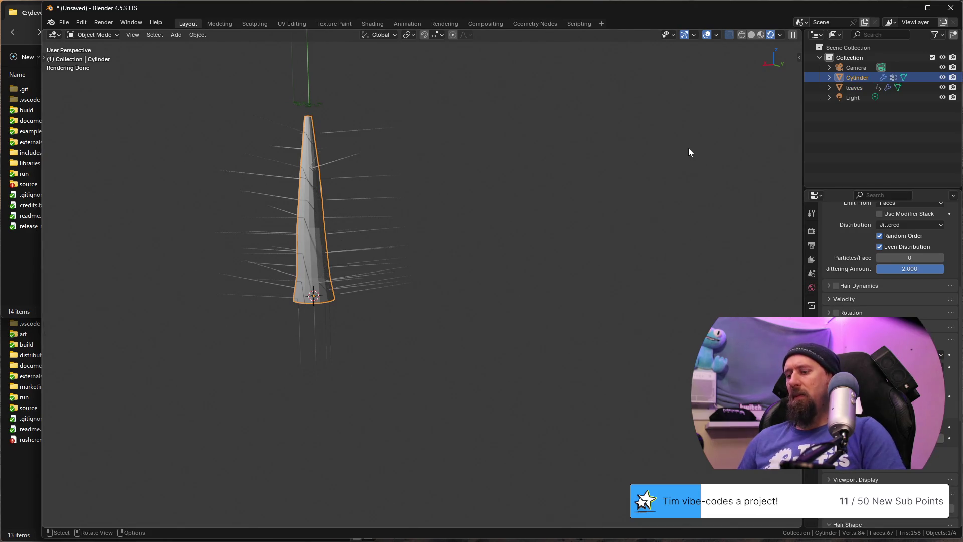
Step: Show the sidebar's Item transform readout and compare the leaves plane and trunk values
{"action": "key", "text": "n"}
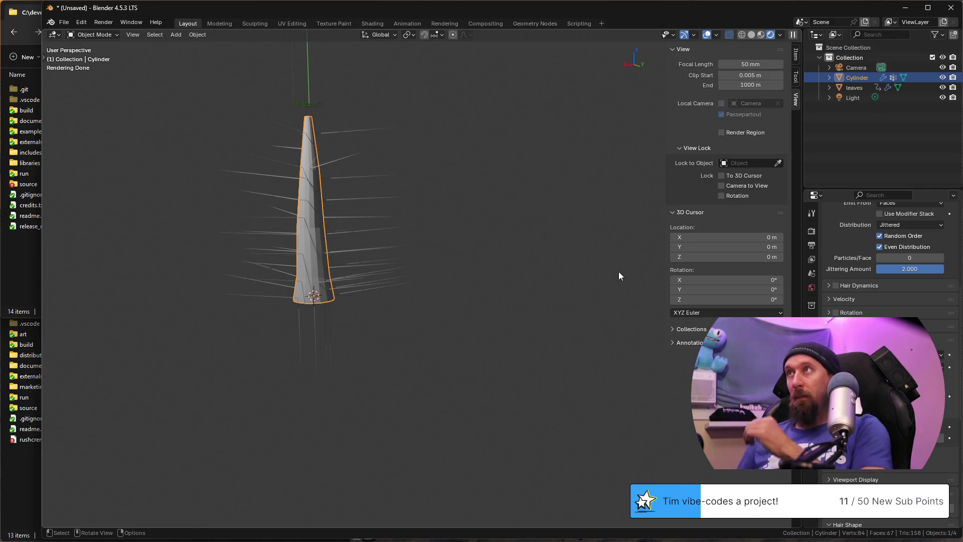
{"action": "left_click", "coordinate": [795, 60]}
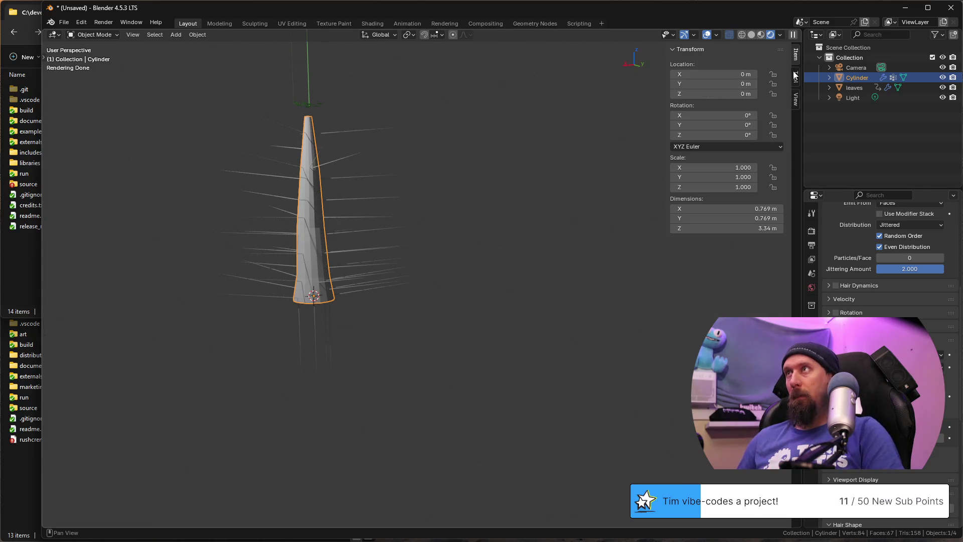
{"action": "left_click", "coordinate": [308, 104]}
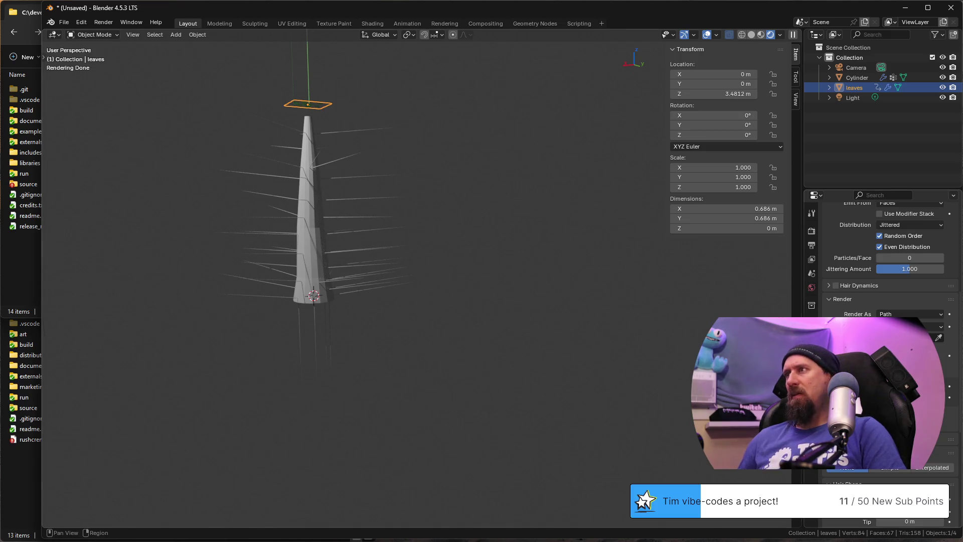
{"action": "left_click", "coordinate": [320, 283]}
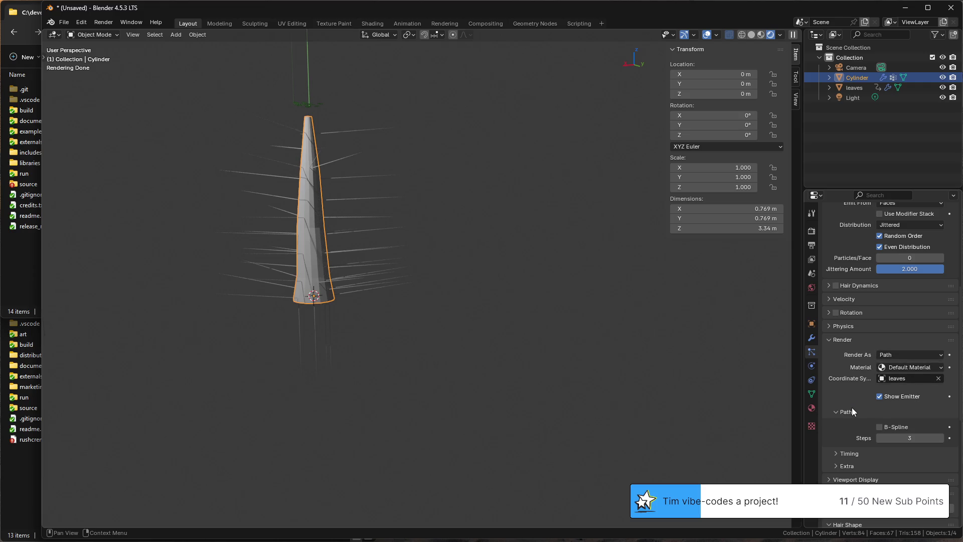
Step: Glance at the particle physics and render sampling settings, then return to particles
{"action": "left_click", "coordinate": [827, 325]}
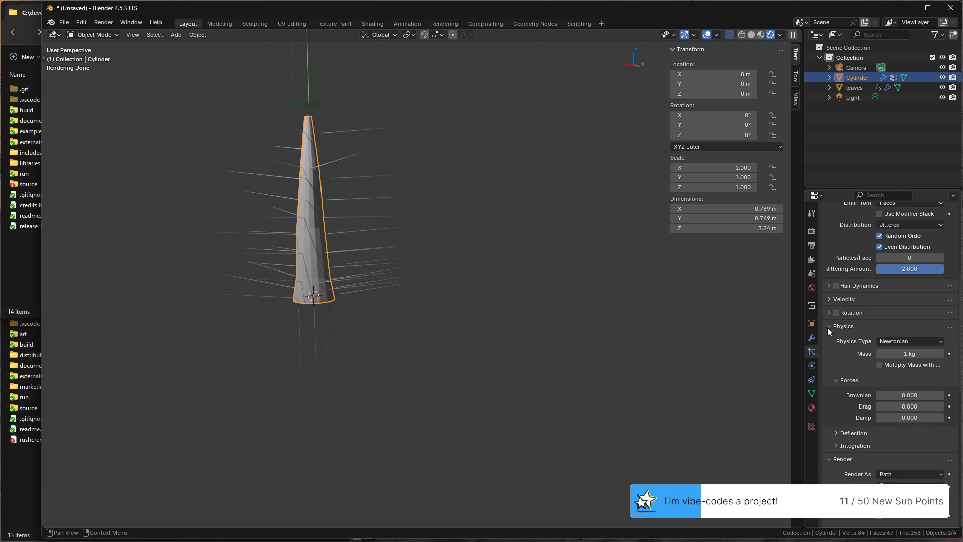
{"action": "left_click", "coordinate": [827, 326]}
{"action": "scroll", "coordinate": [827, 309], "scroll_direction": "up", "scroll_amount": 5}
{"action": "scroll", "coordinate": [827, 308], "scroll_direction": "up", "scroll_amount": 2}
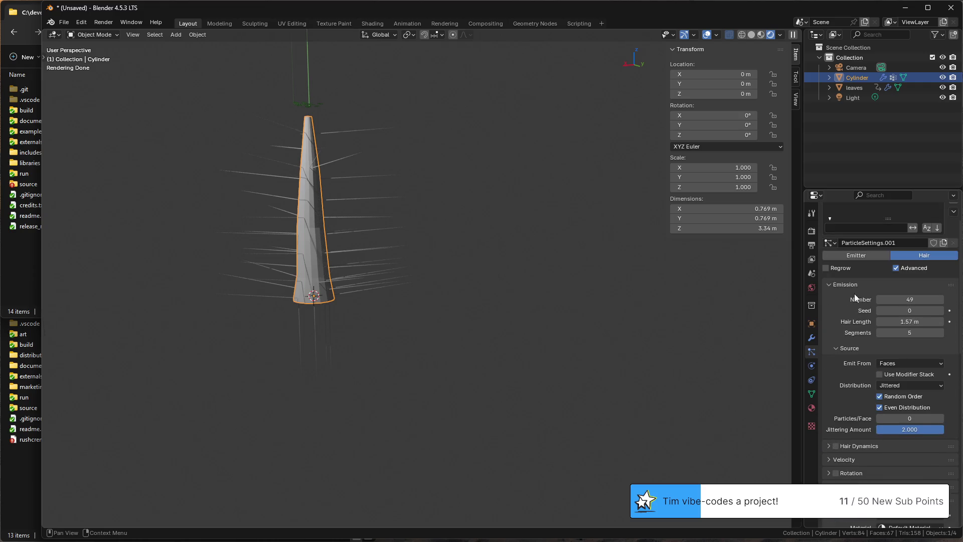
{"action": "scroll", "coordinate": [916, 335], "scroll_direction": "up", "scroll_amount": 2}
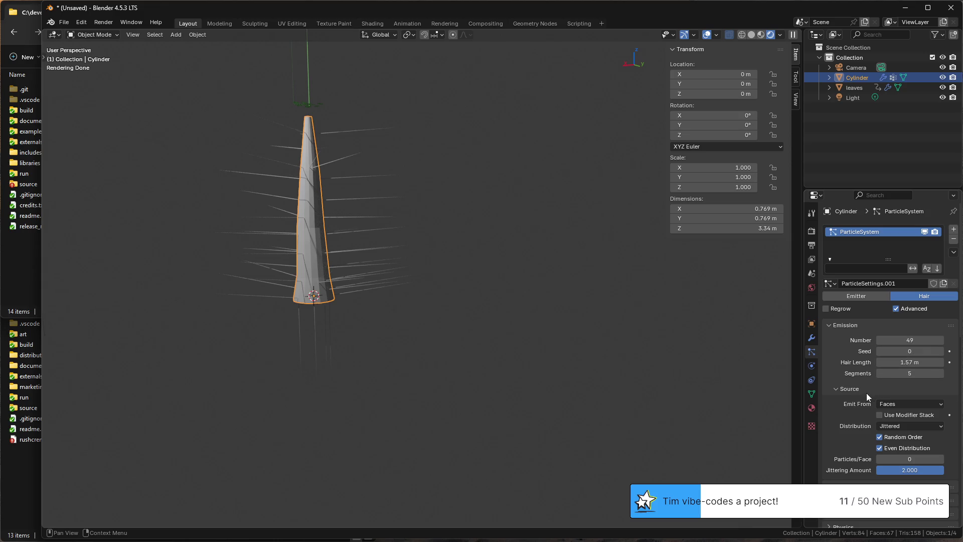
{"action": "scroll", "coordinate": [845, 390], "scroll_direction": "down", "scroll_amount": 3}
{"action": "scroll", "coordinate": [850, 376], "scroll_direction": "down", "scroll_amount": 2}
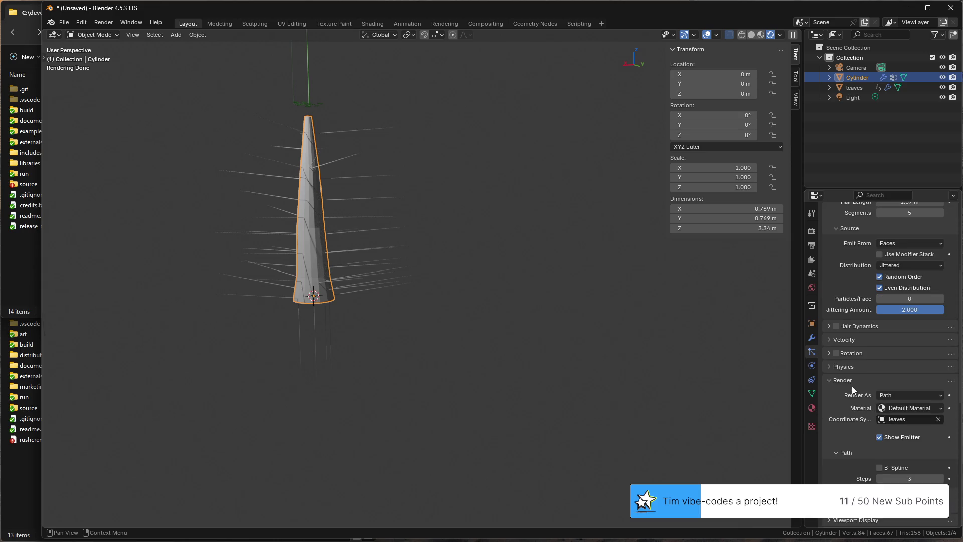
{"action": "scroll", "coordinate": [846, 433], "scroll_direction": "down", "scroll_amount": 2}
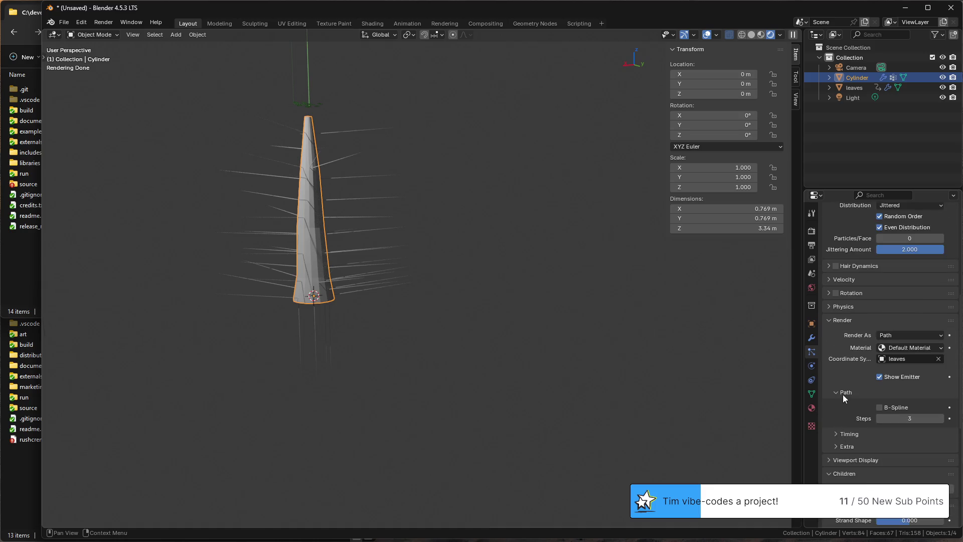
{"action": "scroll", "coordinate": [843, 394], "scroll_direction": "down", "scroll_amount": 1}
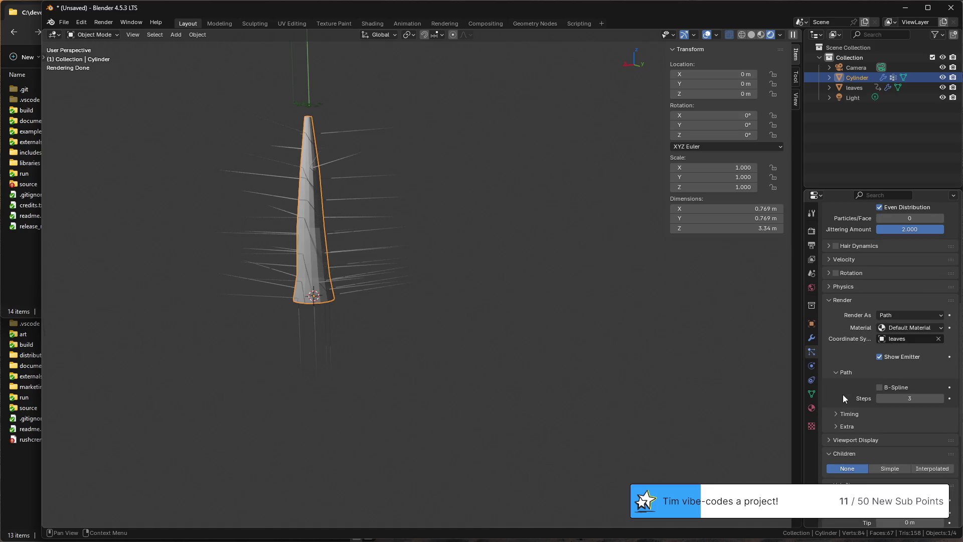
{"action": "left_click", "coordinate": [813, 231]}
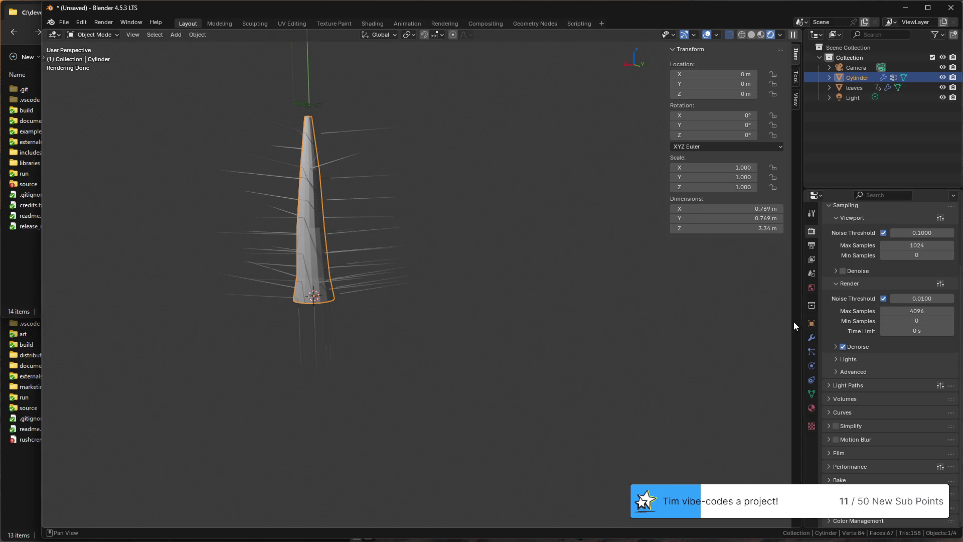
{"action": "left_click", "coordinate": [808, 352]}
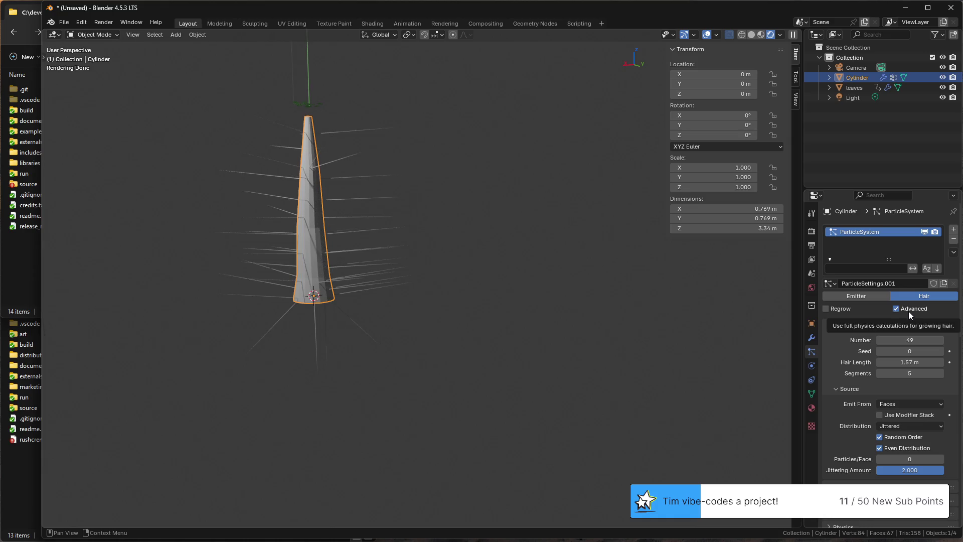
{"action": "scroll", "coordinate": [909, 310], "scroll_direction": "down", "scroll_amount": 3}
{"action": "scroll", "coordinate": [908, 311], "scroll_direction": "down", "scroll_amount": 5}
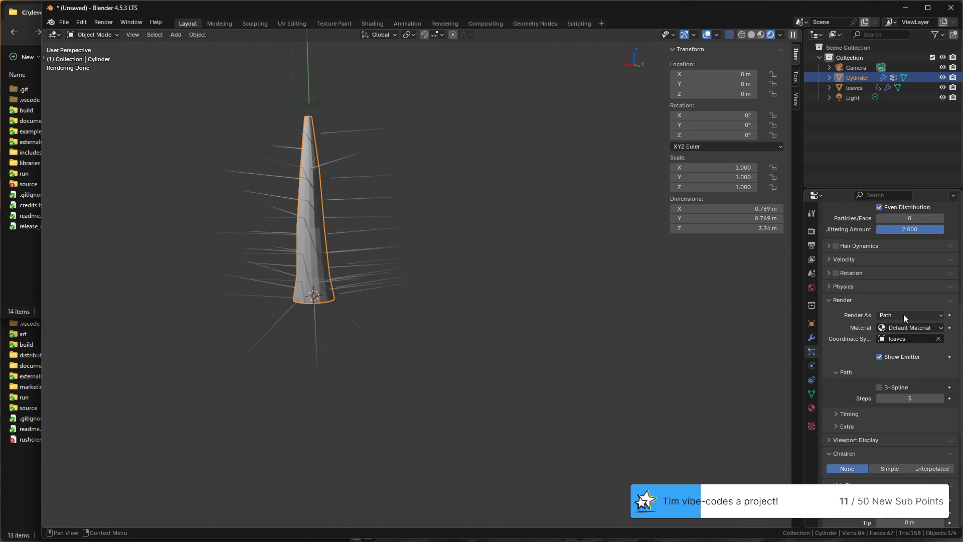
Step: Change the hair particles' Render As from Path to Object
{"action": "left_click", "coordinate": [911, 314]}
{"action": "left_click", "coordinate": [906, 346]}
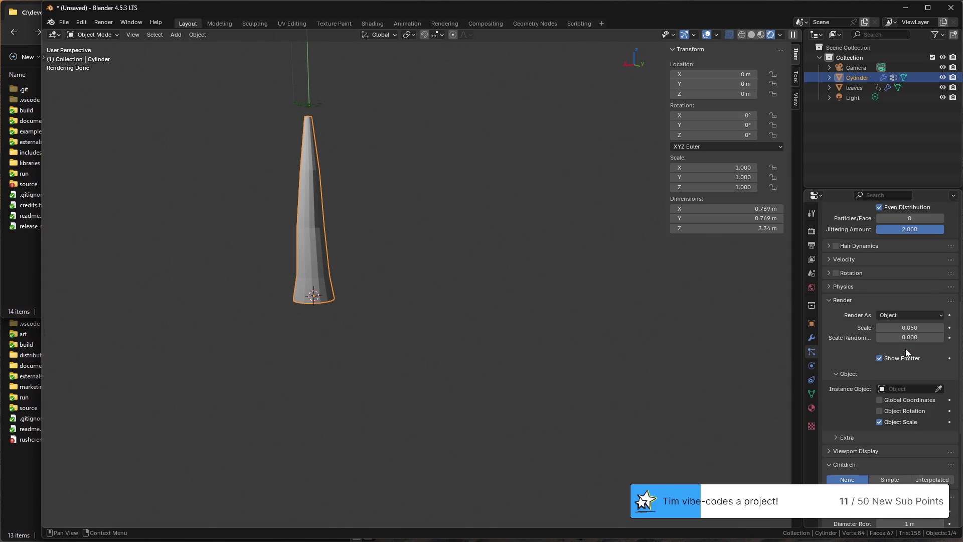
Step: Set the particles' Instance Object to the leaves plane
{"action": "mouse_move", "coordinate": [419, 223]}
{"action": "middle_mouse_down"}
{"action": "mouse_move", "coordinate": [429, 238]}
{"action": "mouse_move", "coordinate": [429, 200]}
{"action": "mouse_move", "coordinate": [462, 376]}
{"action": "mouse_move", "coordinate": [450, 343]}
{"action": "middle_mouse_up"}
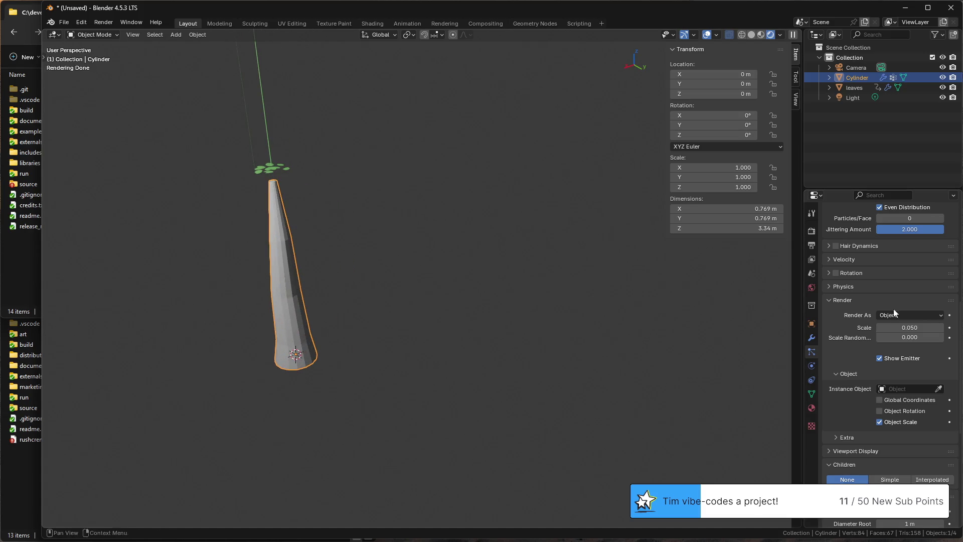
{"action": "left_click", "coordinate": [913, 389]}
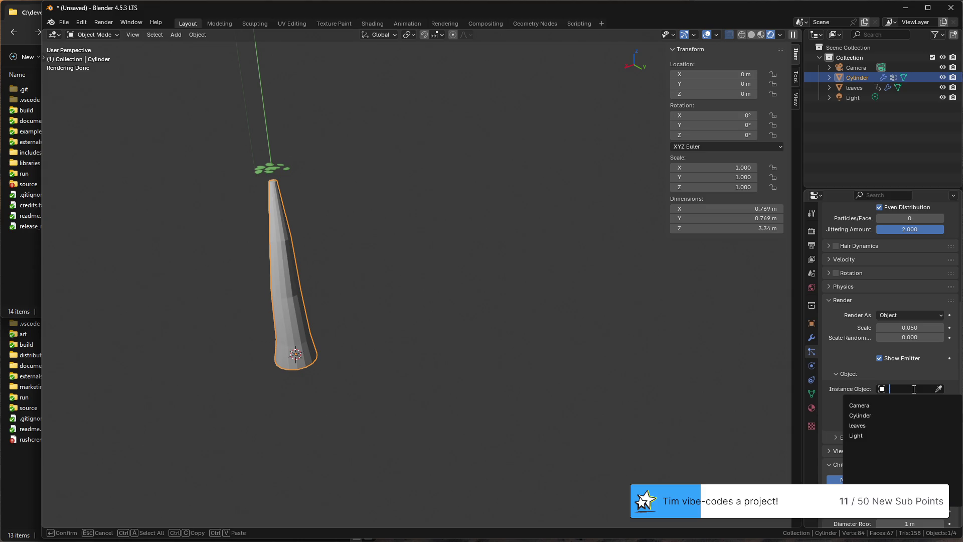
{"action": "left_click", "coordinate": [858, 425]}
{"action": "scroll", "coordinate": [264, 275], "scroll_direction": "up", "scroll_amount": 4}
Step: Raise the leaf instance Render Scale to 0.690
{"action": "middle_click_drag", "start_coordinate": [265, 274], "coordinate": [421, 285]}
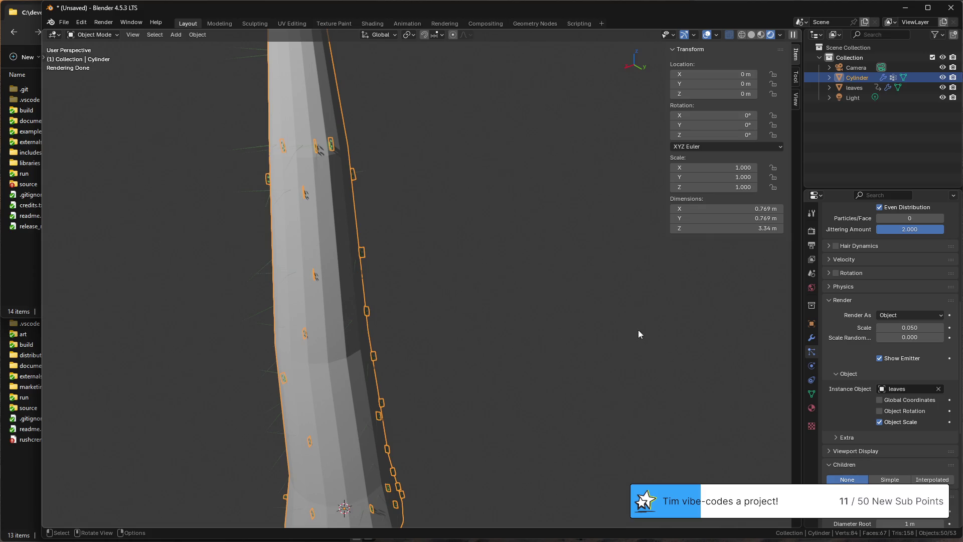
{"action": "mouse_move", "coordinate": [909, 327]}
{"action": "left_mouse_down"}
{"action": "mouse_move", "coordinate": [956, 328]}
{"action": "mouse_move", "coordinate": [903, 327]}
{"action": "left_mouse_up"}
{"action": "scroll", "coordinate": [416, 281], "scroll_direction": "down", "scroll_amount": 5}
{"action": "mouse_move", "coordinate": [417, 281]}
{"action": "middle_mouse_down"}
{"action": "mouse_move", "coordinate": [558, 236]}
{"action": "mouse_move", "coordinate": [616, 267]}
{"action": "mouse_move", "coordinate": [501, 284]}
{"action": "mouse_move", "coordinate": [481, 220]}
{"action": "mouse_move", "coordinate": [437, 266]}
{"action": "mouse_move", "coordinate": [403, 261]}
{"action": "mouse_move", "coordinate": [546, 272]}
{"action": "mouse_move", "coordinate": [432, 255]}
{"action": "mouse_move", "coordinate": [581, 257]}
{"action": "middle_mouse_up"}
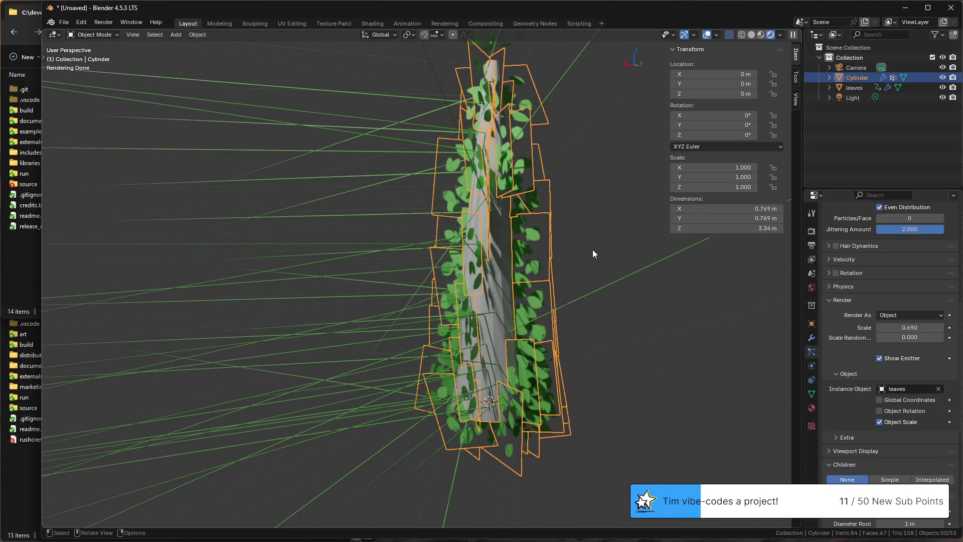
Step: Try Global Coordinates for leaf placement, inspect the tree, and turn it back off
{"action": "left_click", "coordinate": [880, 400]}
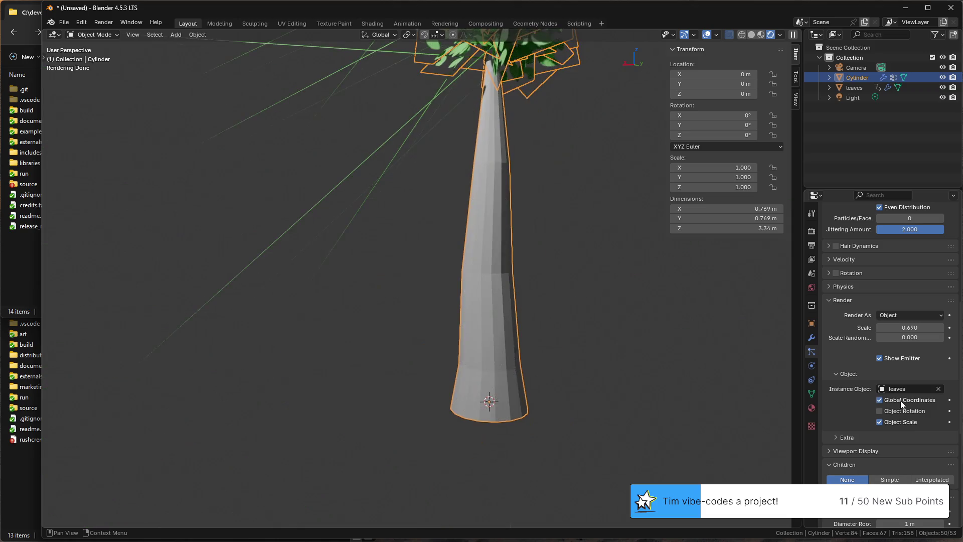
{"action": "scroll", "coordinate": [572, 215], "scroll_direction": "down", "scroll_amount": 3}
{"action": "middle_click_drag", "start_coordinate": [550, 175], "coordinate": [534, 335]}
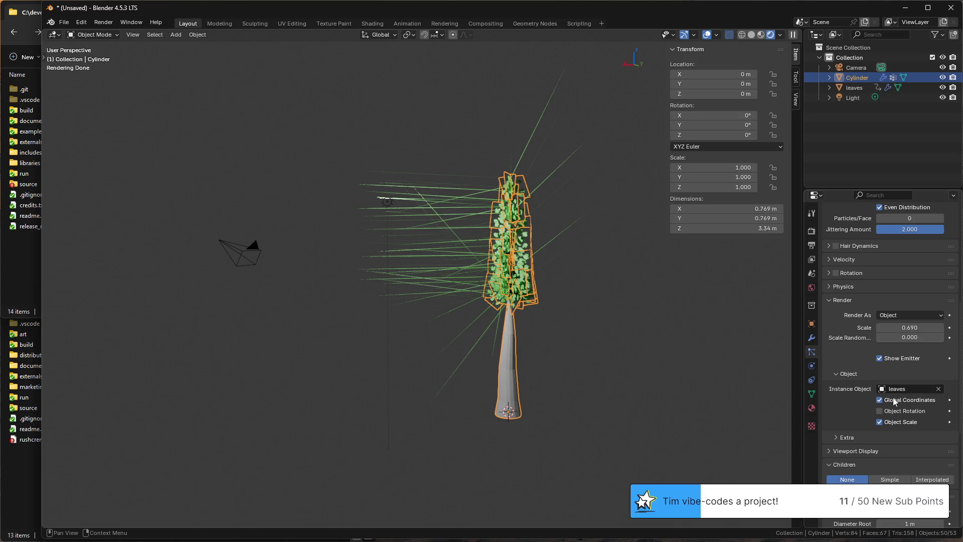
{"action": "scroll", "coordinate": [531, 315], "scroll_direction": "up", "scroll_amount": 4}
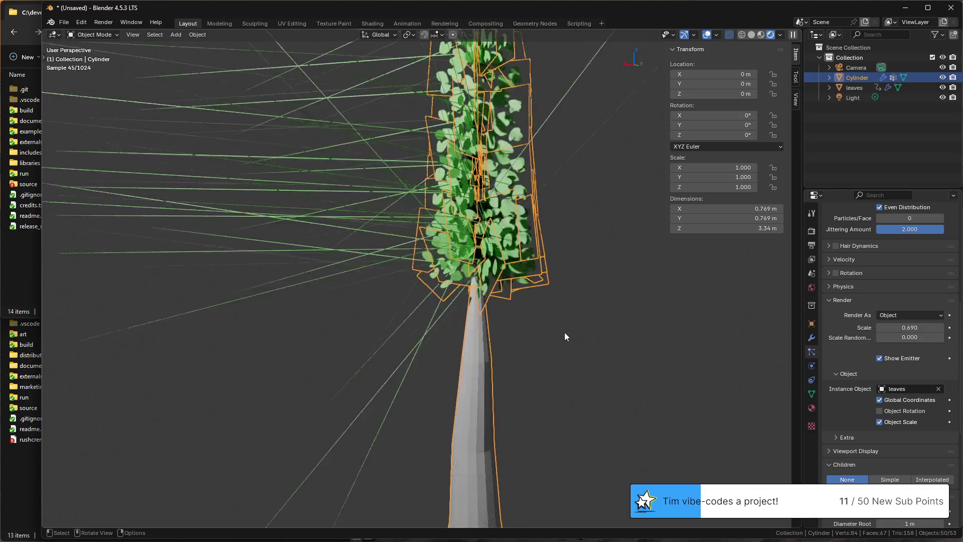
{"action": "scroll", "coordinate": [571, 340], "scroll_direction": "down", "scroll_amount": 3}
{"action": "left_click", "coordinate": [610, 357]}
{"action": "key", "text": "Tab"}
{"action": "key", "text": "Tab"}
{"action": "mouse_move", "coordinate": [622, 371]}
{"action": "middle_mouse_down"}
{"action": "mouse_move", "coordinate": [604, 387]}
{"action": "mouse_move", "coordinate": [660, 394]}
{"action": "mouse_move", "coordinate": [604, 405]}
{"action": "mouse_move", "coordinate": [636, 406]}
{"action": "mouse_move", "coordinate": [480, 376]}
{"action": "middle_mouse_up"}
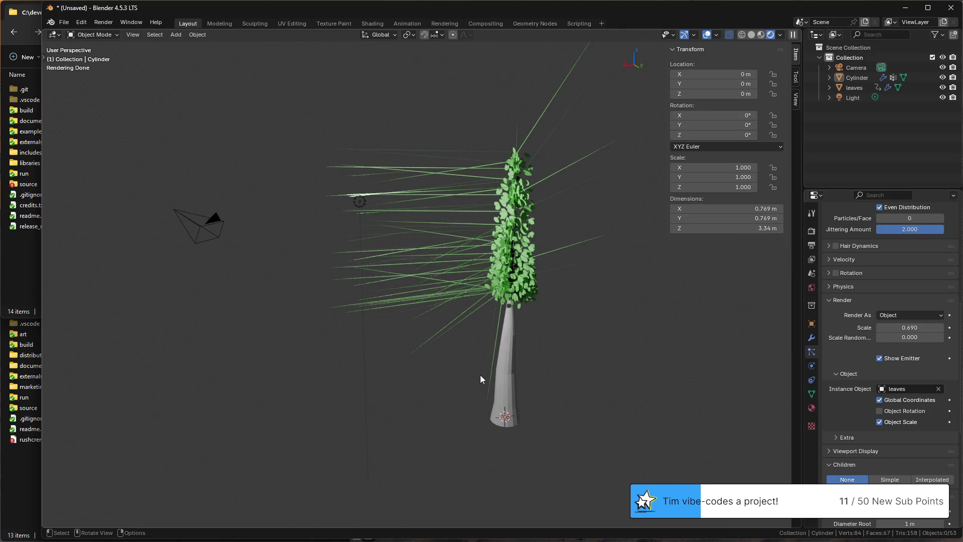
{"action": "scroll", "coordinate": [549, 294], "scroll_direction": "up", "scroll_amount": 3}
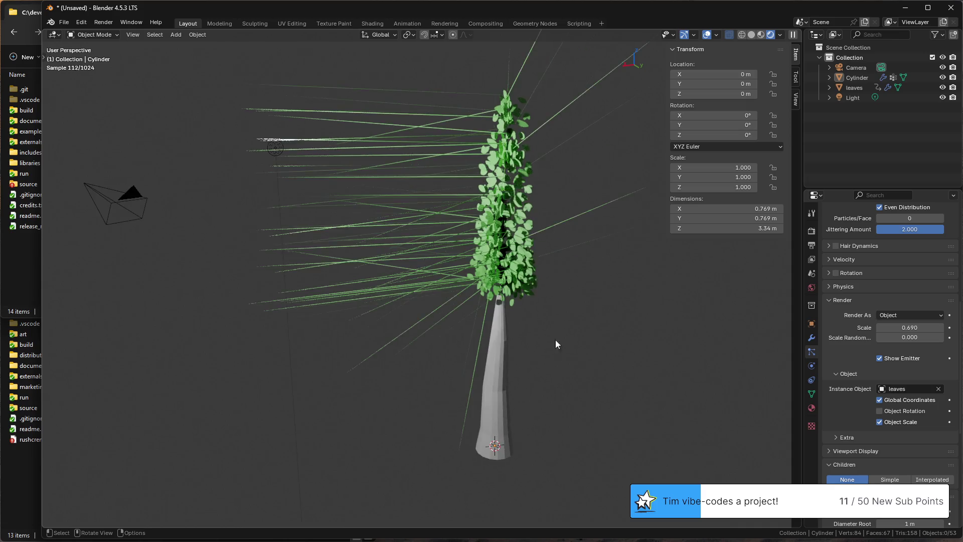
{"action": "left_click", "coordinate": [880, 400]}
Step: Reduce the Emission Number of leaf particles from 49 to 37
{"action": "middle_click_drag", "start_coordinate": [482, 181], "coordinate": [418, 236]}
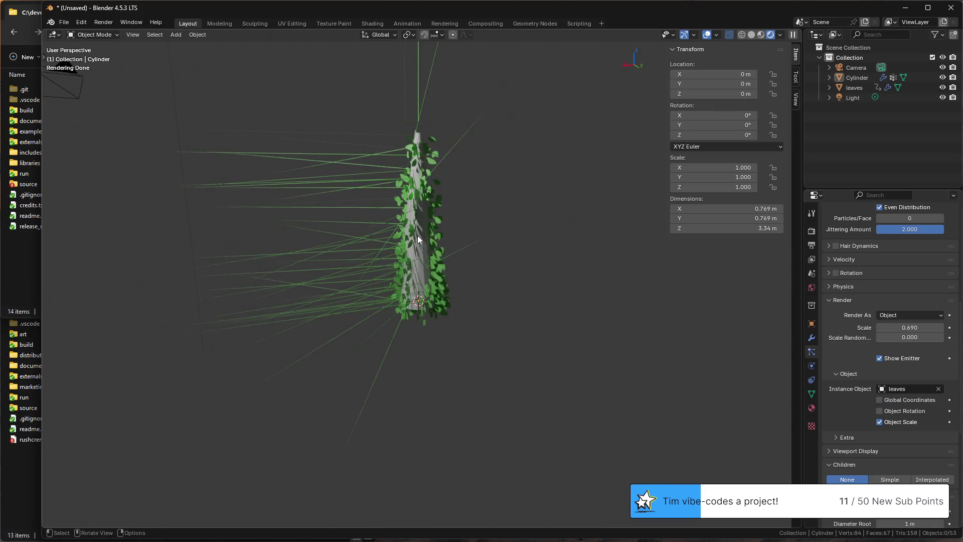
{"action": "scroll", "coordinate": [881, 411], "scroll_direction": "up", "scroll_amount": 2}
{"action": "scroll", "coordinate": [900, 324], "scroll_direction": "up", "scroll_amount": 2}
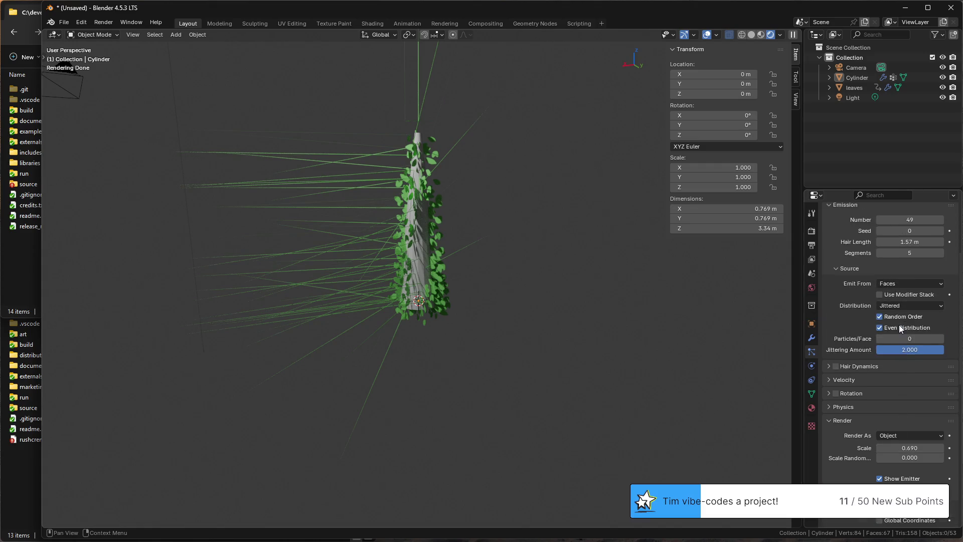
{"action": "scroll", "coordinate": [900, 324], "scroll_direction": "up", "scroll_amount": 3}
{"action": "mouse_move", "coordinate": [899, 324]}
{"action": "left_mouse_down"}
{"action": "mouse_move", "coordinate": [873, 325]}
{"action": "mouse_move", "coordinate": [903, 325]}
{"action": "left_mouse_up"}
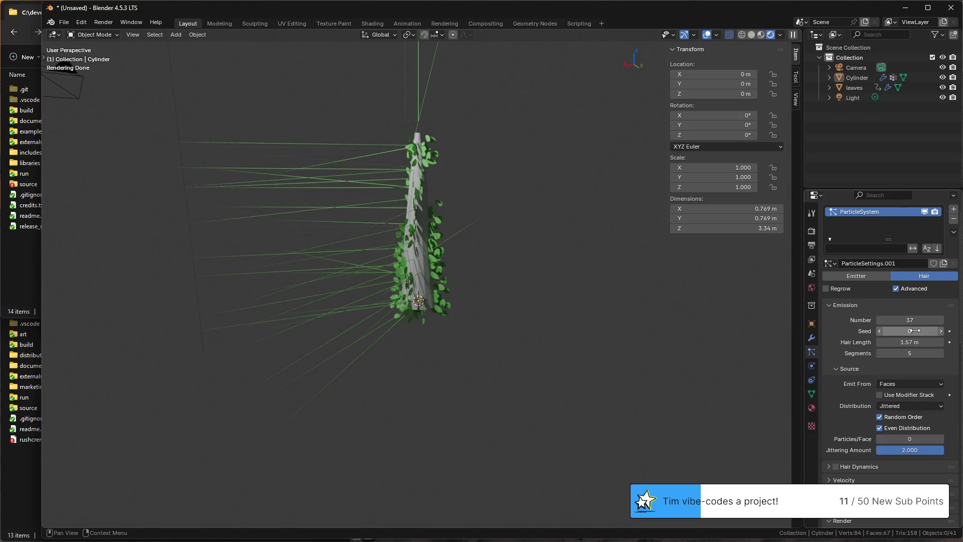
Step: Set the leaf particle seed to 17 and try a 1 m hair length
{"action": "mouse_move", "coordinate": [909, 330]}
{"action": "left_mouse_down"}
{"action": "mouse_move", "coordinate": [899, 344]}
{"action": "mouse_move", "coordinate": [912, 343]}
{"action": "left_mouse_up"}
{"action": "left_click_drag", "start_coordinate": [910, 341], "coordinate": [933, 342]}
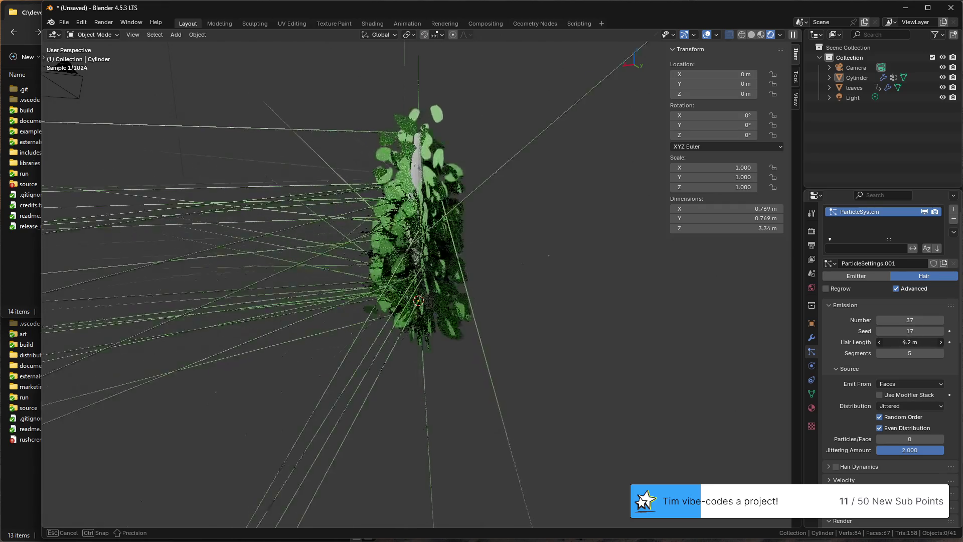
{"action": "left_click", "coordinate": [921, 340]}
{"action": "type", "text": "1"}
{"action": "key", "text": "Return"}
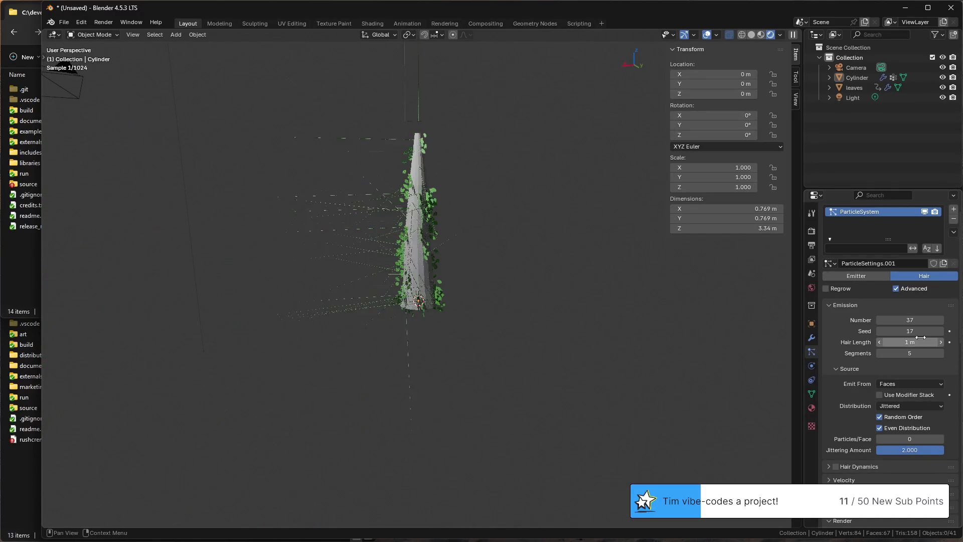
Step: Keep 5 hair segments, raise the hair length to 2 m, and toggle even leaf distribution
{"action": "mouse_move", "coordinate": [910, 352]}
{"action": "left_mouse_down"}
{"action": "mouse_move", "coordinate": [933, 353]}
{"action": "mouse_move", "coordinate": [888, 353]}
{"action": "left_mouse_up"}
{"action": "left_click", "coordinate": [910, 353]}
{"action": "type", "text": "5"}
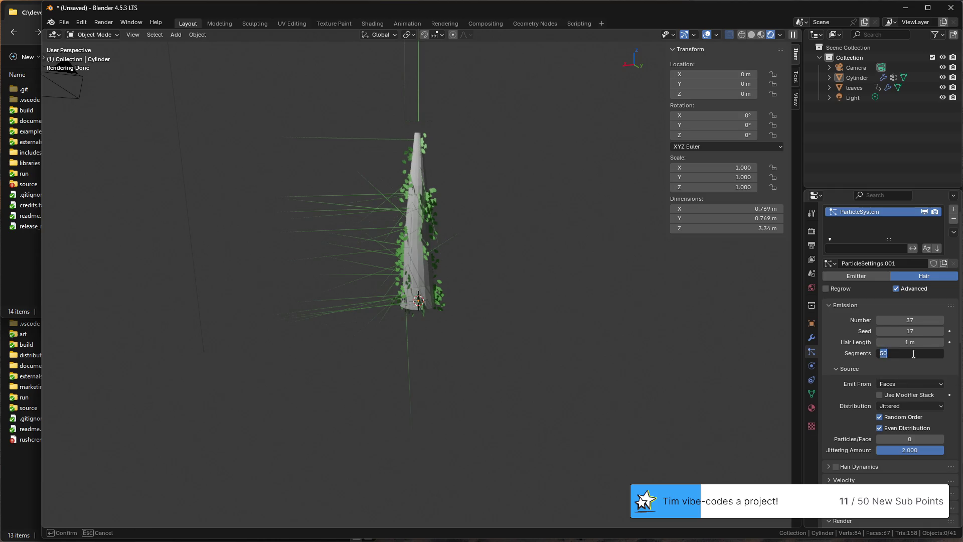
{"action": "key", "text": "Return"}
{"action": "left_click", "coordinate": [899, 342]}
{"action": "type", "text": "2"}
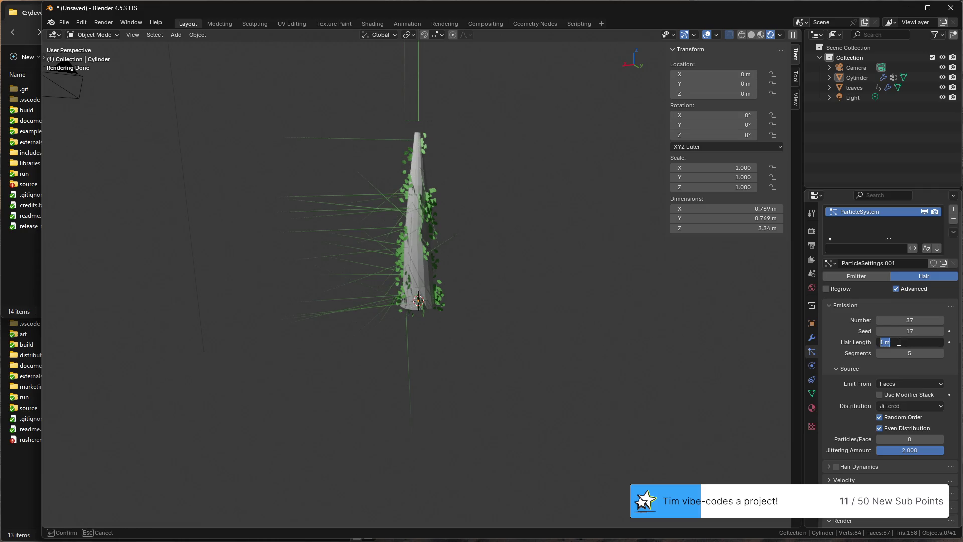
{"action": "key", "text": "Return"}
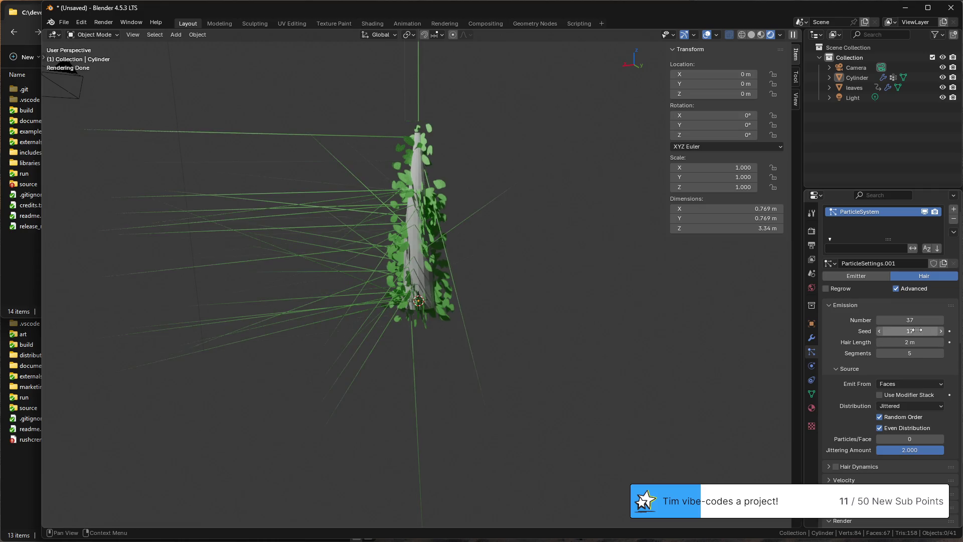
{"action": "mouse_move", "coordinate": [772, 344]}
{"action": "middle_mouse_down"}
{"action": "mouse_move", "coordinate": [367, 328]}
{"action": "mouse_move", "coordinate": [467, 384]}
{"action": "middle_mouse_up"}
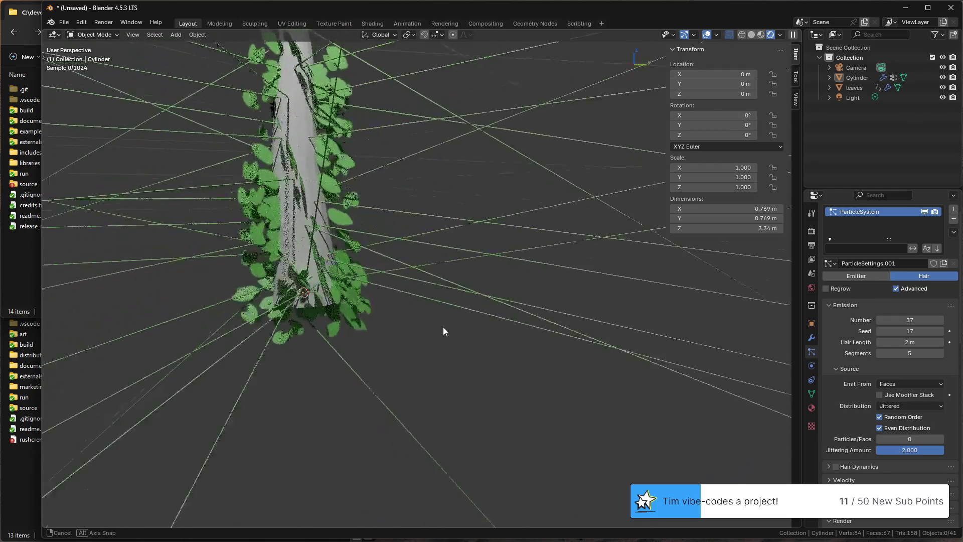
{"action": "scroll", "coordinate": [467, 383], "scroll_direction": "down", "scroll_amount": 2}
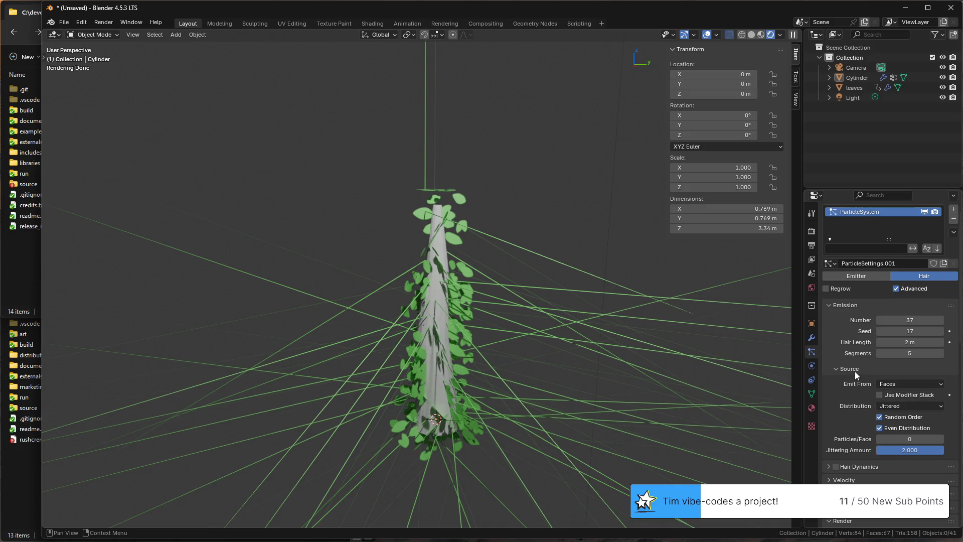
{"action": "scroll", "coordinate": [840, 385], "scroll_direction": "down", "scroll_amount": 1}
{"action": "left_click", "coordinate": [881, 409]}
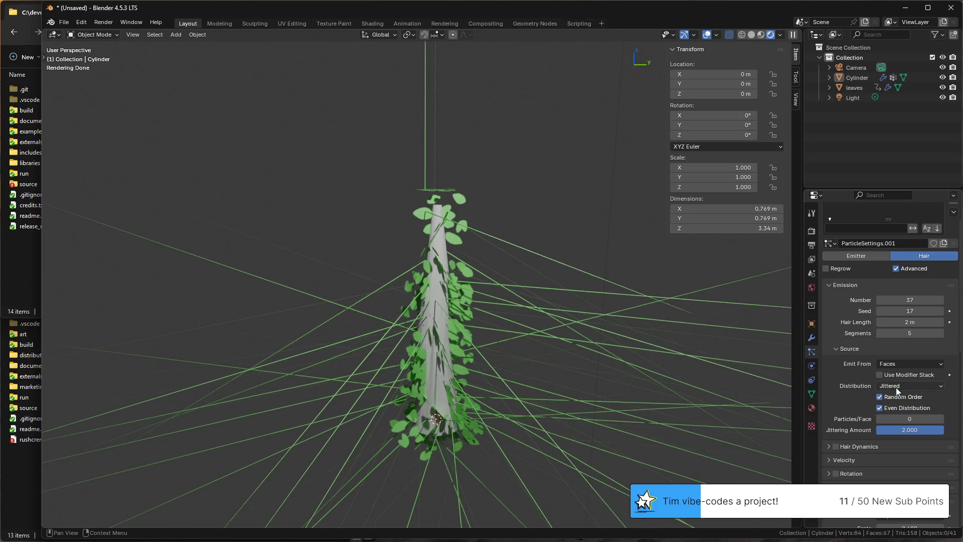
{"action": "left_click", "coordinate": [896, 388]}
{"action": "left_click", "coordinate": [902, 409]}
{"action": "left_click", "coordinate": [907, 386]}
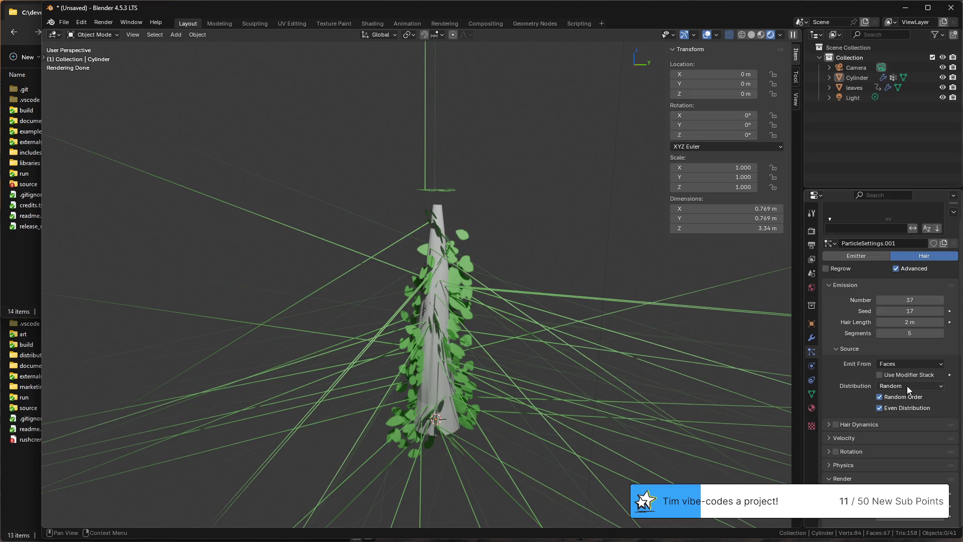
{"action": "left_click", "coordinate": [902, 397]}
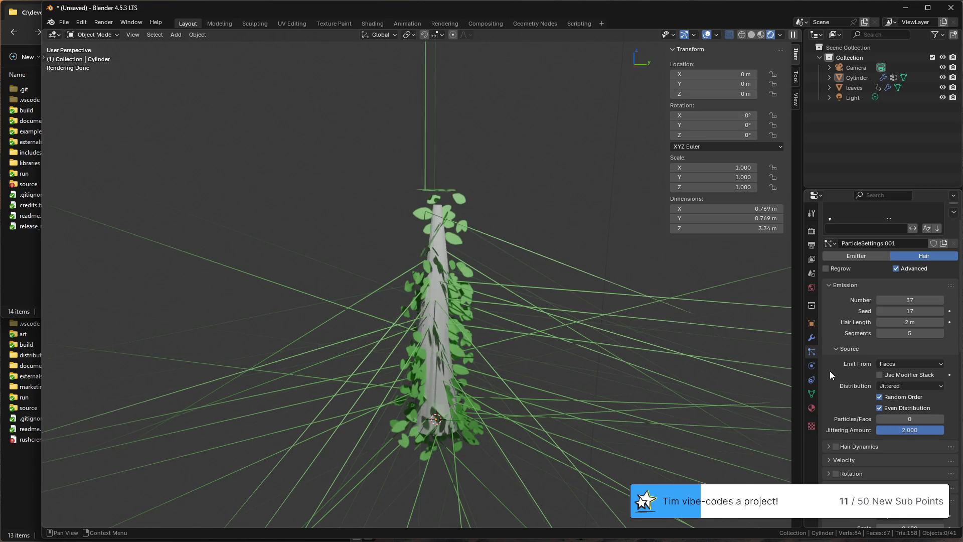
{"action": "left_click", "coordinate": [915, 366]}
{"action": "left_click", "coordinate": [915, 373]}
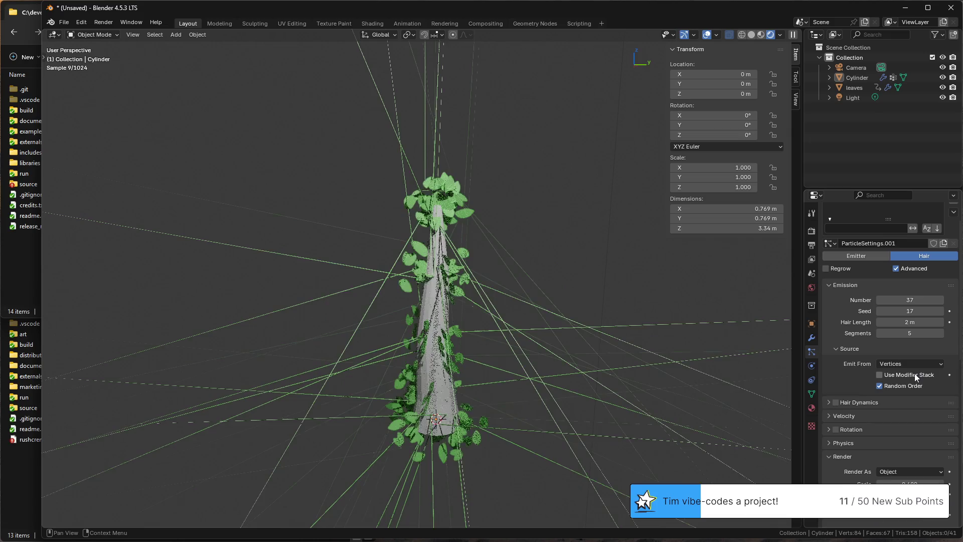
{"action": "left_click", "coordinate": [918, 364]}
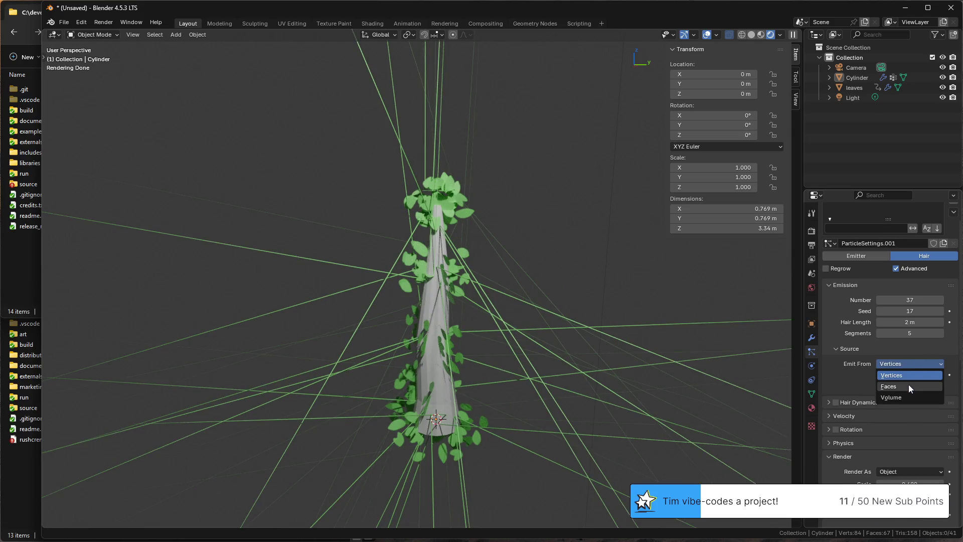
{"action": "left_click", "coordinate": [908, 385]}
{"action": "left_click", "coordinate": [922, 362]}
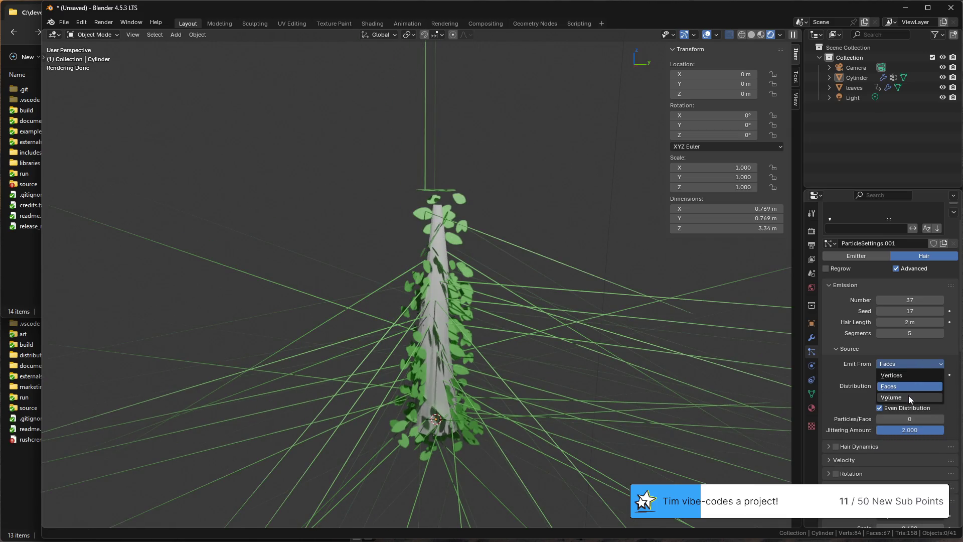
{"action": "left_click", "coordinate": [909, 395]}
{"action": "left_click", "coordinate": [913, 362]}
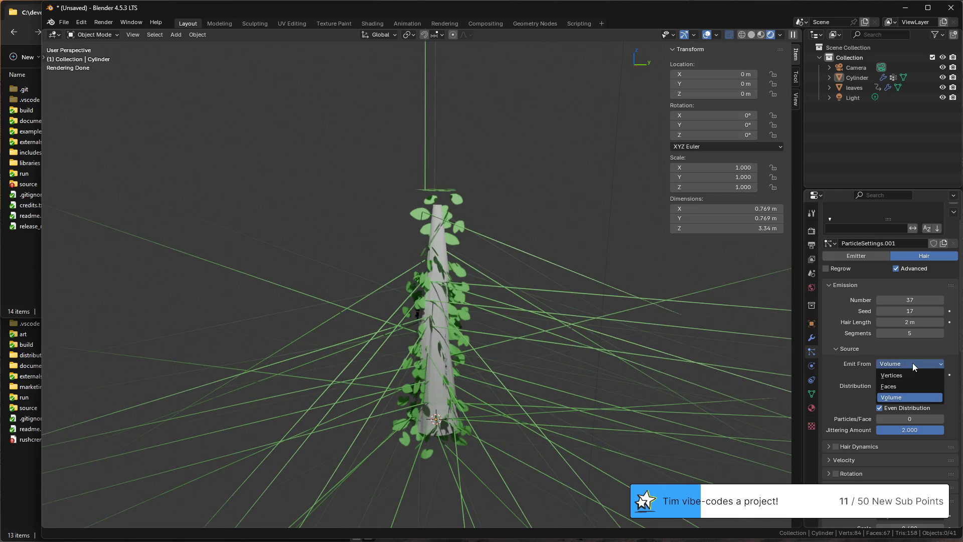
{"action": "left_click", "coordinate": [907, 386]}
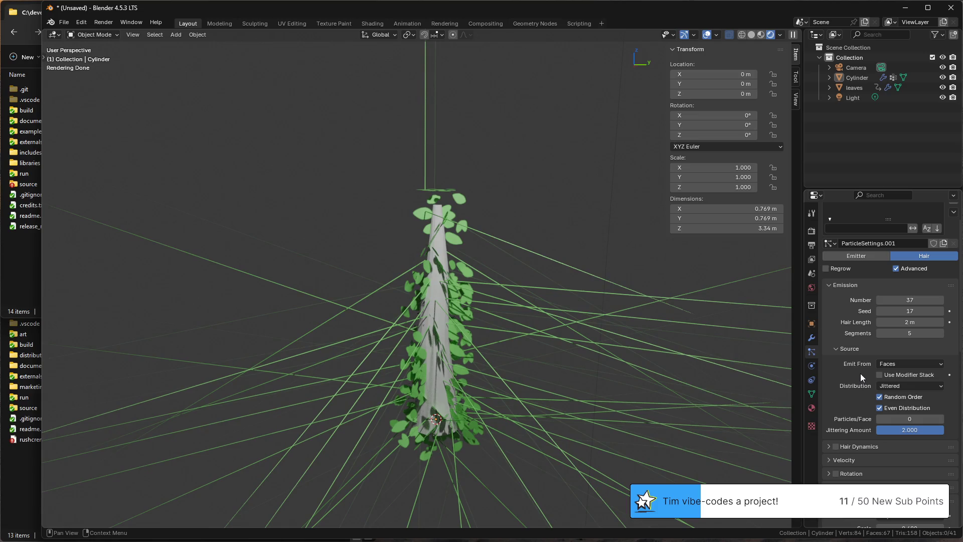
{"action": "scroll", "coordinate": [861, 373], "scroll_direction": "down", "scroll_amount": 5}
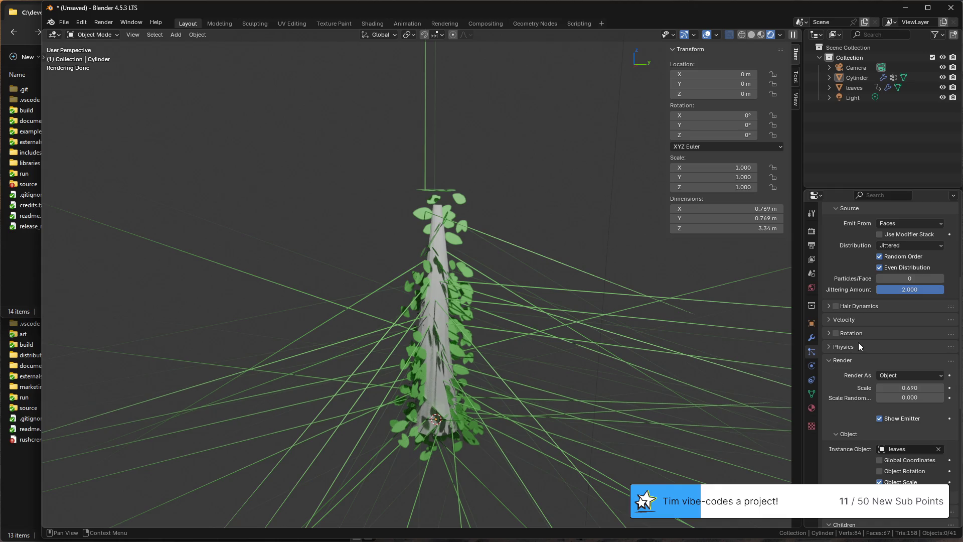
{"action": "scroll", "coordinate": [864, 406], "scroll_direction": "down", "scroll_amount": 2}
{"action": "scroll", "coordinate": [857, 416], "scroll_direction": "down", "scroll_amount": 1}
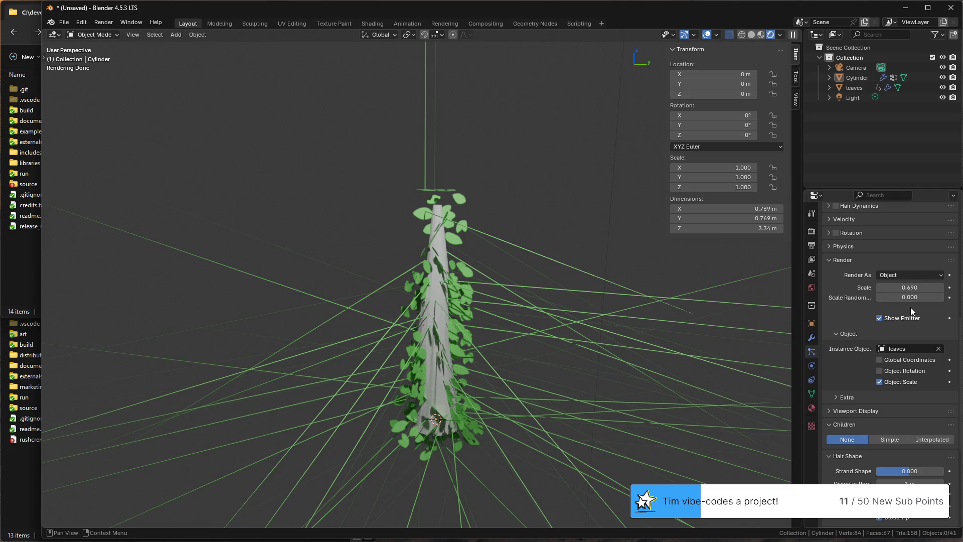
{"action": "scroll", "coordinate": [907, 320], "scroll_direction": "up", "scroll_amount": 2}
{"action": "scroll", "coordinate": [906, 321], "scroll_direction": "up", "scroll_amount": 2}
{"action": "scroll", "coordinate": [907, 316], "scroll_direction": "up", "scroll_amount": 2}
{"action": "scroll", "coordinate": [908, 316], "scroll_direction": "down", "scroll_amount": 1}
{"action": "scroll", "coordinate": [908, 314], "scroll_direction": "down", "scroll_amount": 1}
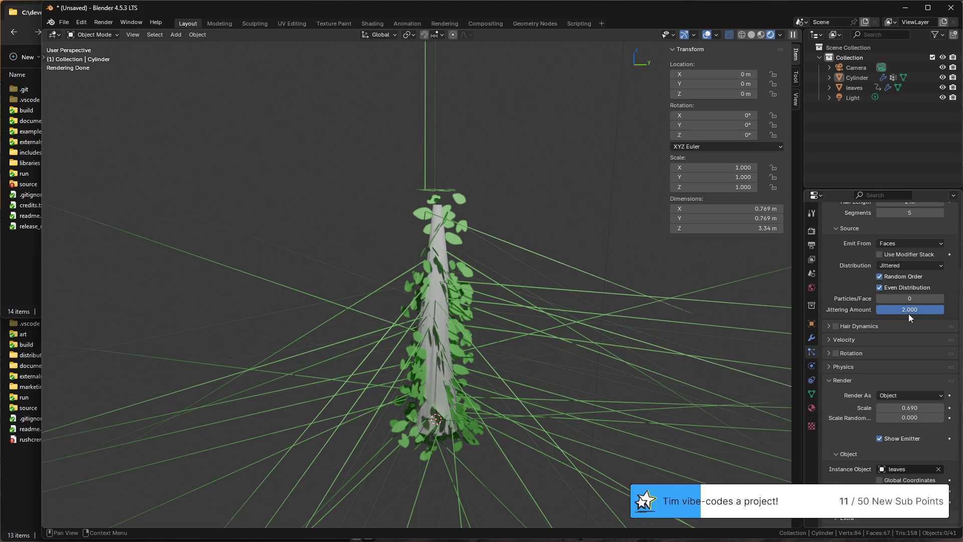
{"action": "scroll", "coordinate": [908, 314], "scroll_direction": "down", "scroll_amount": 1}
{"action": "scroll", "coordinate": [909, 314], "scroll_direction": "down", "scroll_amount": 1}
{"action": "left_click", "coordinate": [925, 315]}
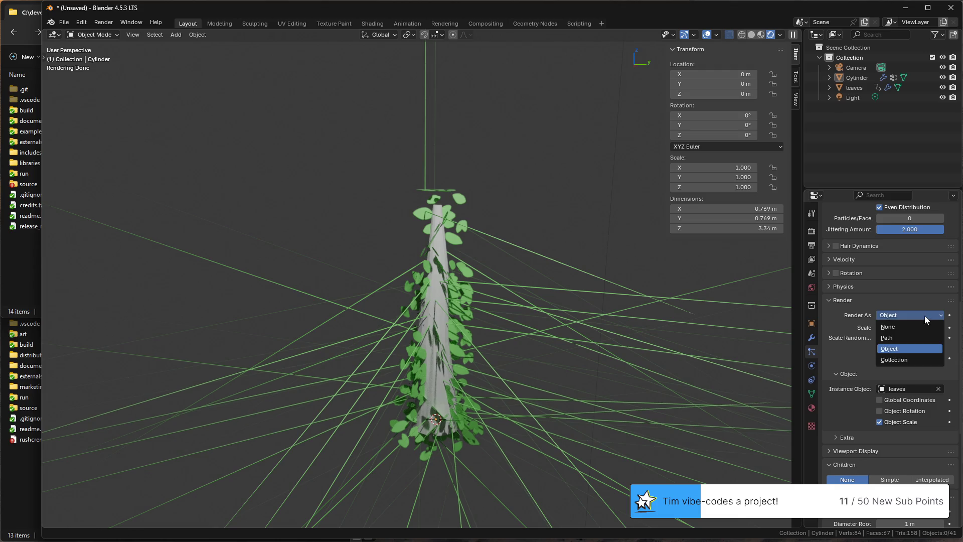
{"action": "left_click", "coordinate": [924, 315]}
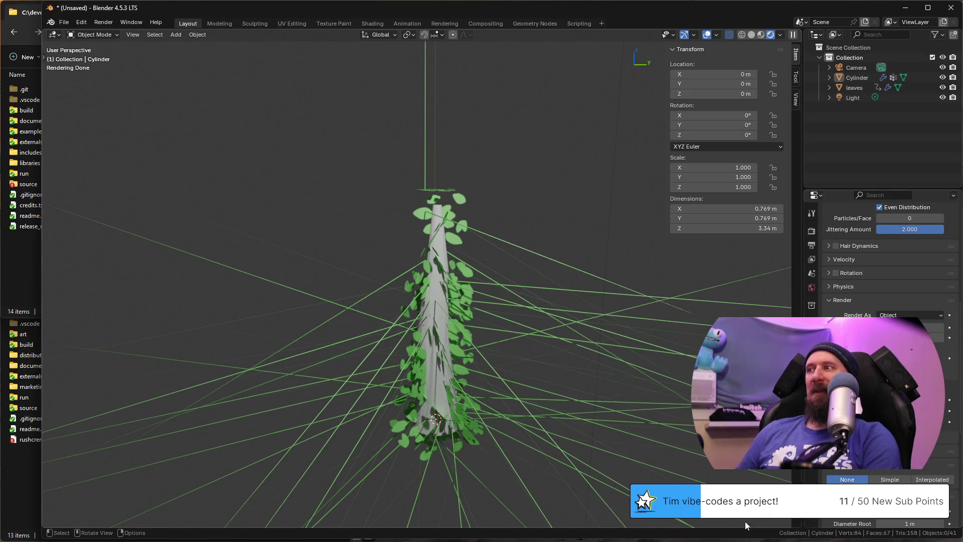
{"action": "scroll", "coordinate": [873, 377], "scroll_direction": "down", "scroll_amount": 2}
{"action": "scroll", "coordinate": [872, 376], "scroll_direction": "down", "scroll_amount": 2}
{"action": "scroll", "coordinate": [873, 376], "scroll_direction": "down", "scroll_amount": 2}
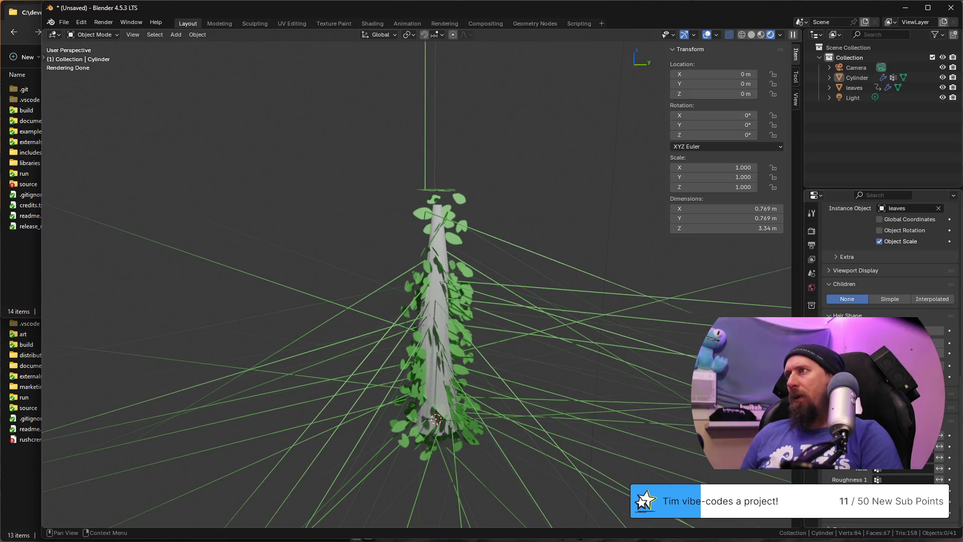
Step: Test a hair particle value by dragging it, then expand the Field Weights panel
{"action": "left_click_drag", "start_coordinate": [874, 376], "coordinate": [881, 376]}
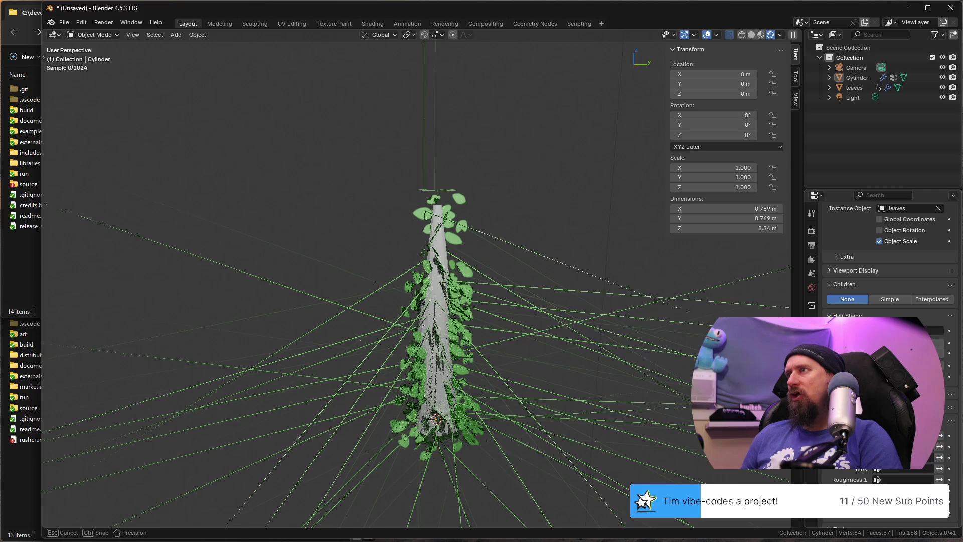
{"action": "left_click_drag", "start_coordinate": [934, 330], "coordinate": [945, 330]}
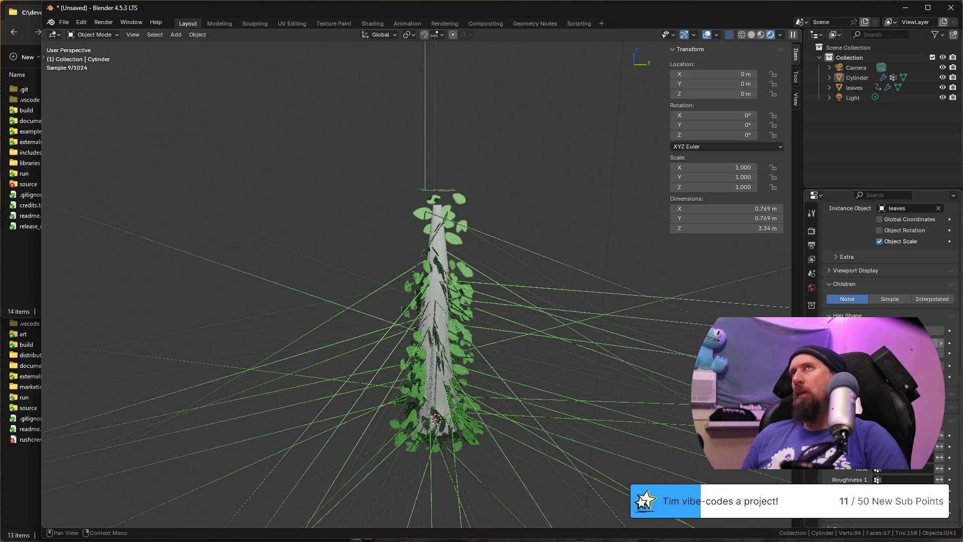
{"action": "left_click_drag", "start_coordinate": [941, 342], "coordinate": [941, 353]}
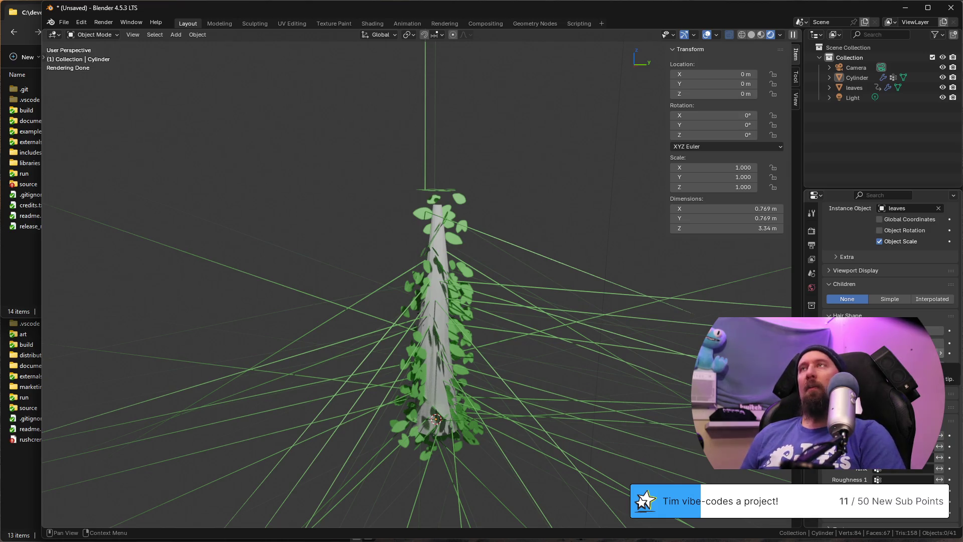
{"action": "scroll", "coordinate": [940, 369], "scroll_direction": "down", "scroll_amount": 2}
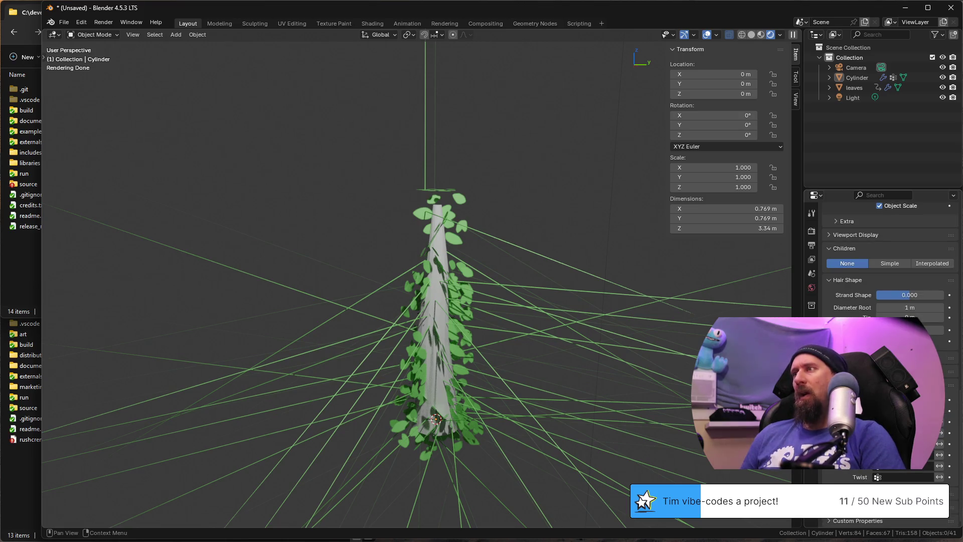
{"action": "scroll", "coordinate": [941, 369], "scroll_direction": "up", "scroll_amount": 3}
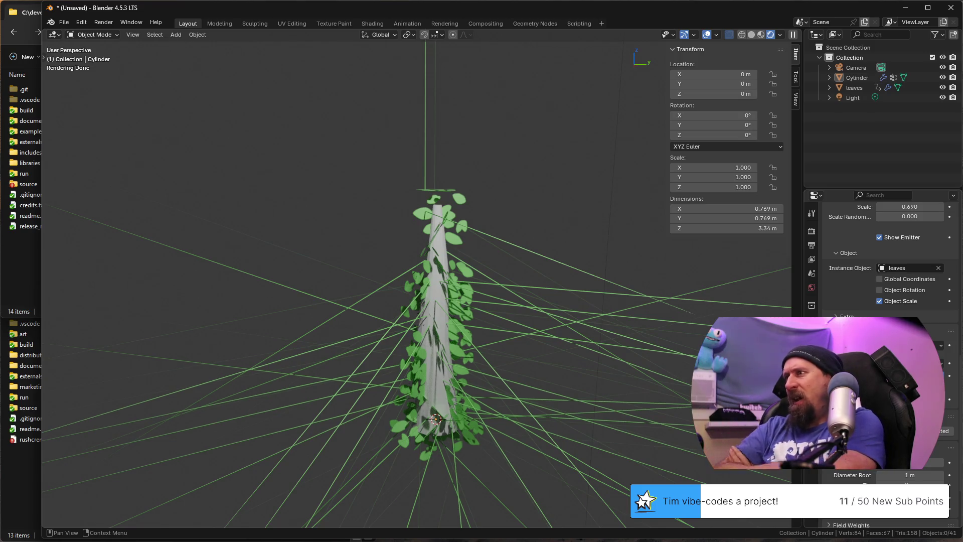
{"action": "scroll", "coordinate": [880, 263], "scroll_direction": "down", "scroll_amount": 2}
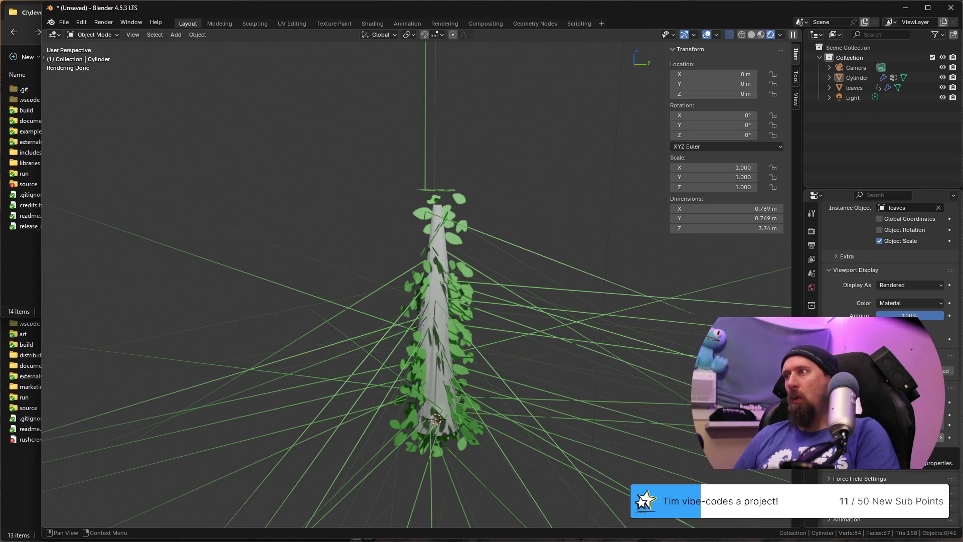
{"action": "scroll", "coordinate": [885, 301], "scroll_direction": "down", "scroll_amount": 1}
{"action": "left_click", "coordinate": [858, 456]}
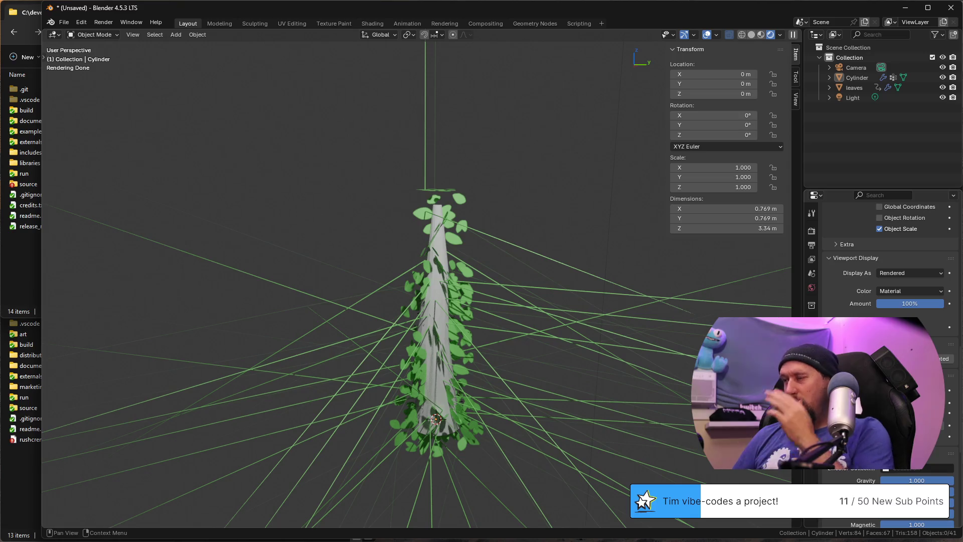
{"action": "scroll", "coordinate": [885, 302], "scroll_direction": "down", "scroll_amount": 3}
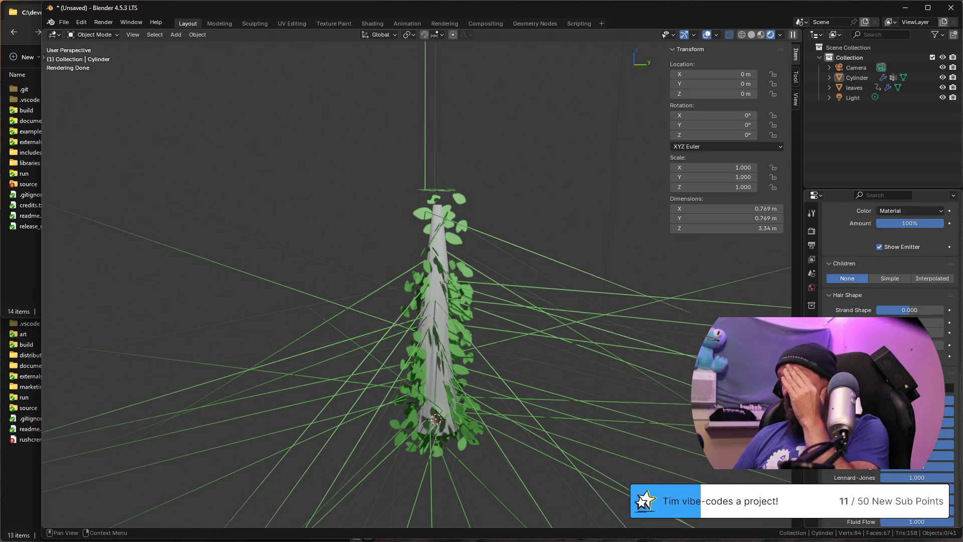
{"action": "scroll", "coordinate": [884, 302], "scroll_direction": "down", "scroll_amount": 3}
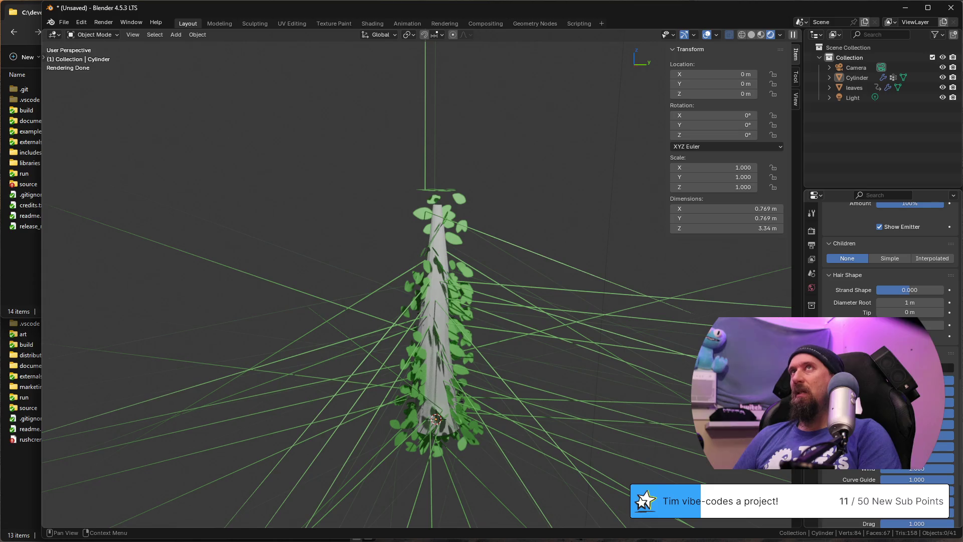
{"action": "scroll", "coordinate": [885, 302], "scroll_direction": "up", "scroll_amount": 3}
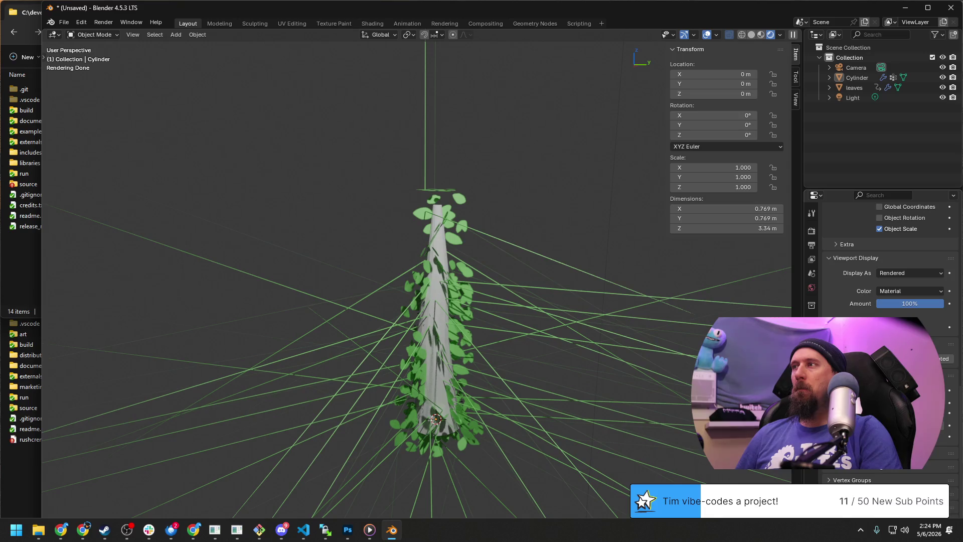
Step: Hide the trunk so only the leaves show, inspect the bush, then enter Edit Mode on the cylinder
{"action": "key", "text": "h"}
{"action": "key", "text": "alt+h"}
{"action": "key", "text": "h"}
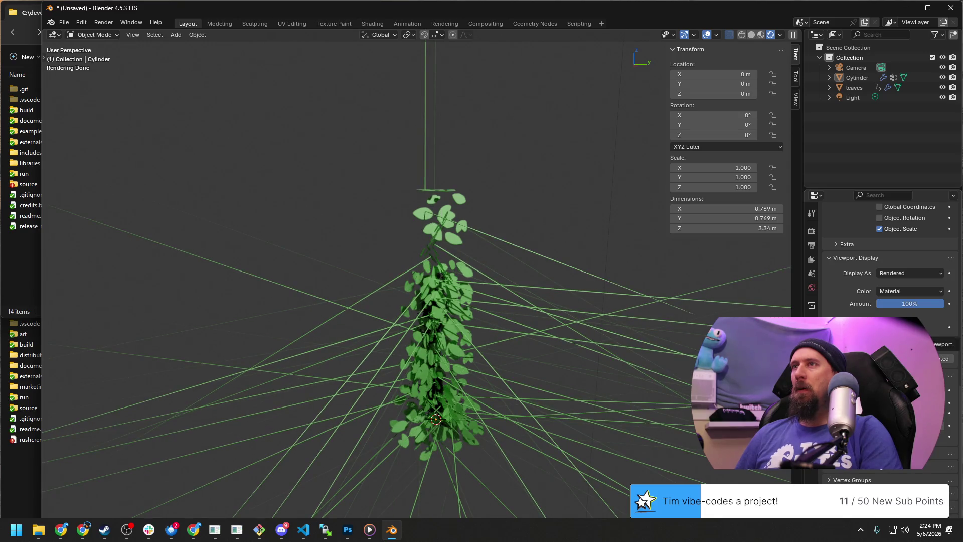
{"action": "middle_click_drag", "start_coordinate": [500, 257], "coordinate": [495, 288]}
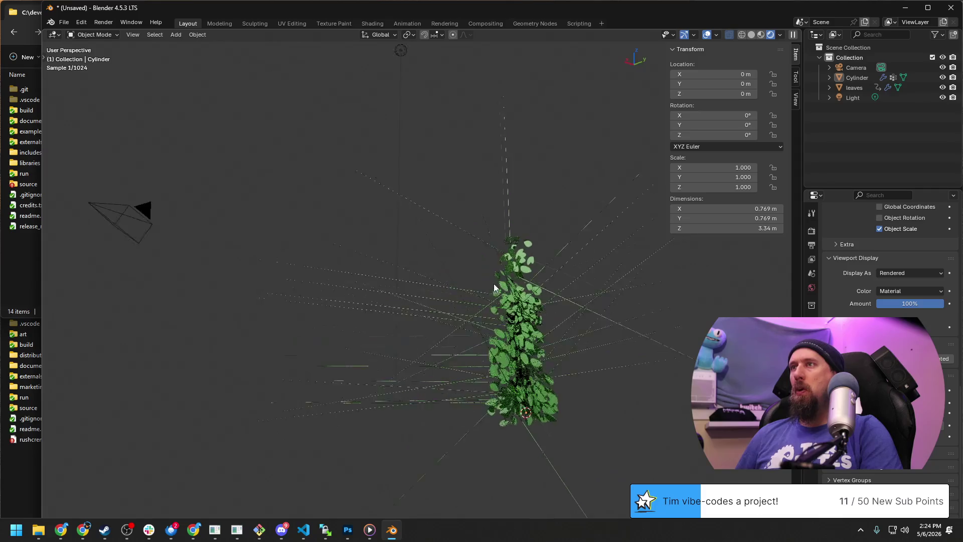
{"action": "scroll", "coordinate": [492, 290], "scroll_direction": "up", "scroll_amount": 4}
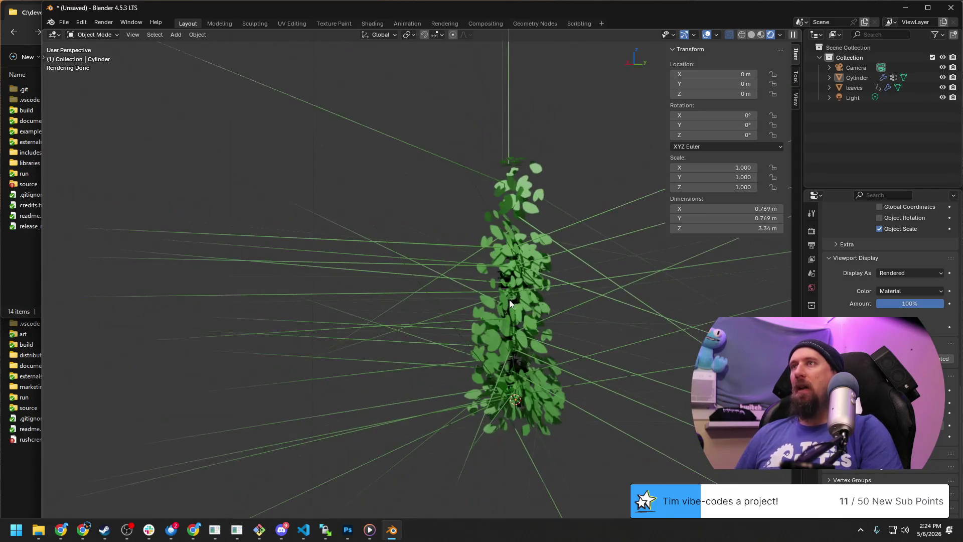
{"action": "scroll", "coordinate": [510, 300], "scroll_direction": "down", "scroll_amount": 3}
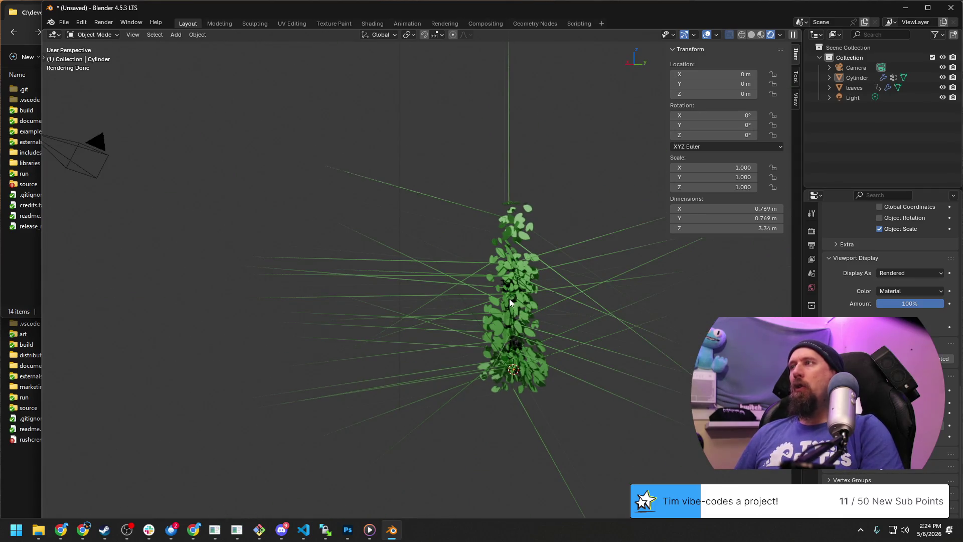
{"action": "scroll", "coordinate": [509, 299], "scroll_direction": "up", "scroll_amount": 2}
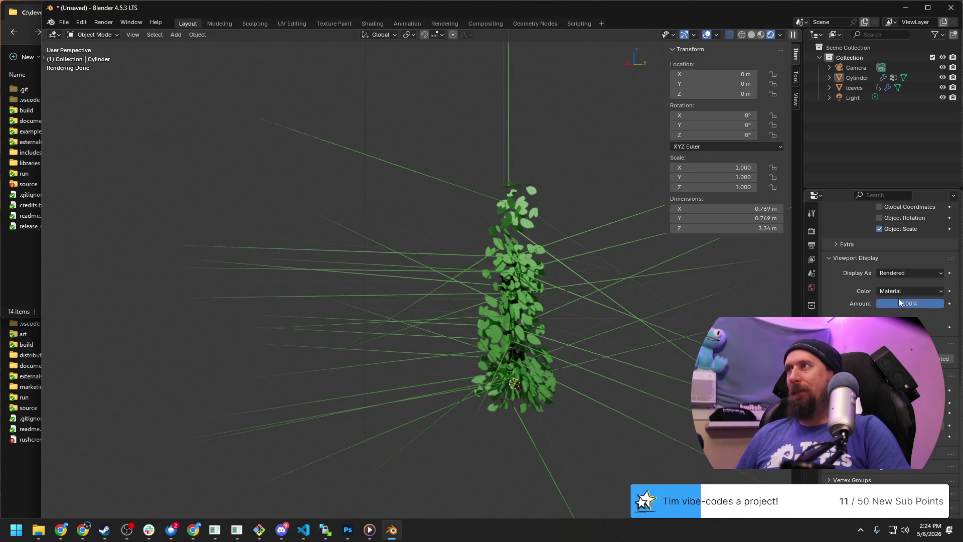
{"action": "scroll", "coordinate": [592, 284], "scroll_direction": "down", "scroll_amount": 3}
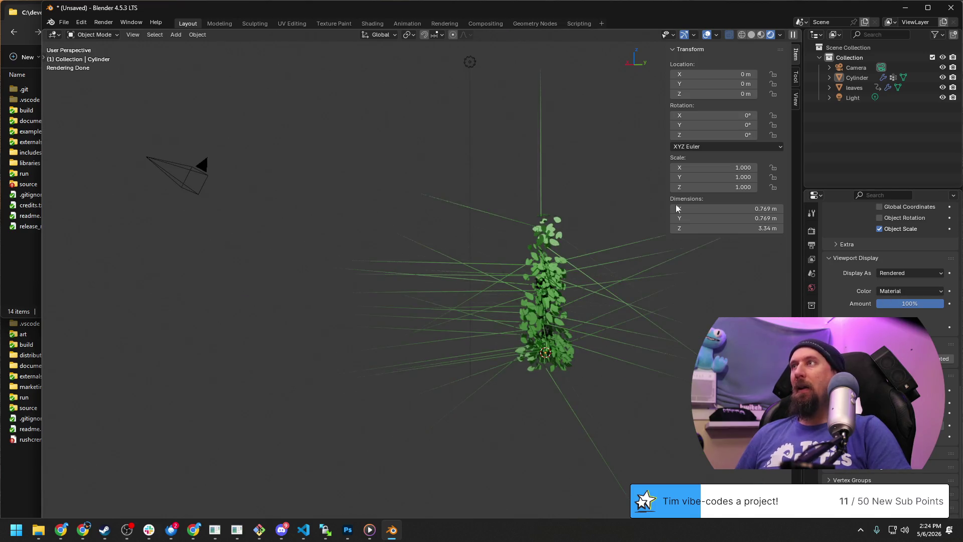
{"action": "middle_click_drag", "start_coordinate": [510, 279], "coordinate": [518, 290]}
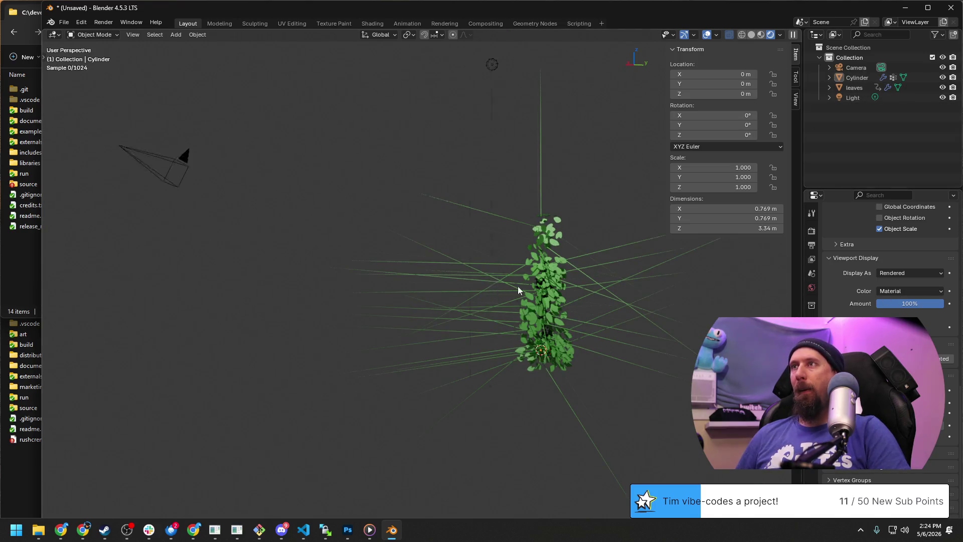
{"action": "key", "text": "Tab"}
{"action": "middle_click_drag", "start_coordinate": [641, 318], "coordinate": [522, 265]}
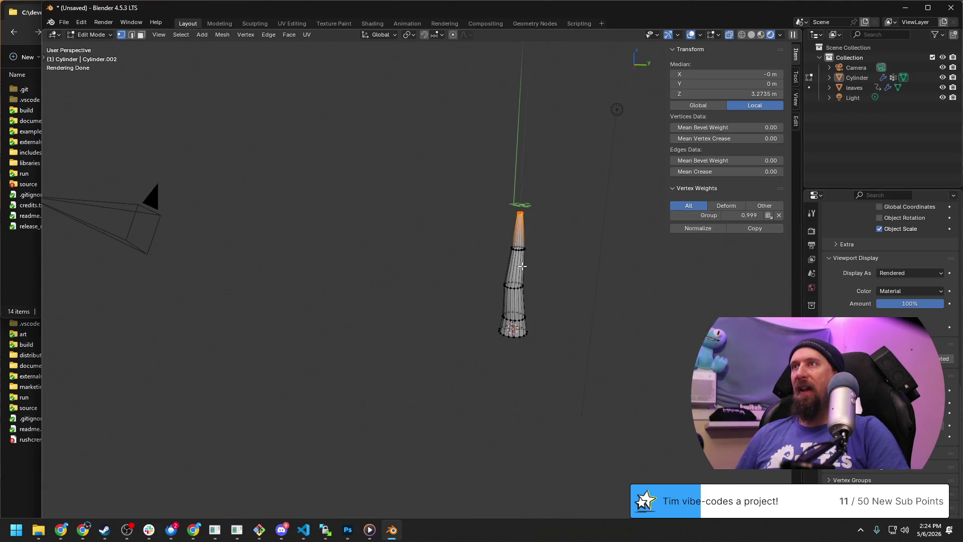
Step: Select the trunk's middle edge ring and scale it outward horizontally (S, Shift+Z)
{"action": "left_click", "coordinate": [648, 354]}
{"action": "key", "text": "Tab"}
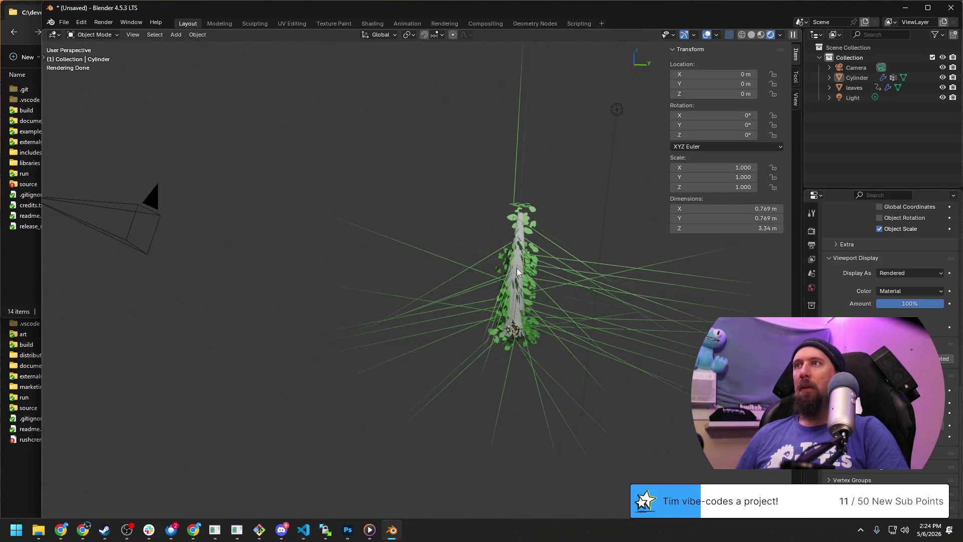
{"action": "left_click", "coordinate": [517, 273]}
{"action": "key", "text": "Tab"}
{"action": "middle_click_drag", "start_coordinate": [520, 274], "coordinate": [522, 292]}
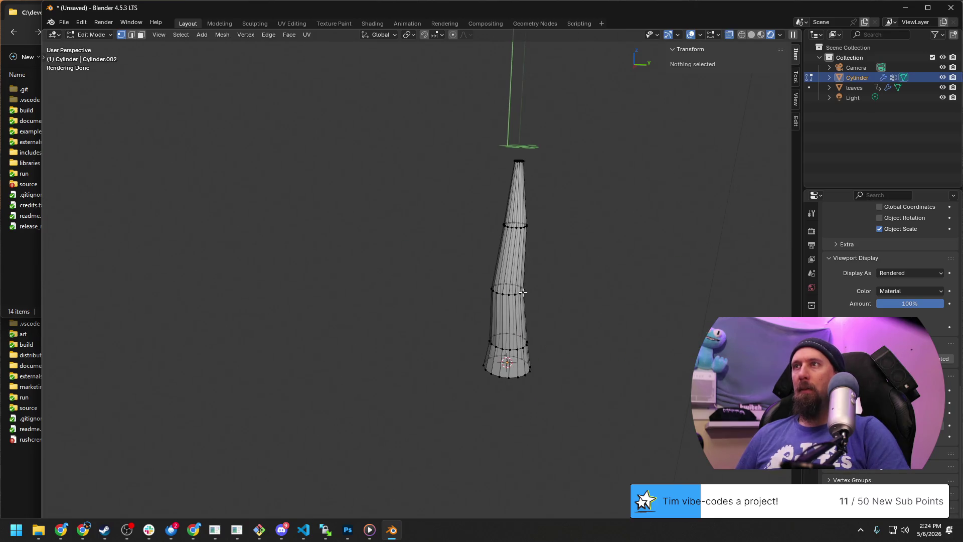
{"action": "left_click", "coordinate": [520, 293]}
{"action": "left_click", "coordinate": [510, 291], "text": "alt"}
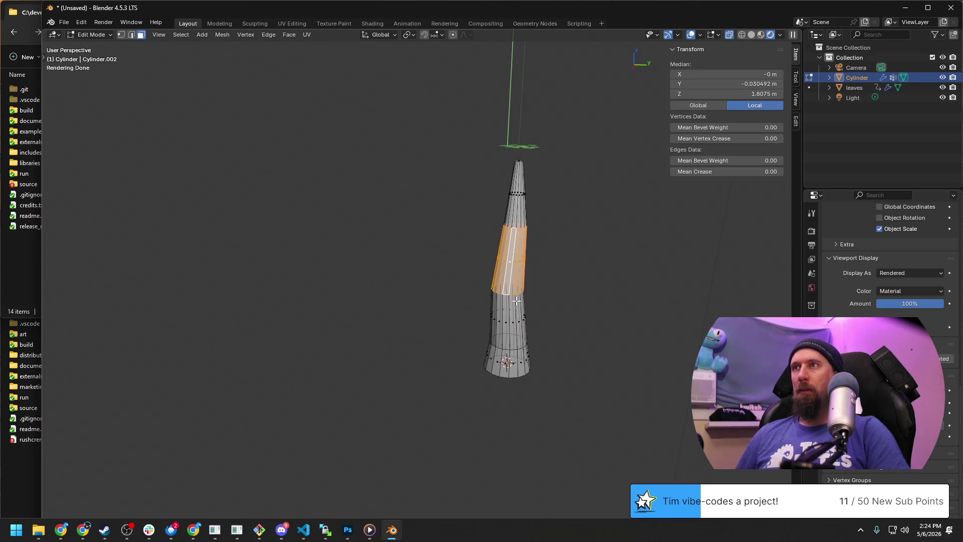
{"action": "key", "text": "2"}
{"action": "left_click", "coordinate": [517, 293], "text": "alt"}
{"action": "left_click", "coordinate": [512, 292]}
{"action": "key", "text": "s"}
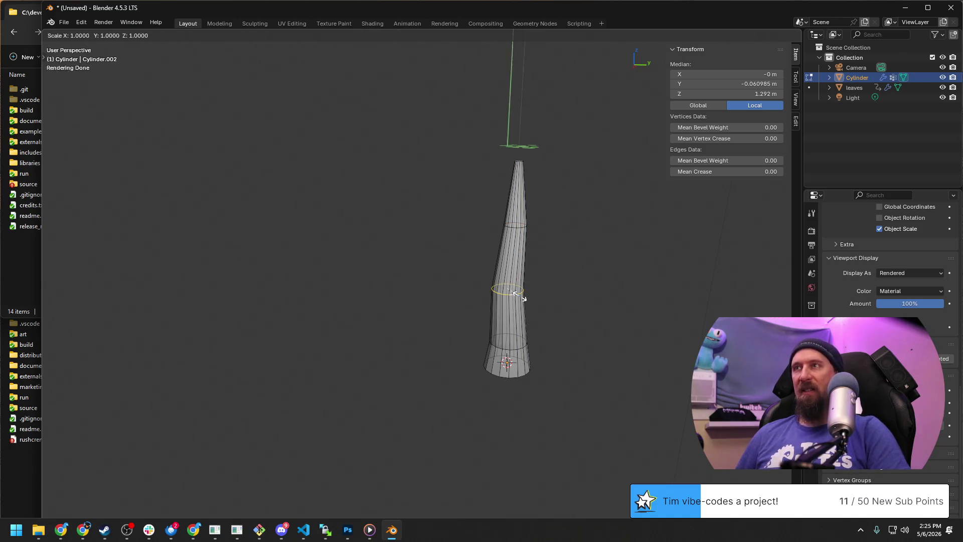
{"action": "key", "text": "shift+z"}
{"action": "left_click", "coordinate": [572, 269]}
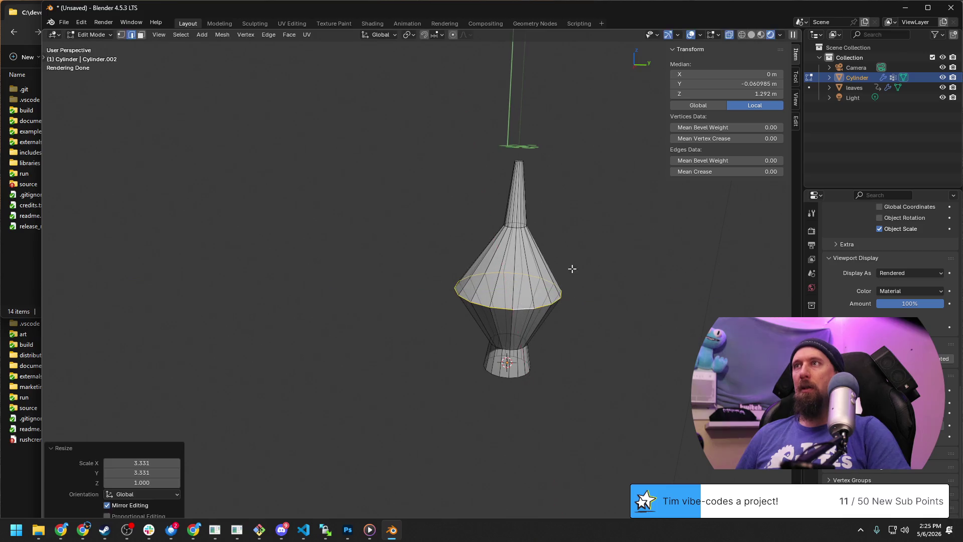
Step: Widen the ring at the trunk's neck horizontally the same way
{"action": "left_click", "coordinate": [515, 224], "text": "alt"}
{"action": "left_click", "coordinate": [518, 225], "text": "alt"}
{"action": "scroll", "coordinate": [519, 226], "scroll_direction": "up", "scroll_amount": 2}
{"action": "scroll", "coordinate": [519, 225], "scroll_direction": "up", "scroll_amount": 2}
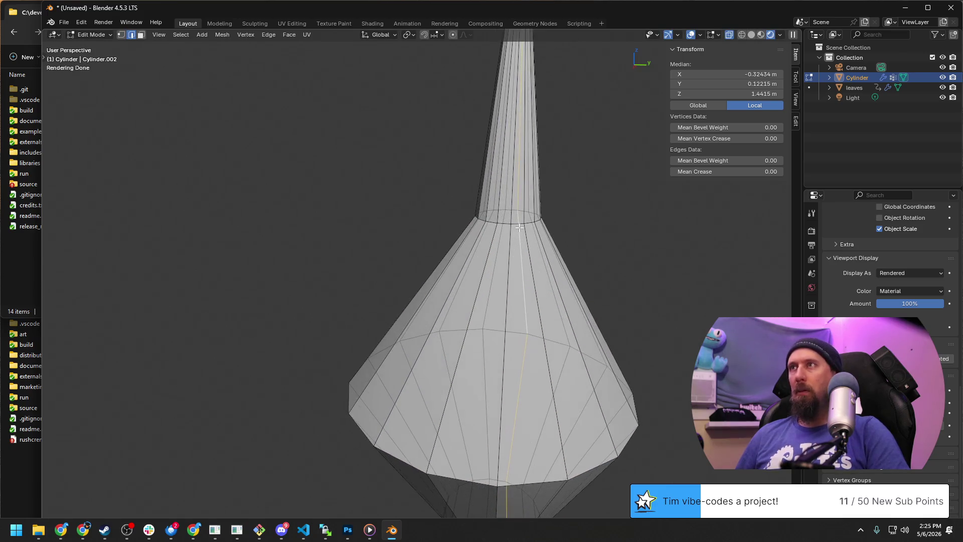
{"action": "key", "text": "s"}
{"action": "key", "text": "shift+z"}
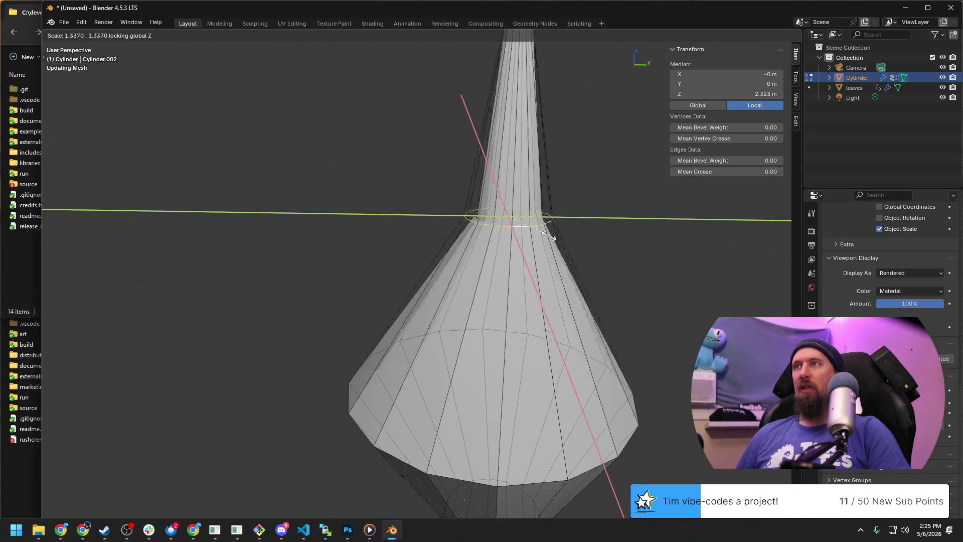
{"action": "left_click", "coordinate": [699, 261]}
{"action": "scroll", "coordinate": [699, 262], "scroll_direction": "down", "scroll_amount": 4}
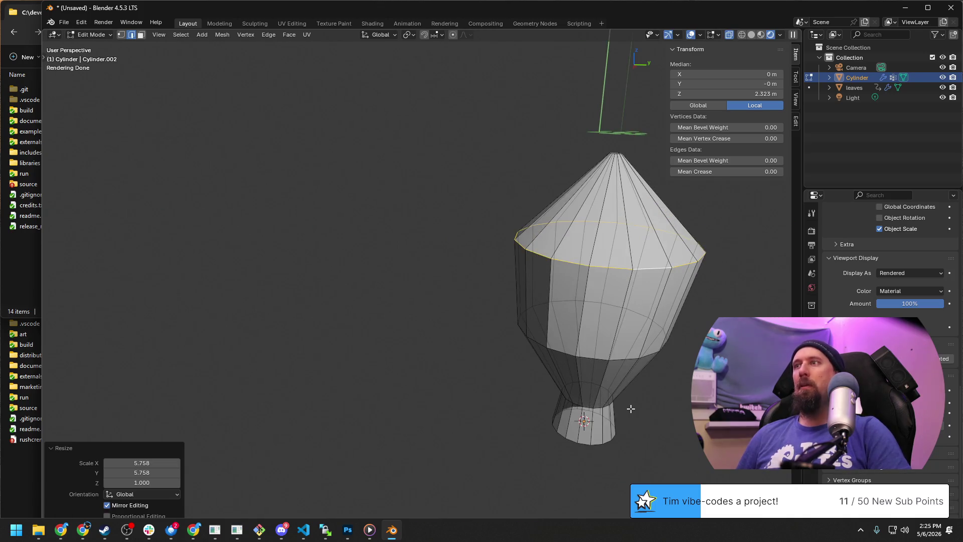
Step: Widen the ring near the trunk base horizontally, then return to Object Mode to see the leaves
{"action": "middle_click_drag", "start_coordinate": [630, 409], "coordinate": [524, 251], "text": "shift"}
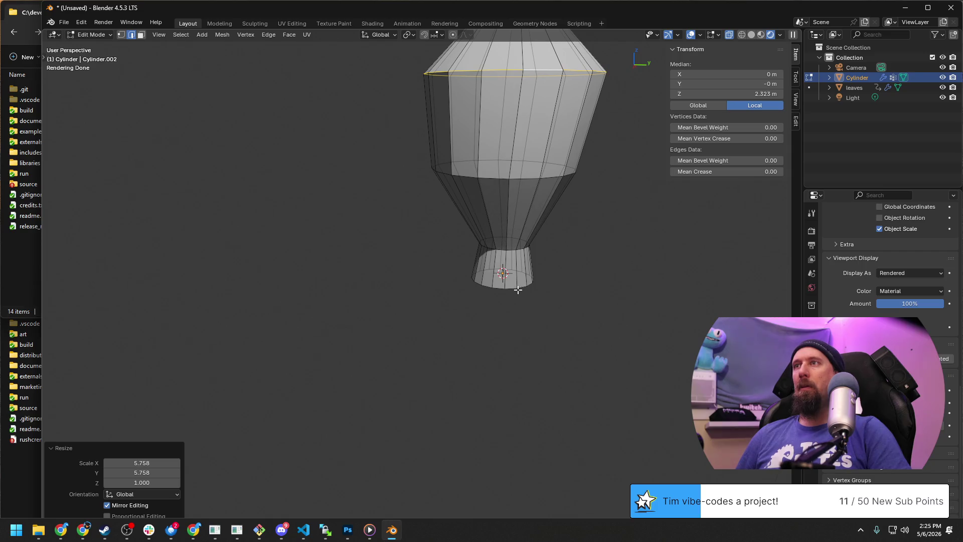
{"action": "left_click", "coordinate": [512, 249], "text": "alt"}
{"action": "left_click", "coordinate": [511, 252], "text": "alt"}
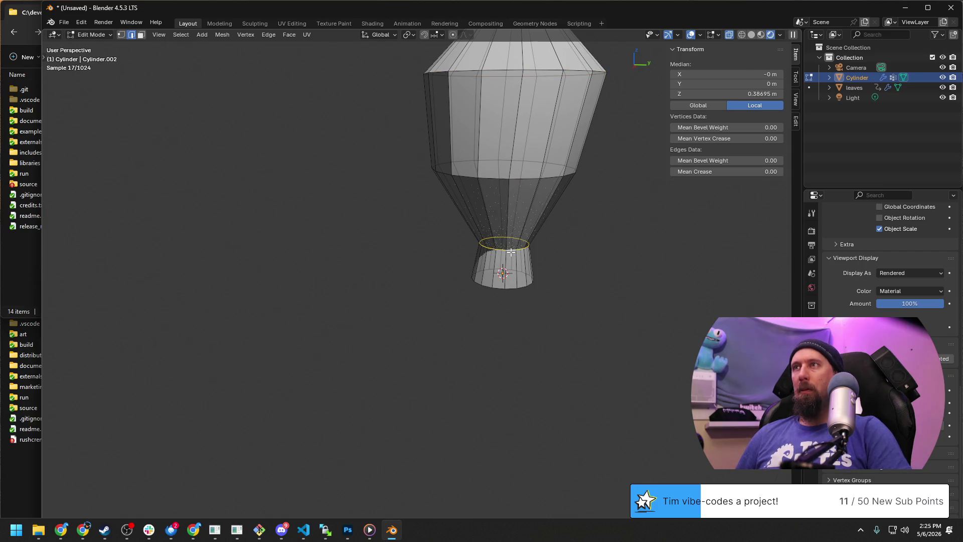
{"action": "key", "text": "s"}
{"action": "key", "text": "shift+z"}
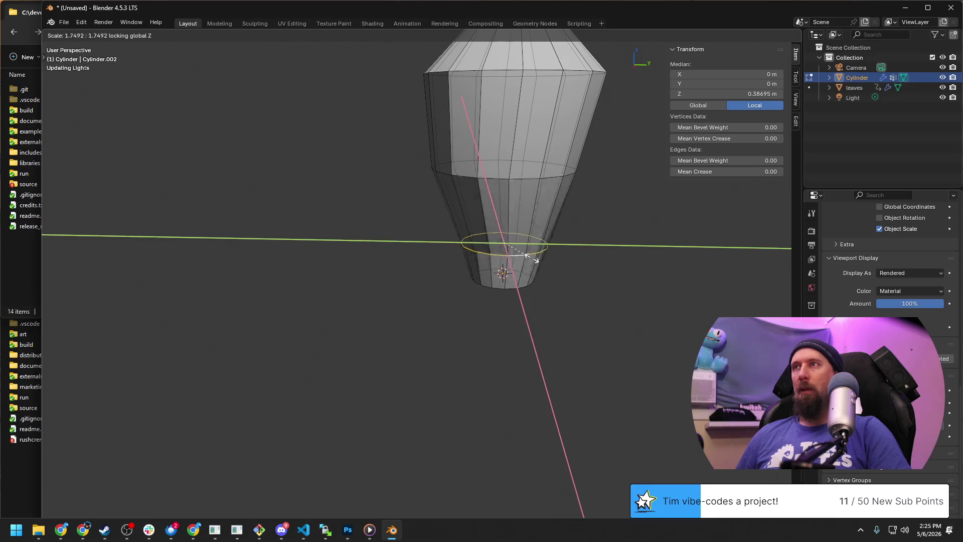
{"action": "left_click", "coordinate": [536, 255]}
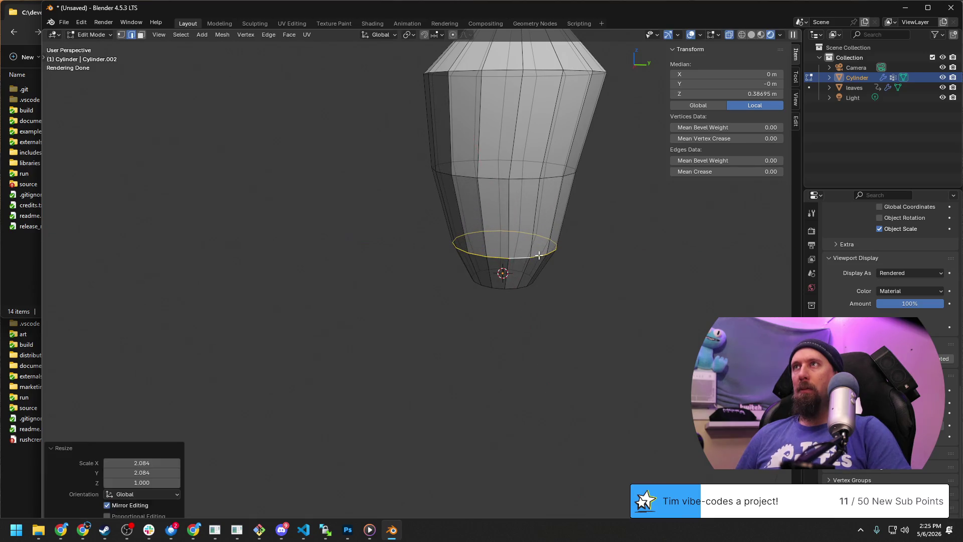
{"action": "scroll", "coordinate": [536, 254], "scroll_direction": "down", "scroll_amount": 3}
{"action": "middle_click_drag", "start_coordinate": [537, 255], "coordinate": [546, 232]}
{"action": "key", "text": "Tab"}
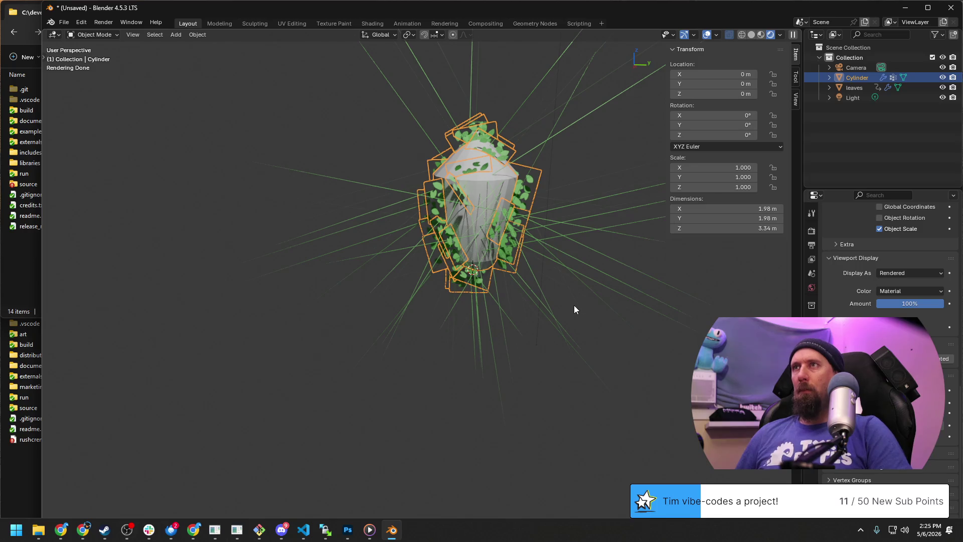
Step: Inspect the leafy trunk from several angles, reselect the cylinder and enter Edit Mode
{"action": "left_click", "coordinate": [575, 305]}
{"action": "scroll", "coordinate": [492, 302], "scroll_direction": "up", "scroll_amount": 3}
{"action": "middle_click_drag", "start_coordinate": [492, 302], "coordinate": [465, 292]}
{"action": "scroll", "coordinate": [466, 296], "scroll_direction": "down", "scroll_amount": 3}
{"action": "mouse_move", "coordinate": [383, 280]}
{"action": "middle_mouse_down"}
{"action": "mouse_move", "coordinate": [570, 315]}
{"action": "mouse_move", "coordinate": [479, 292]}
{"action": "mouse_move", "coordinate": [564, 296]}
{"action": "mouse_move", "coordinate": [532, 304]}
{"action": "mouse_move", "coordinate": [587, 284]}
{"action": "mouse_move", "coordinate": [516, 312]}
{"action": "mouse_move", "coordinate": [496, 304]}
{"action": "middle_mouse_up"}
{"action": "scroll", "coordinate": [480, 292], "scroll_direction": "up", "scroll_amount": 3}
{"action": "scroll", "coordinate": [528, 301], "scroll_direction": "down", "scroll_amount": 3}
{"action": "scroll", "coordinate": [570, 284], "scroll_direction": "up", "scroll_amount": 3}
{"action": "middle_click_drag", "start_coordinate": [570, 284], "coordinate": [586, 224]}
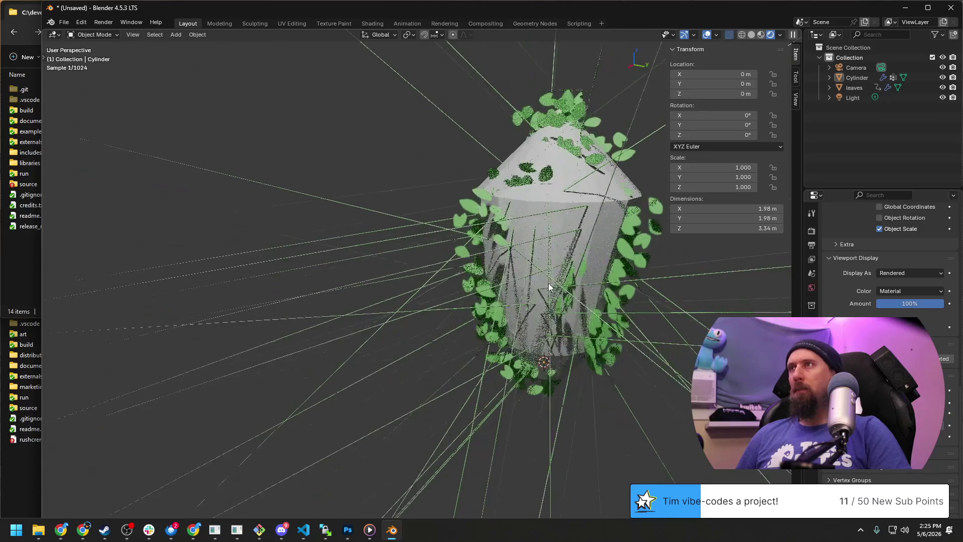
{"action": "left_click", "coordinate": [580, 215]}
{"action": "scroll", "coordinate": [580, 215], "scroll_direction": "down", "scroll_amount": 2}
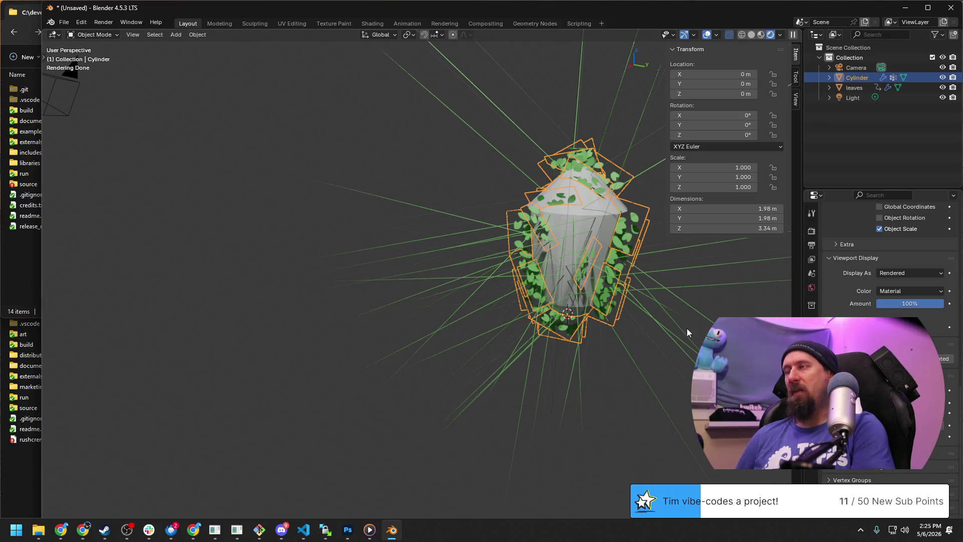
{"action": "key", "text": "Tab"}
{"action": "scroll", "coordinate": [585, 170], "scroll_direction": "up", "scroll_amount": 3}
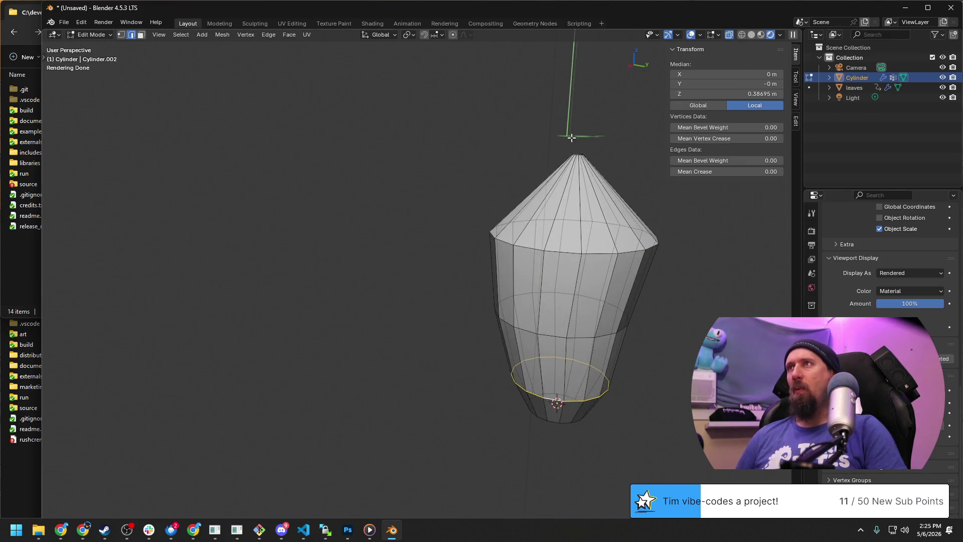
Step: Select the vertex at the cone's tip in vertex select mode
{"action": "middle_click_drag", "start_coordinate": [586, 170], "coordinate": [523, 252], "text": "shift"}
{"action": "left_click", "coordinate": [533, 265]}
{"action": "scroll", "coordinate": [533, 268], "scroll_direction": "up", "scroll_amount": 2}
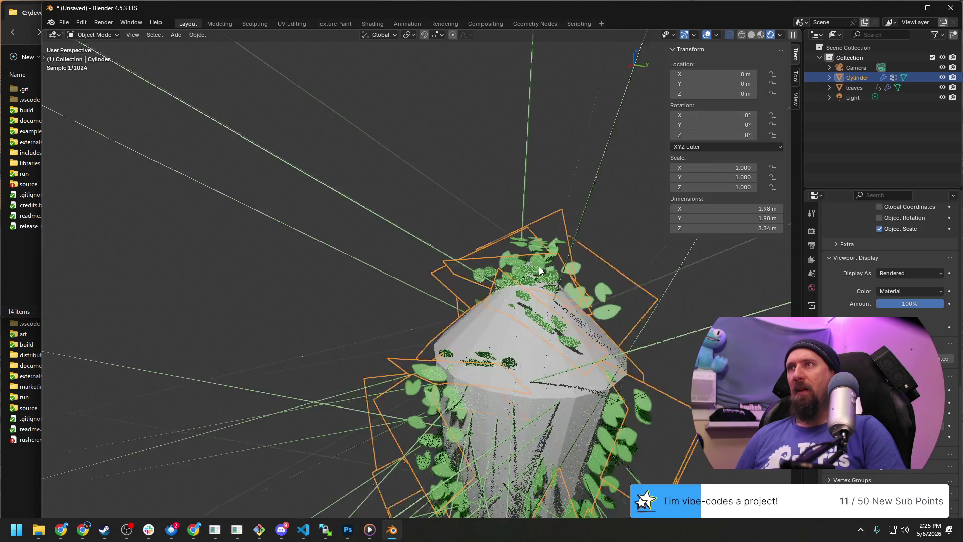
{"action": "scroll", "coordinate": [530, 265], "scroll_direction": "up", "scroll_amount": 3}
{"action": "key", "text": "1"}
{"action": "left_click", "coordinate": [512, 268]}
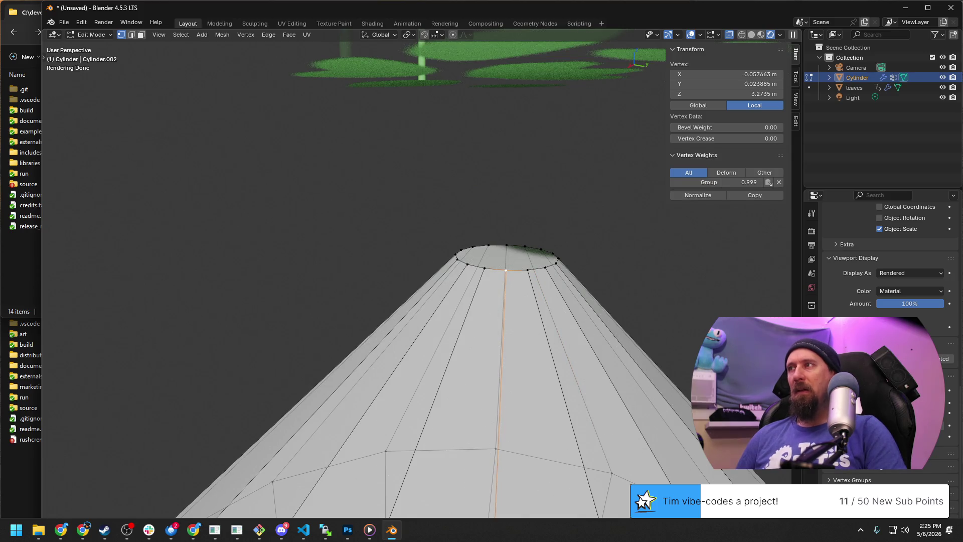
Step: Add a new vertex group named 'top' in the trunk's mesh data properties
{"action": "left_click", "coordinate": [811, 213]}
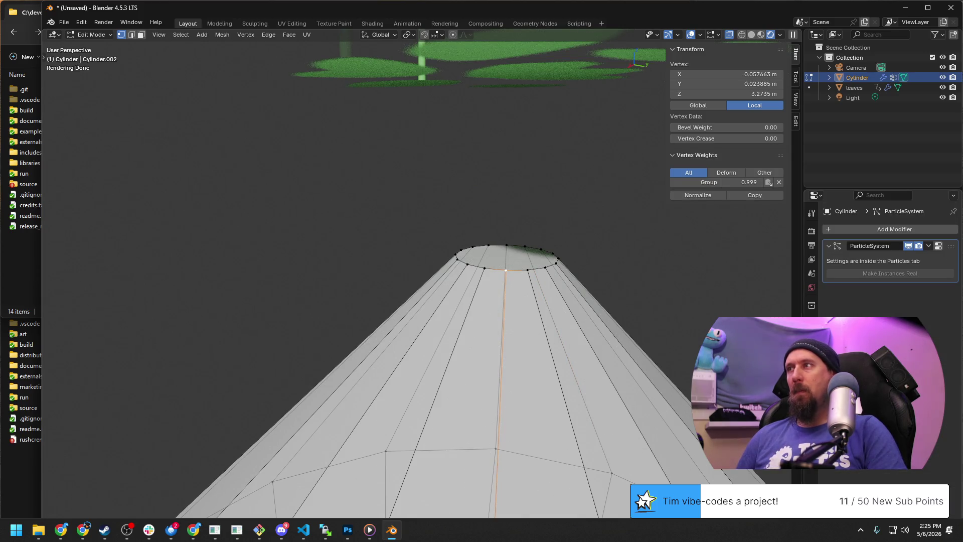
{"action": "left_click", "coordinate": [811, 394]}
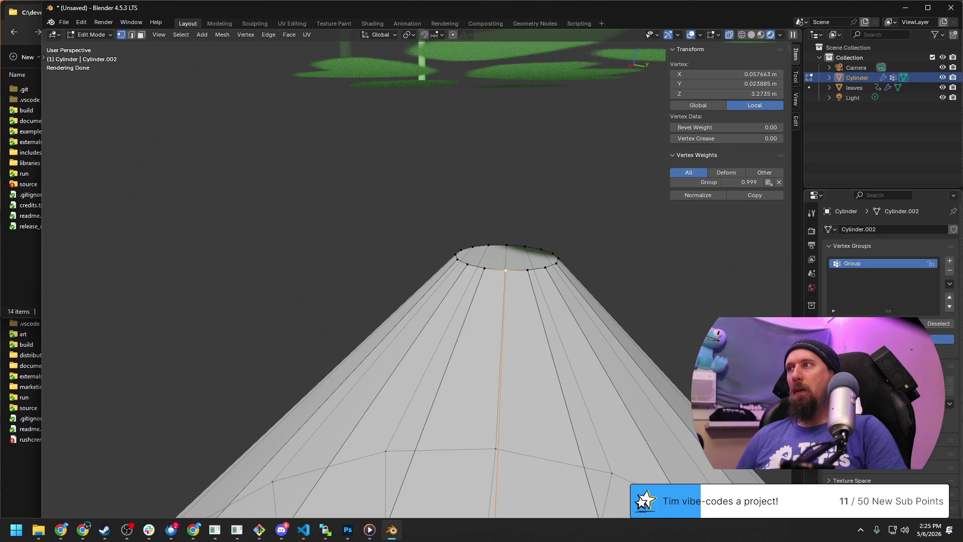
{"action": "left_click", "coordinate": [948, 260]}
{"action": "double_click", "coordinate": [872, 273]}
{"action": "type", "text": "top"}
{"action": "key", "text": "Return"}
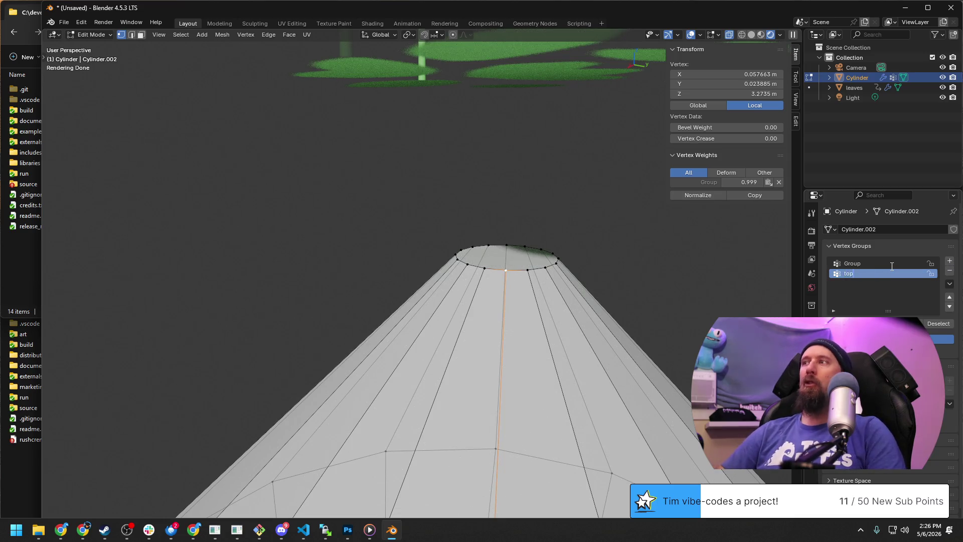
{"action": "mouse_move", "coordinate": [452, 339]}
{"action": "middle_mouse_down"}
{"action": "mouse_move", "coordinate": [429, 315]}
{"action": "mouse_move", "coordinate": [482, 269]}
{"action": "middle_mouse_up"}
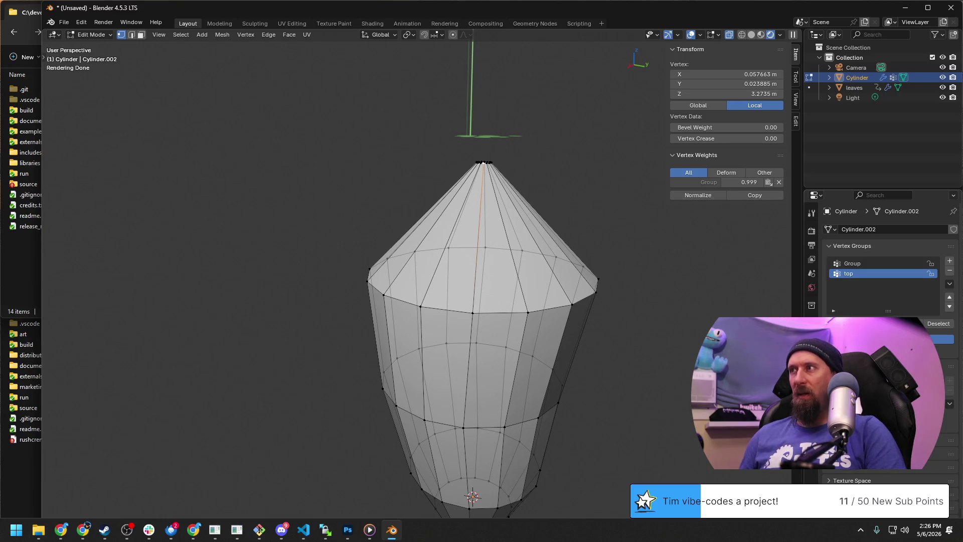
{"action": "left_click", "coordinate": [91, 35]}
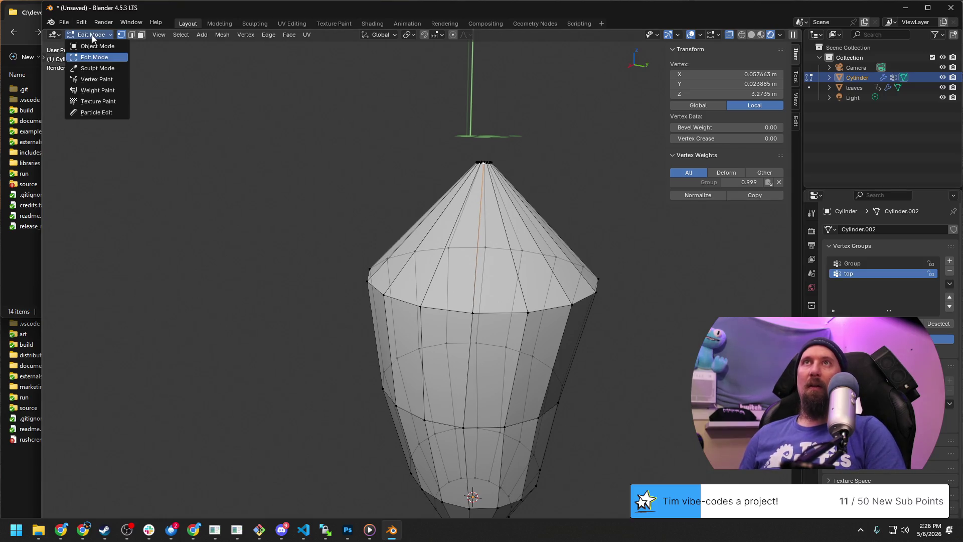
Step: Switch to Weight Paint and brush 'top' group weight over the trunk's upper and middle parts
{"action": "left_click", "coordinate": [113, 97]}
{"action": "scroll", "coordinate": [151, 117], "scroll_direction": "down", "scroll_amount": 3}
{"action": "middle_click_drag", "start_coordinate": [151, 117], "coordinate": [519, 422]}
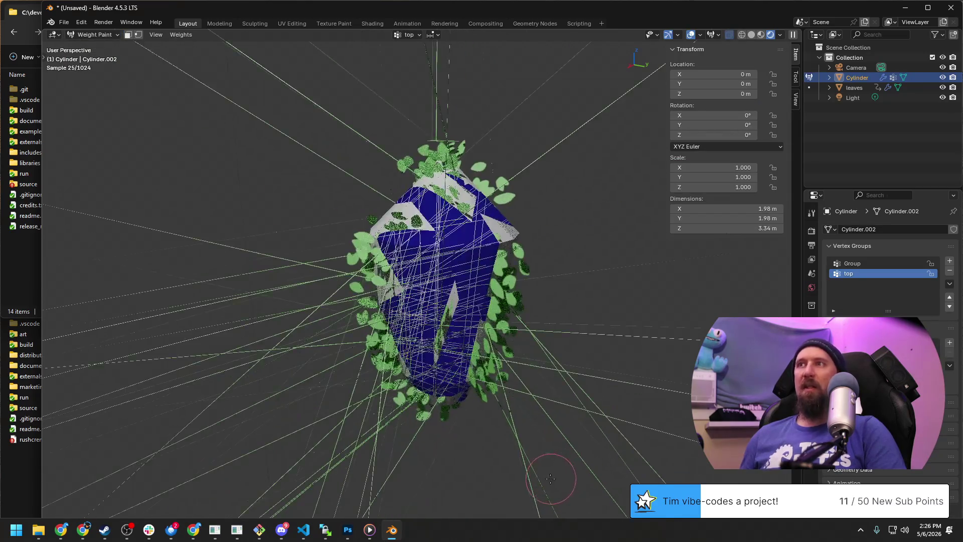
{"action": "scroll", "coordinate": [497, 407], "scroll_direction": "up", "scroll_amount": 4}
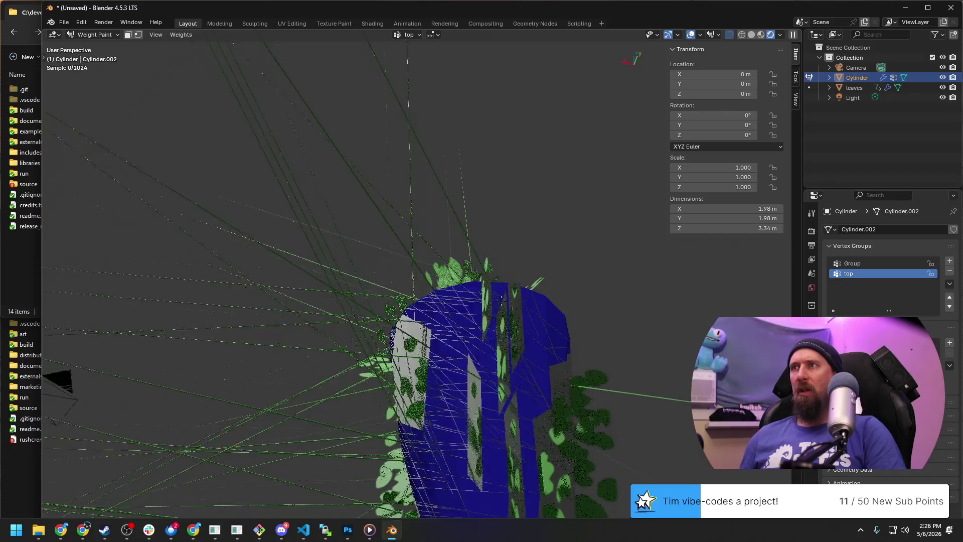
{"action": "middle_click_drag", "start_coordinate": [497, 407], "coordinate": [482, 271]}
{"action": "left_click_drag", "start_coordinate": [452, 184], "coordinate": [486, 143]}
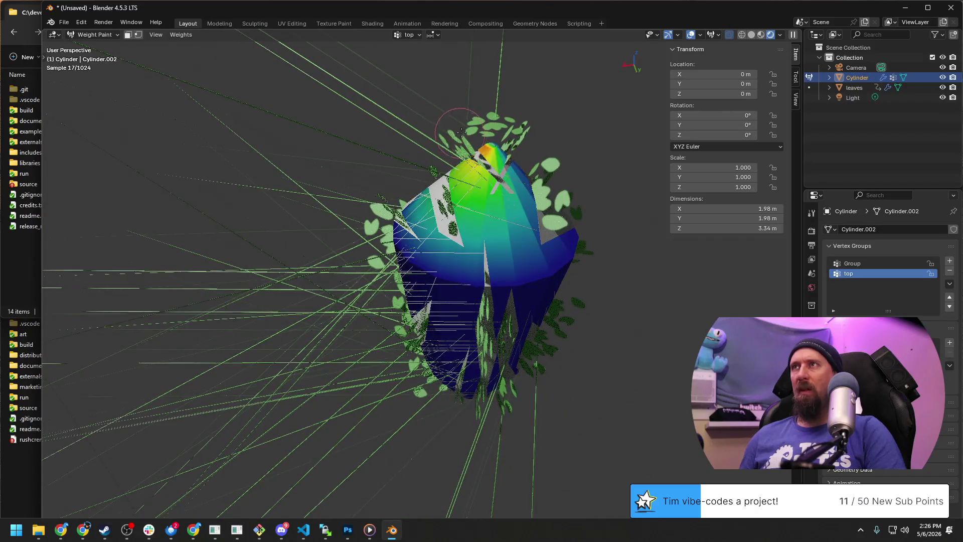
{"action": "middle_click_drag", "start_coordinate": [486, 143], "coordinate": [320, 132]}
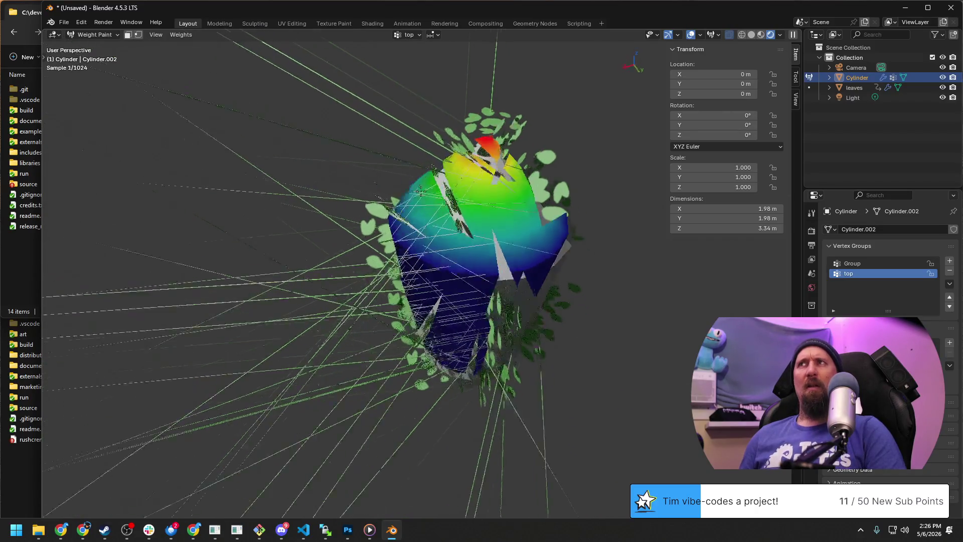
{"action": "left_click_drag", "start_coordinate": [319, 132], "coordinate": [302, 259]}
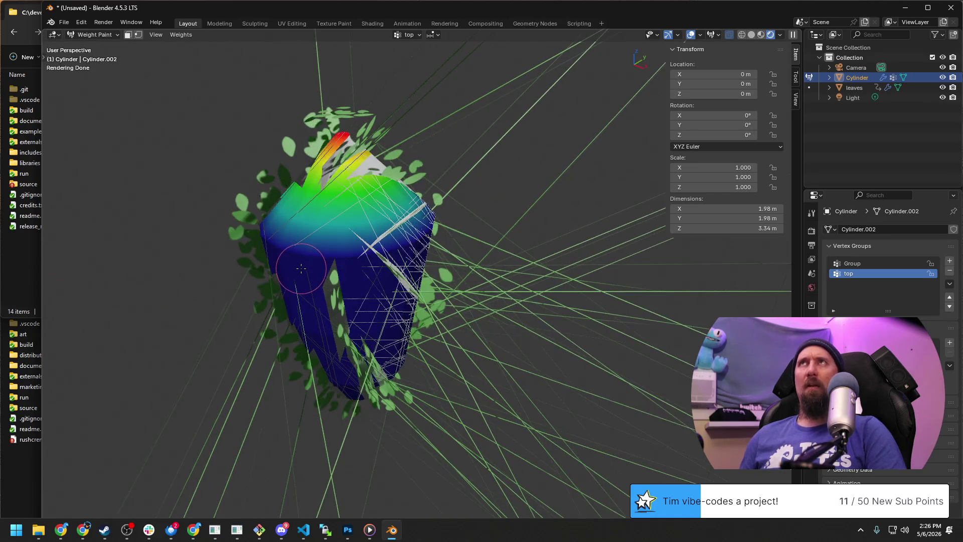
{"action": "left_click_drag", "start_coordinate": [391, 227], "coordinate": [338, 196]}
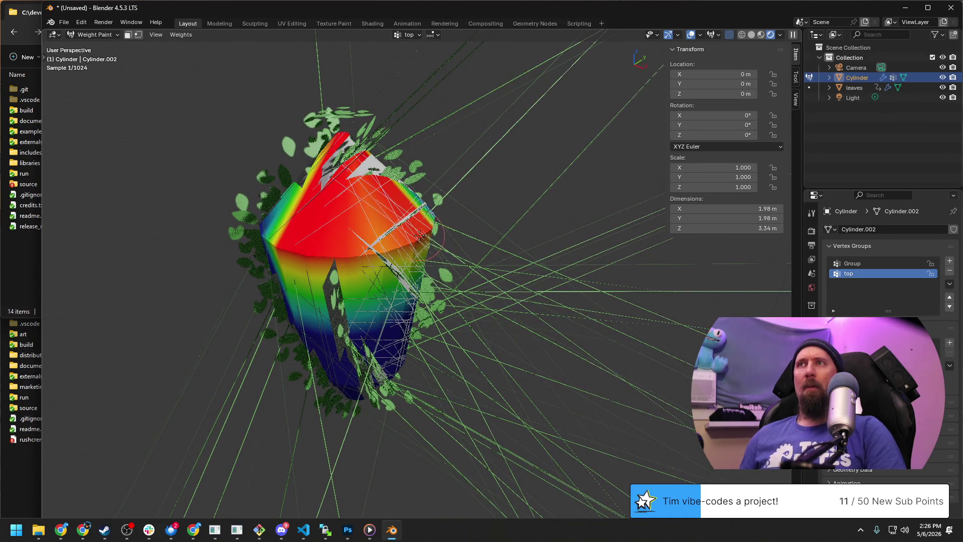
{"action": "middle_click_drag", "start_coordinate": [339, 195], "coordinate": [346, 226]}
{"action": "middle_click_drag", "start_coordinate": [421, 218], "coordinate": [481, 189]}
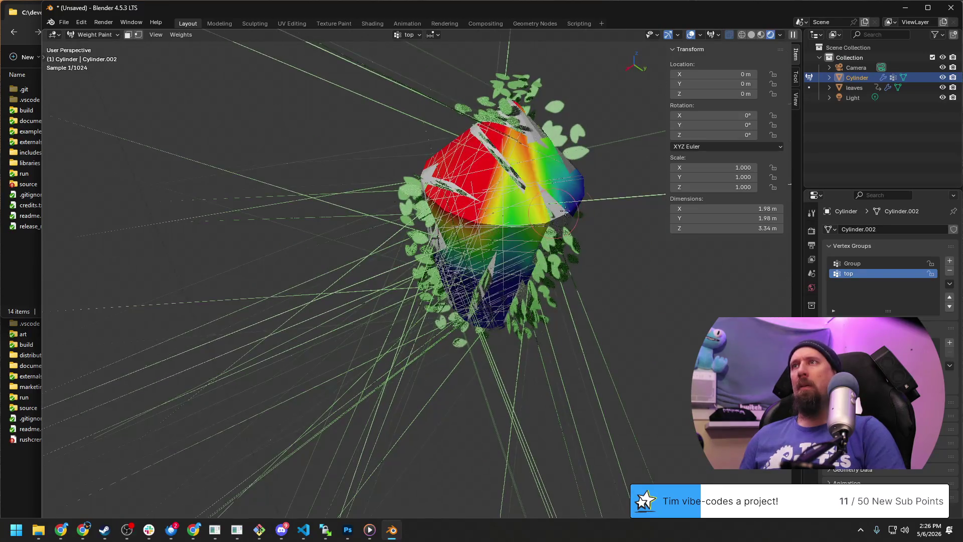
{"action": "left_click_drag", "start_coordinate": [482, 188], "coordinate": [532, 227]}
Step: Spread the 'top' weight further down the trunk's front and sides, then add a new empty vertex group
{"action": "mouse_move", "coordinate": [605, 237]}
{"action": "middle_mouse_down"}
{"action": "mouse_move", "coordinate": [617, 240]}
{"action": "mouse_move", "coordinate": [516, 332]}
{"action": "middle_mouse_up"}
{"action": "scroll", "coordinate": [617, 241], "scroll_direction": "down", "scroll_amount": 5}
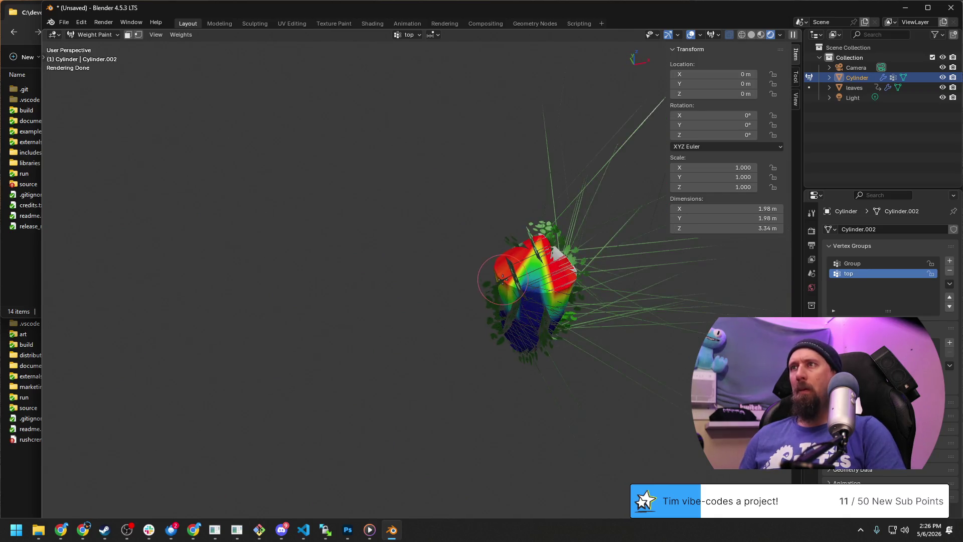
{"action": "left_click_drag", "start_coordinate": [543, 263], "coordinate": [497, 278]}
{"action": "middle_click_drag", "start_coordinate": [504, 278], "coordinate": [564, 239]}
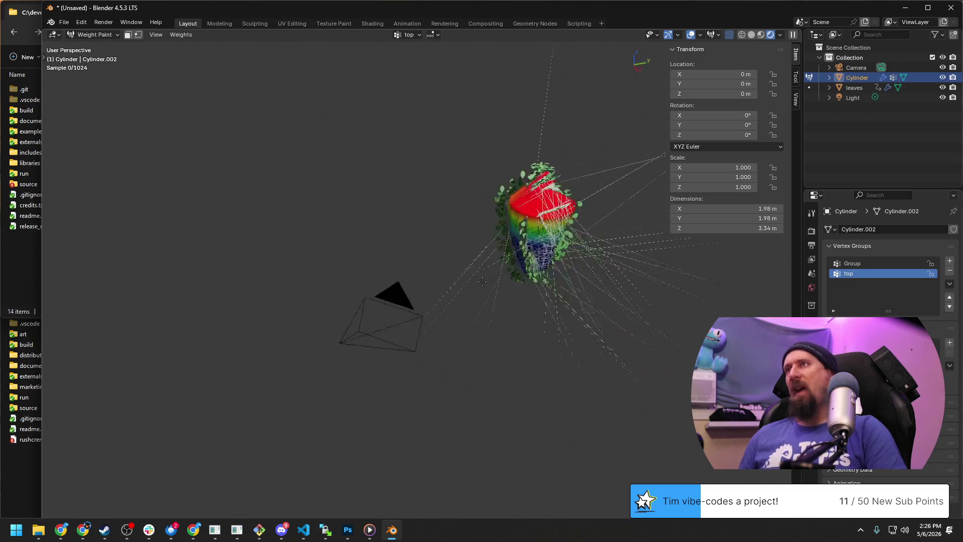
{"action": "mouse_move", "coordinate": [565, 239]}
{"action": "left_mouse_down"}
{"action": "mouse_move", "coordinate": [537, 285]}
{"action": "mouse_move", "coordinate": [519, 293]}
{"action": "left_mouse_up"}
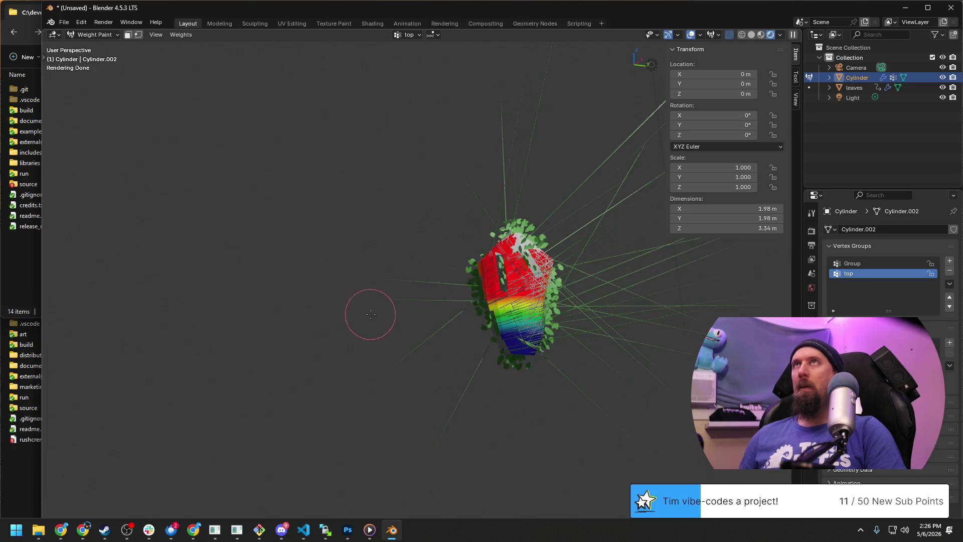
{"action": "middle_click_drag", "start_coordinate": [370, 317], "coordinate": [309, 284]}
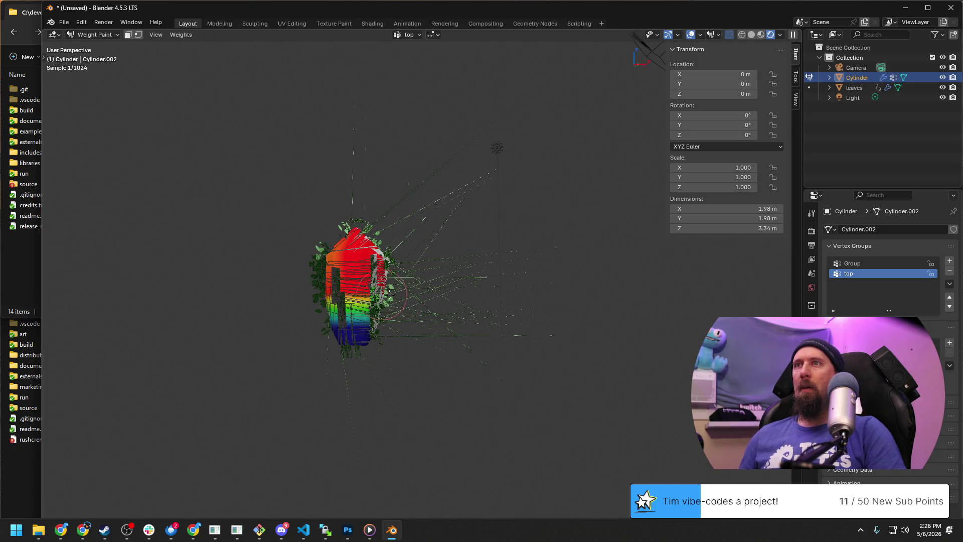
{"action": "middle_click_drag", "start_coordinate": [276, 317], "coordinate": [338, 301]}
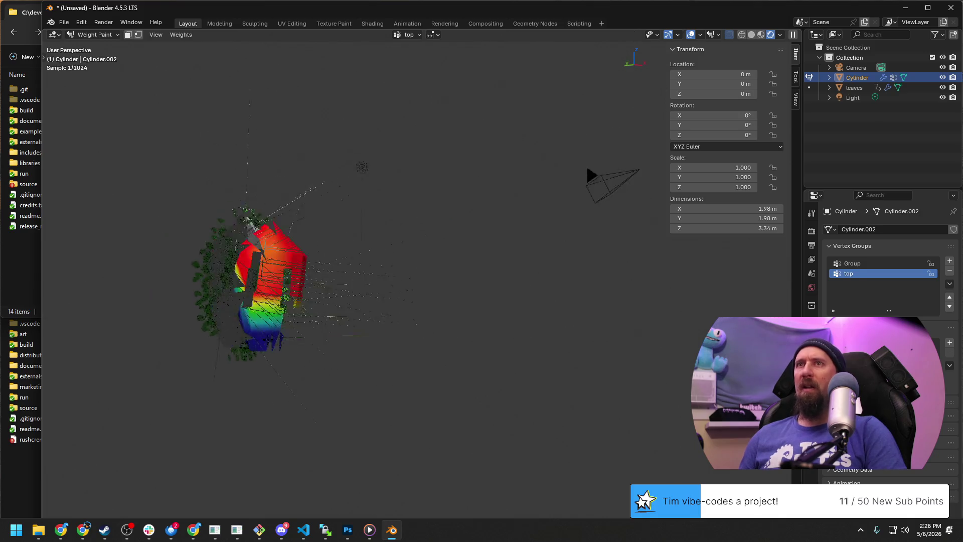
{"action": "middle_click_drag", "start_coordinate": [205, 369], "coordinate": [289, 364]}
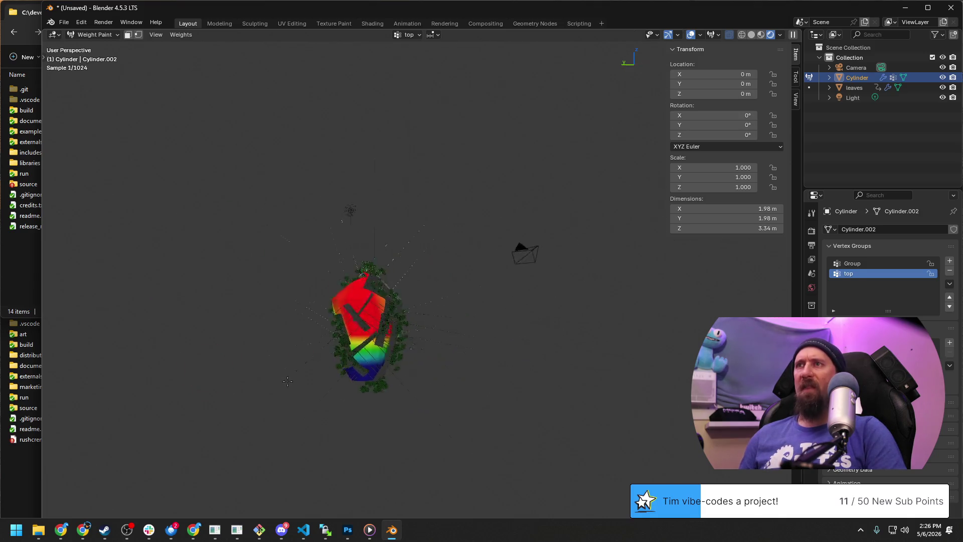
{"action": "left_click_drag", "start_coordinate": [257, 341], "coordinate": [201, 319]}
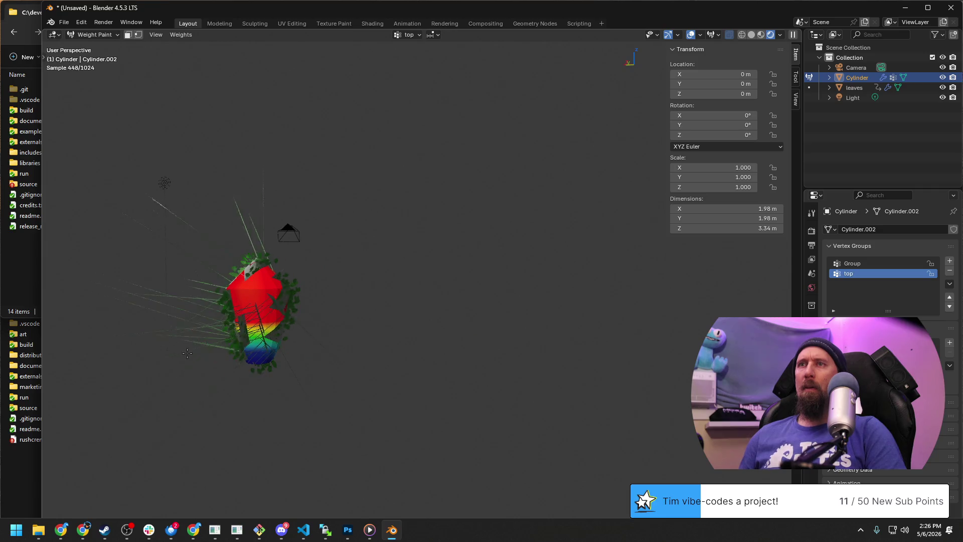
{"action": "middle_click_drag", "start_coordinate": [222, 332], "coordinate": [200, 327]}
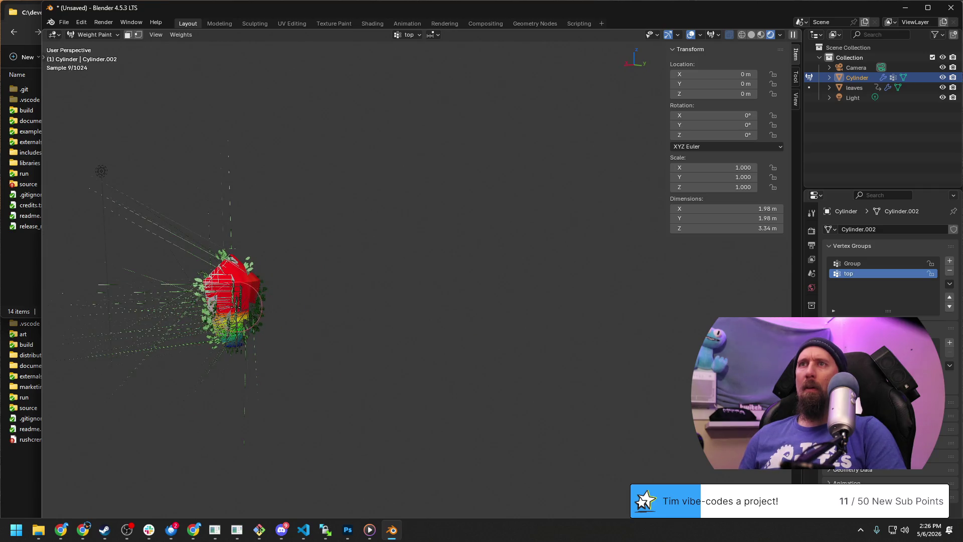
{"action": "left_click_drag", "start_coordinate": [197, 325], "coordinate": [186, 306]}
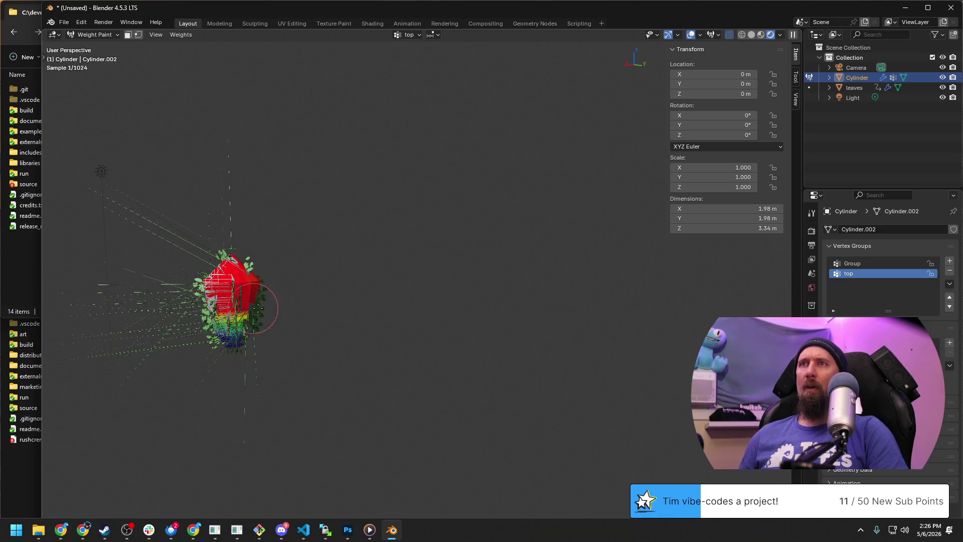
{"action": "scroll", "coordinate": [226, 317], "scroll_direction": "up", "scroll_amount": 4}
{"action": "middle_click_drag", "start_coordinate": [225, 316], "coordinate": [316, 302]}
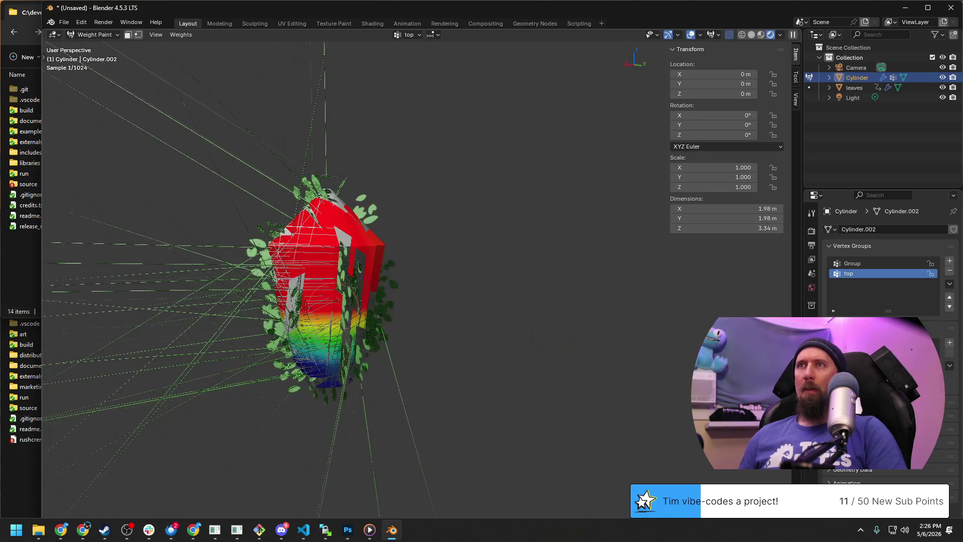
{"action": "middle_click_drag", "start_coordinate": [245, 304], "coordinate": [346, 293]}
{"action": "scroll", "coordinate": [362, 289], "scroll_direction": "down", "scroll_amount": 3}
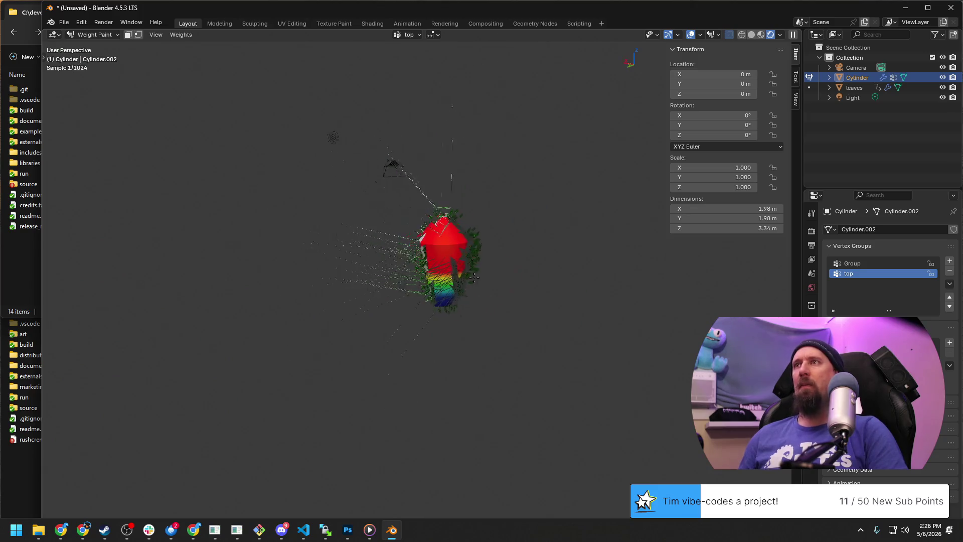
{"action": "scroll", "coordinate": [377, 285], "scroll_direction": "up", "scroll_amount": 4}
{"action": "middle_click_drag", "start_coordinate": [399, 282], "coordinate": [422, 278]}
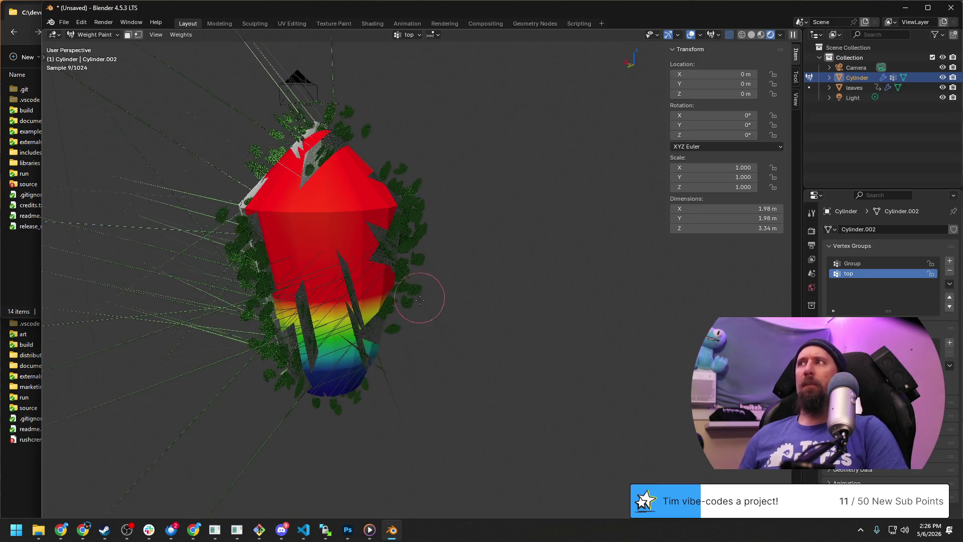
{"action": "left_click", "coordinate": [950, 263]}
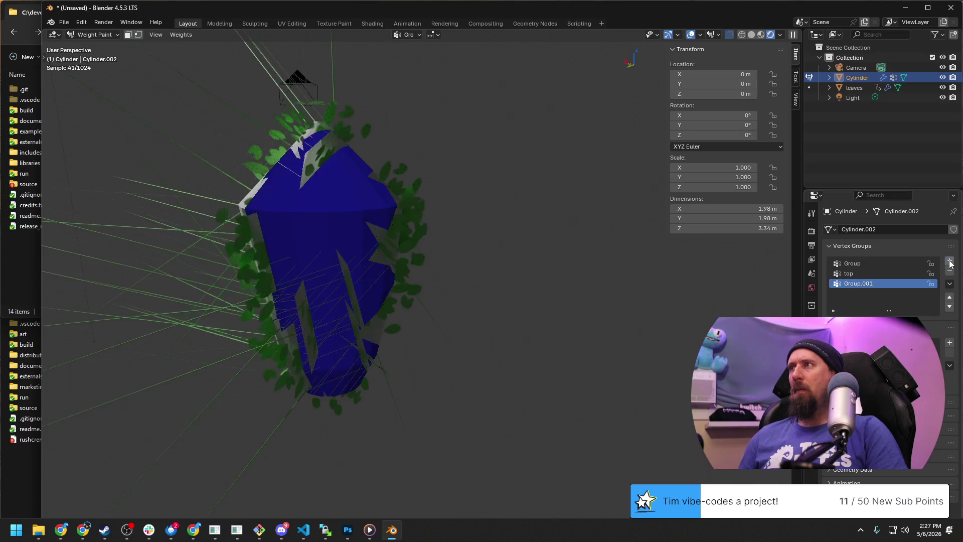
Step: Compare the vertex groups' weights, then delete the empty Group.001 so only Group and top remain
{"action": "left_click", "coordinate": [863, 263]}
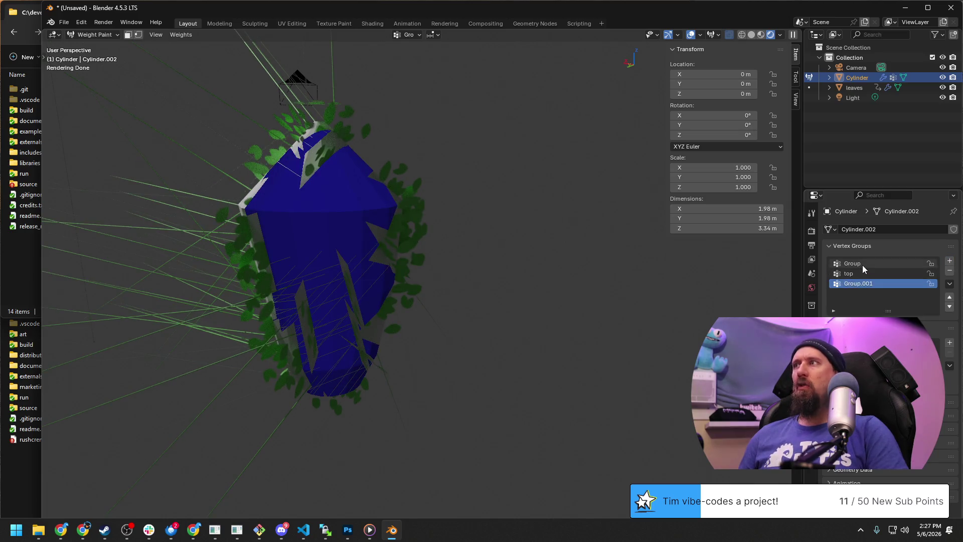
{"action": "left_click", "coordinate": [864, 280]}
{"action": "left_click", "coordinate": [863, 263]}
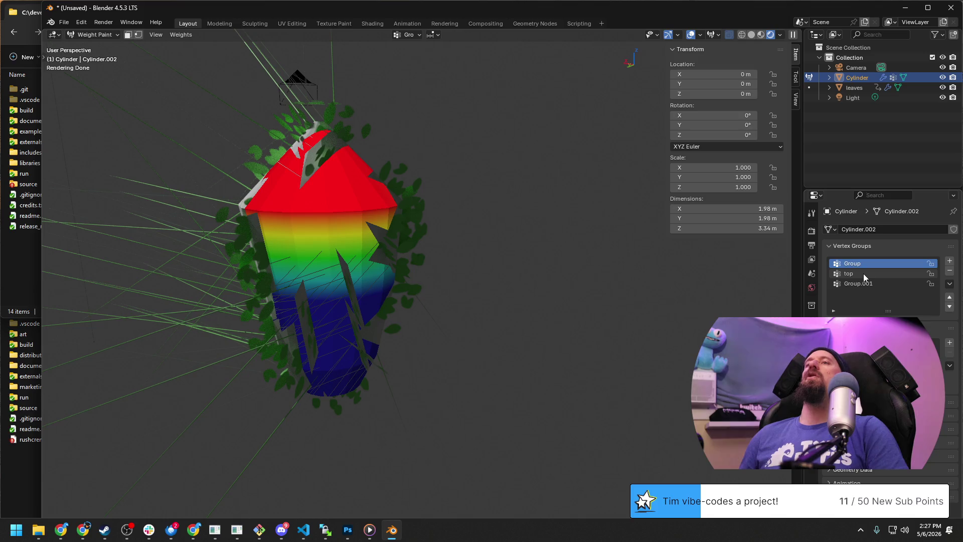
{"action": "left_click", "coordinate": [863, 273]}
{"action": "left_click", "coordinate": [863, 285]}
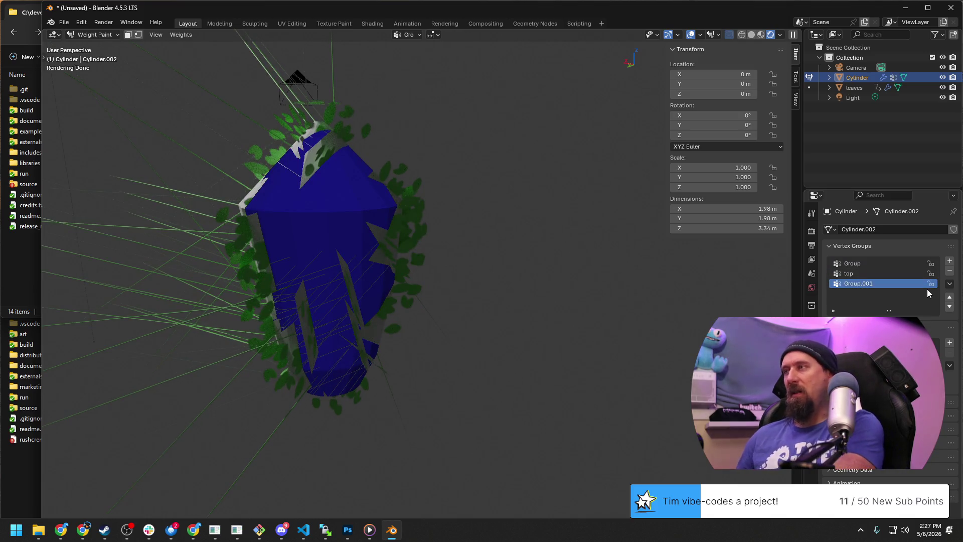
{"action": "left_click", "coordinate": [950, 270]}
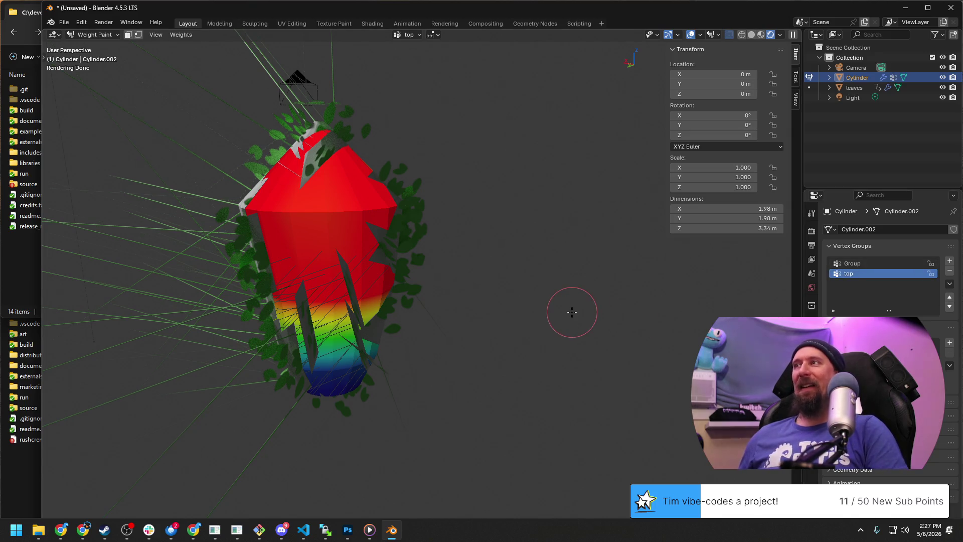
{"action": "key", "text": "Tab"}
{"action": "key", "text": "Tab"}
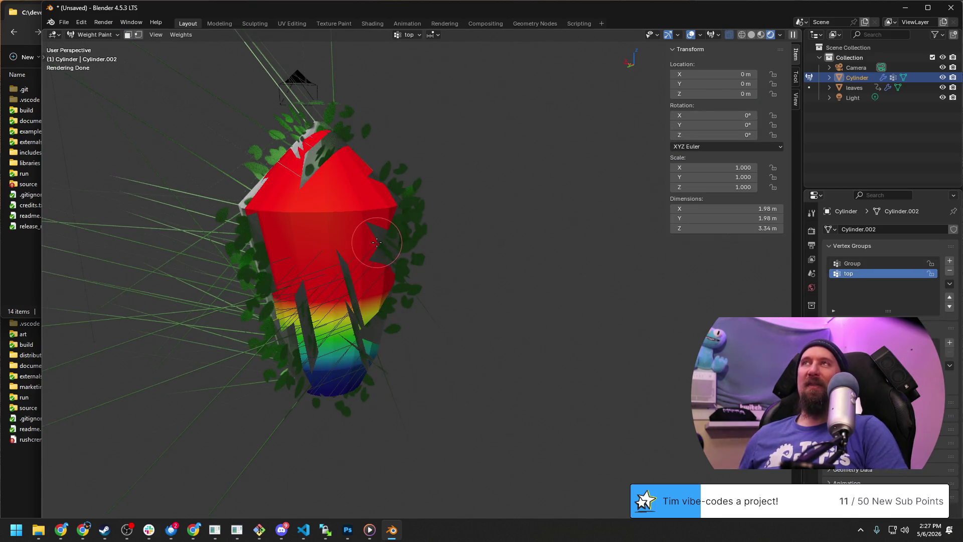
{"action": "mouse_move", "coordinate": [394, 325]}
{"action": "middle_mouse_down"}
{"action": "mouse_move", "coordinate": [588, 338]}
{"action": "mouse_move", "coordinate": [482, 323]}
{"action": "middle_mouse_up"}
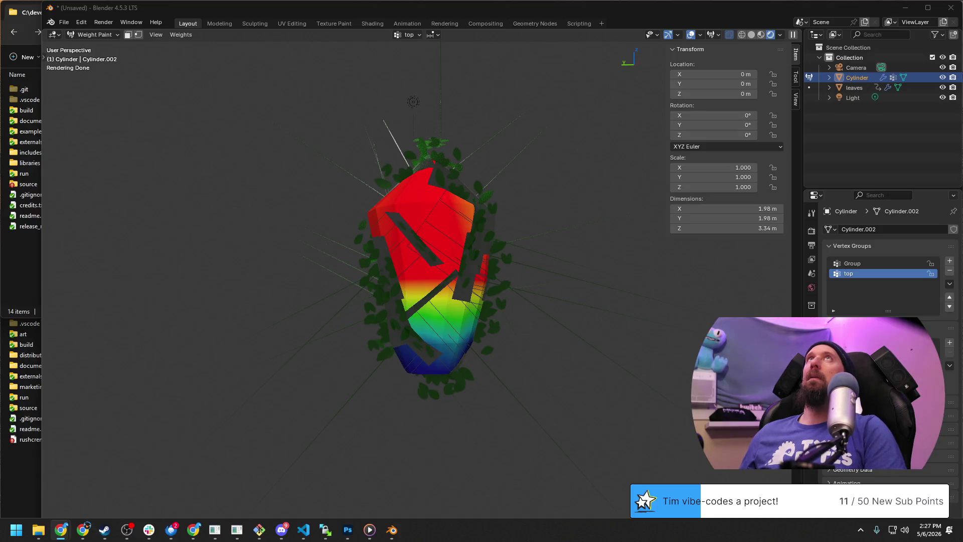
{"action": "key", "text": "alt+Tab"}
{"action": "key", "text": "alt+Tab"}
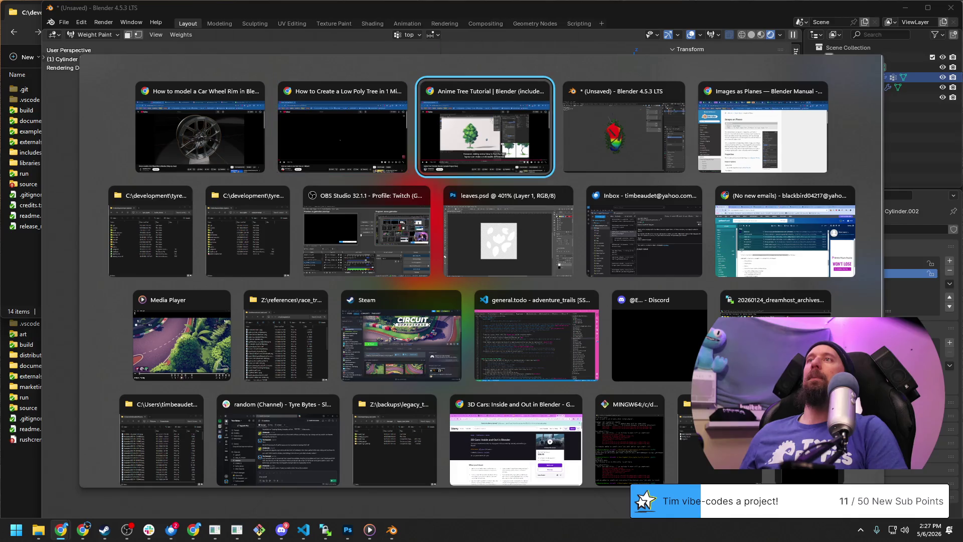
{"action": "key", "text": "Escape"}
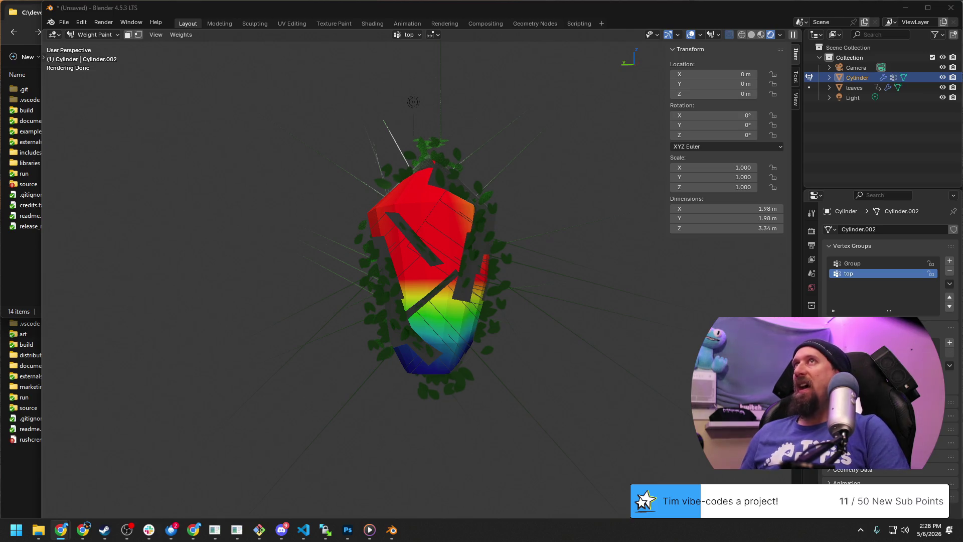
{"action": "scroll", "coordinate": [555, 107], "scroll_direction": "up", "scroll_amount": 5}
{"action": "middle_click_drag", "start_coordinate": [555, 108], "coordinate": [419, 183]}
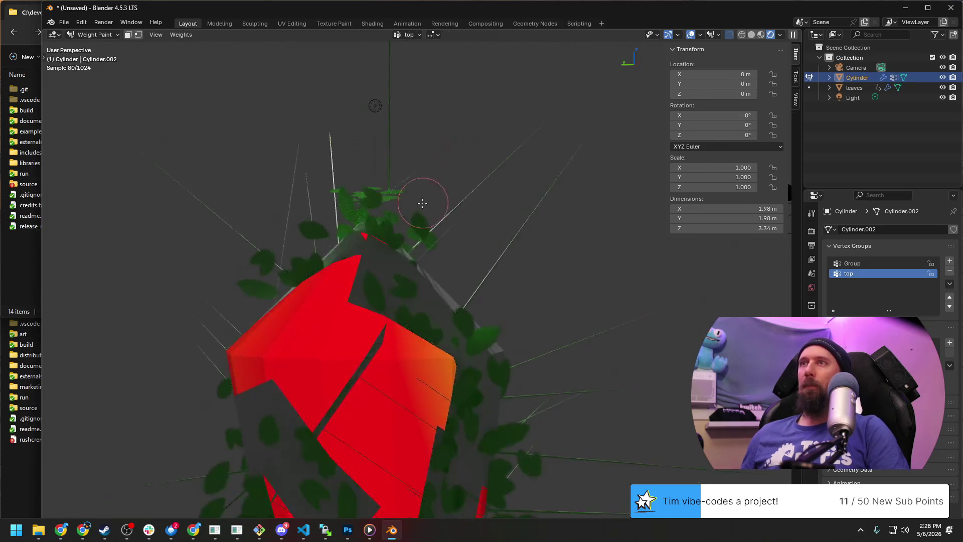
{"action": "key", "text": "Tab"}
{"action": "key", "text": "Tab"}
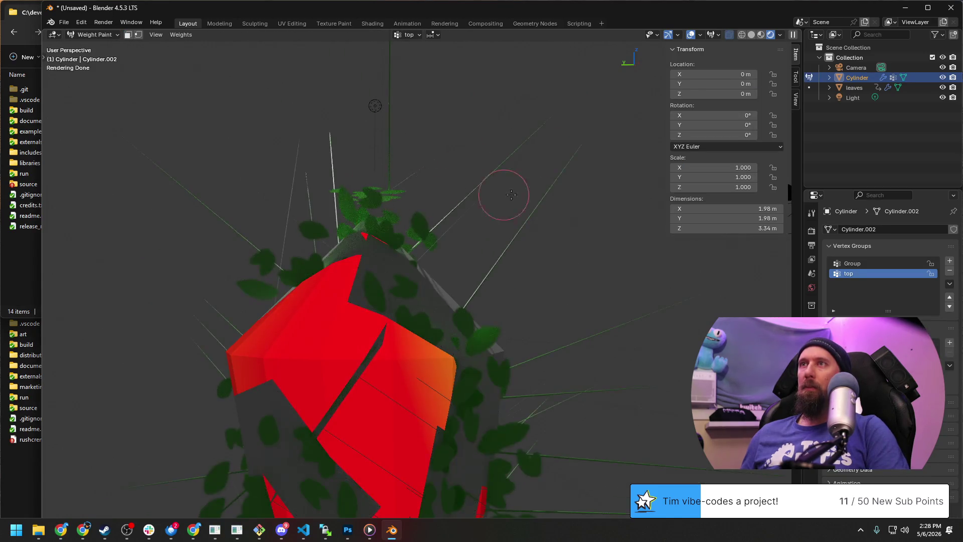
{"action": "scroll", "coordinate": [501, 193], "scroll_direction": "down", "scroll_amount": 5}
{"action": "scroll", "coordinate": [518, 189], "scroll_direction": "up", "scroll_amount": 1}
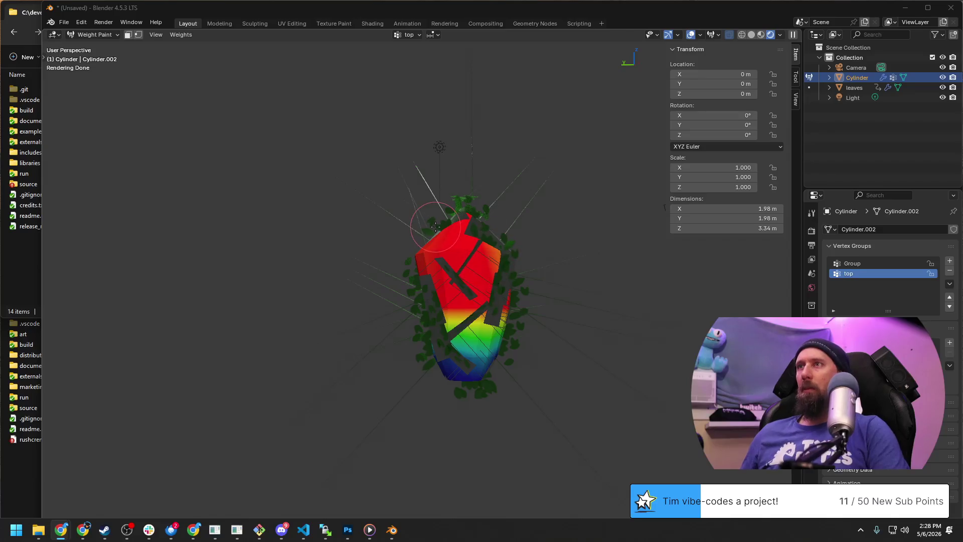
{"action": "key", "text": "Tab"}
{"action": "scroll", "coordinate": [471, 216], "scroll_direction": "up", "scroll_amount": 3}
Step: Select the ring around the cone's base plus the tip vertex on the trunk mesh
{"action": "middle_click_drag", "start_coordinate": [471, 216], "coordinate": [471, 268]}
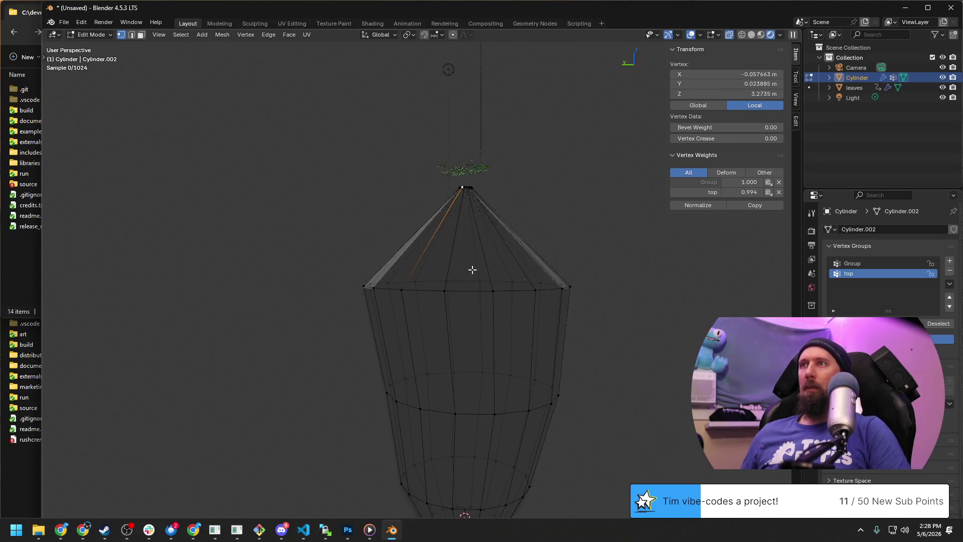
{"action": "left_click", "coordinate": [479, 232], "text": "alt"}
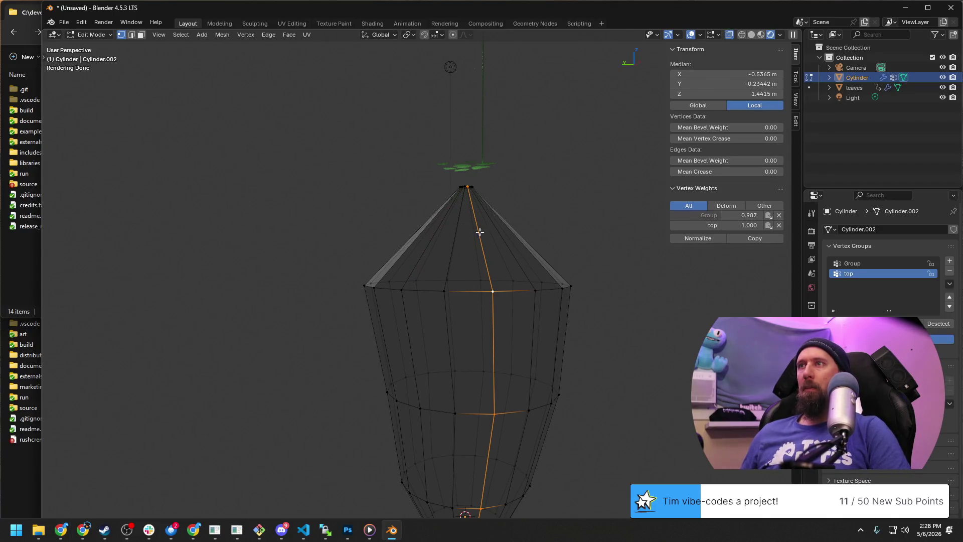
{"action": "left_click", "coordinate": [480, 282], "text": "alt"}
{"action": "left_click", "coordinate": [460, 192], "text": "shift"}
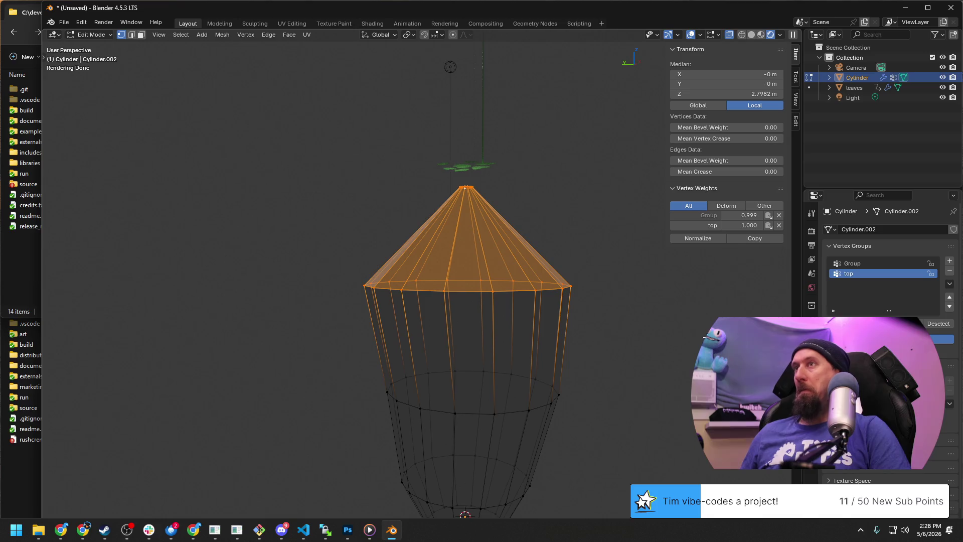
{"action": "scroll", "coordinate": [628, 312], "scroll_direction": "down", "scroll_amount": 2}
{"action": "middle_click_drag", "start_coordinate": [630, 312], "coordinate": [485, 238], "text": "shift"}
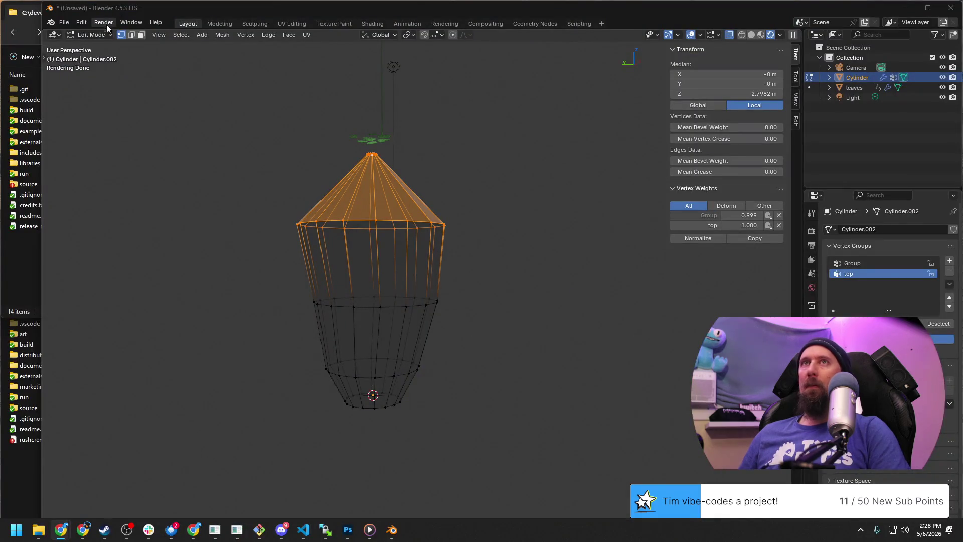
Step: Return to Blender after the cs_trees_moving clip and open the interaction mode list
{"action": "left_click", "coordinate": [90, 35]}
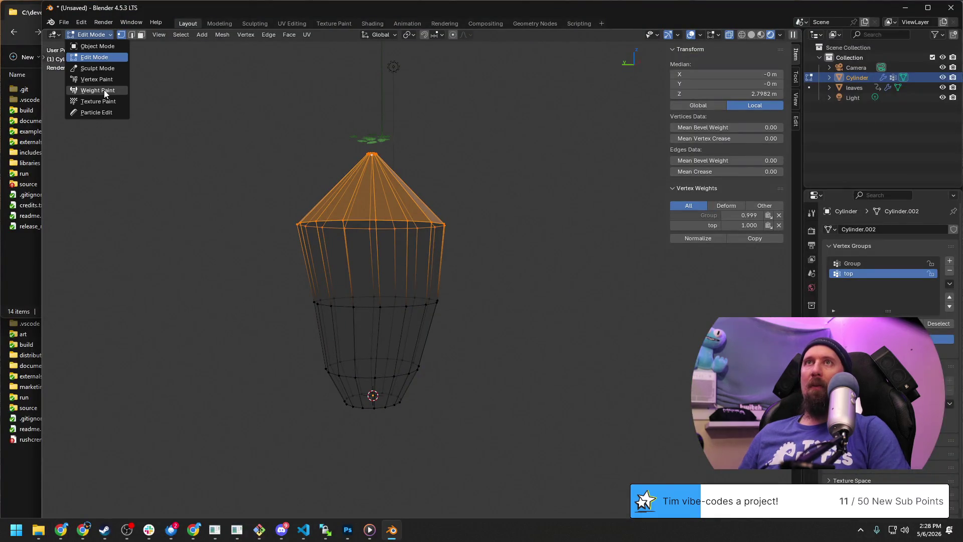
Step: Keep the trunk in Weight Paint and orbit to inspect the 'top' weights and scattered leaves
{"action": "left_click", "coordinate": [105, 90]}
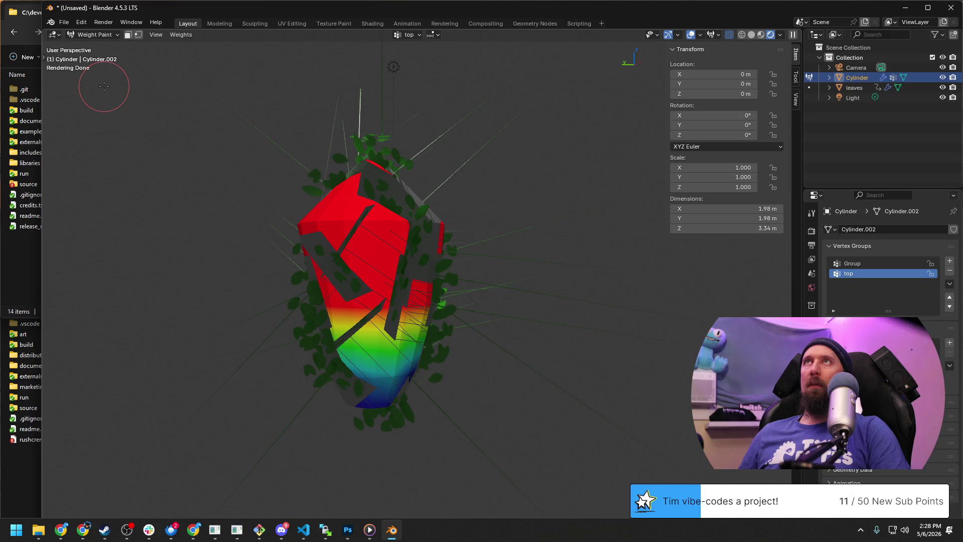
{"action": "left_click", "coordinate": [89, 34]}
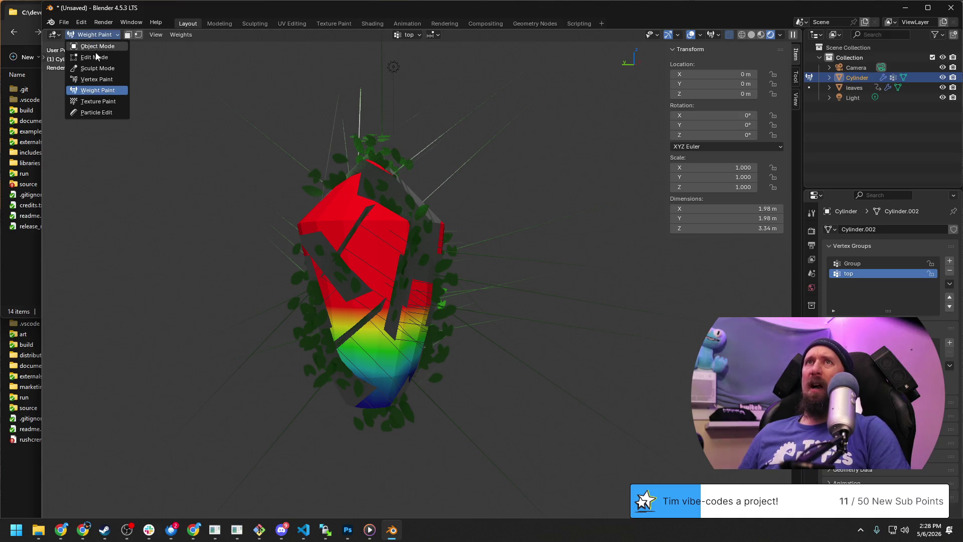
{"action": "mouse_move", "coordinate": [586, 238]}
{"action": "middle_mouse_down"}
{"action": "mouse_move", "coordinate": [368, 164]}
{"action": "mouse_move", "coordinate": [435, 189]}
{"action": "middle_mouse_up"}
{"action": "scroll", "coordinate": [368, 164], "scroll_direction": "up", "scroll_amount": 5}
{"action": "scroll", "coordinate": [368, 164], "scroll_direction": "down", "scroll_amount": 2}
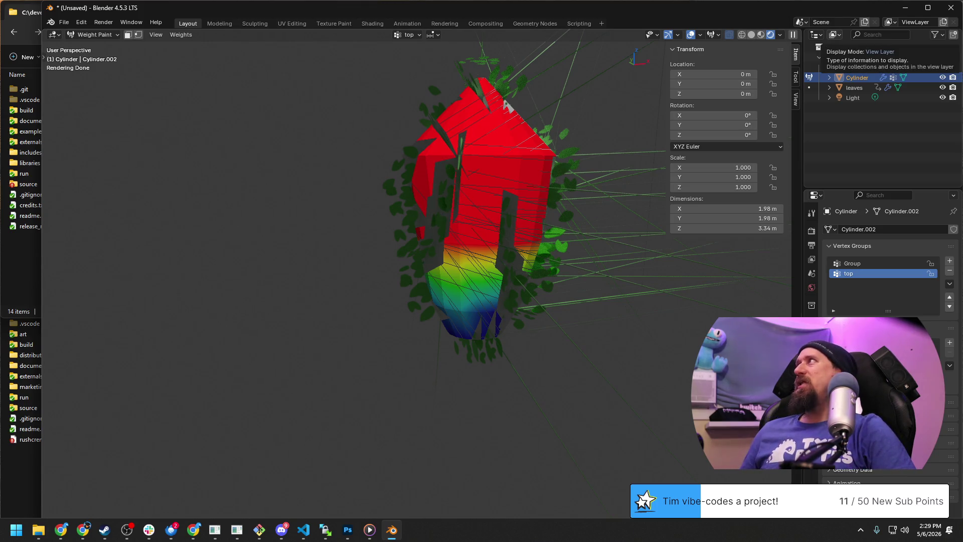
{"action": "key", "text": "alt+Tab"}
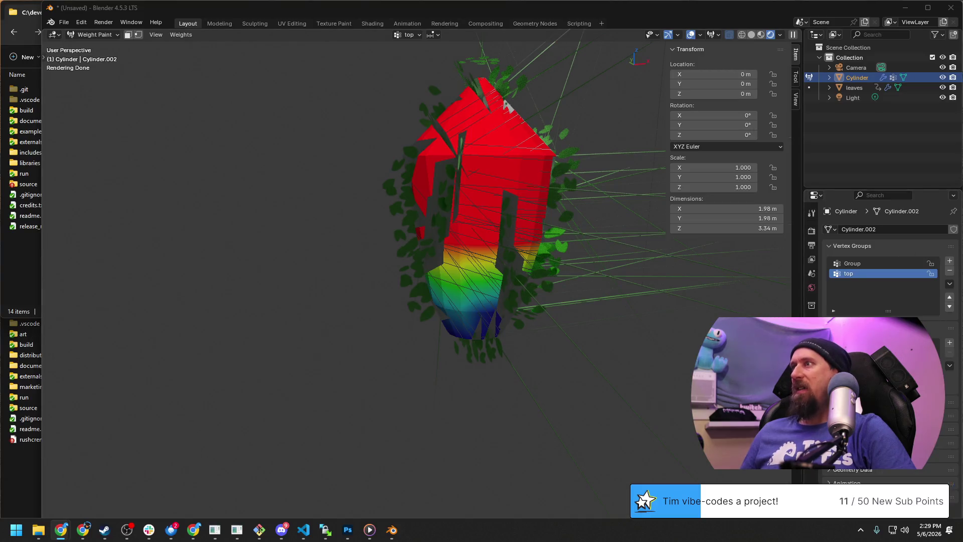
Step: Show the cylinder's particle settings, select all trunk vertices in Edit Mode, then return to Object Mode
{"action": "left_click", "coordinate": [812, 354]}
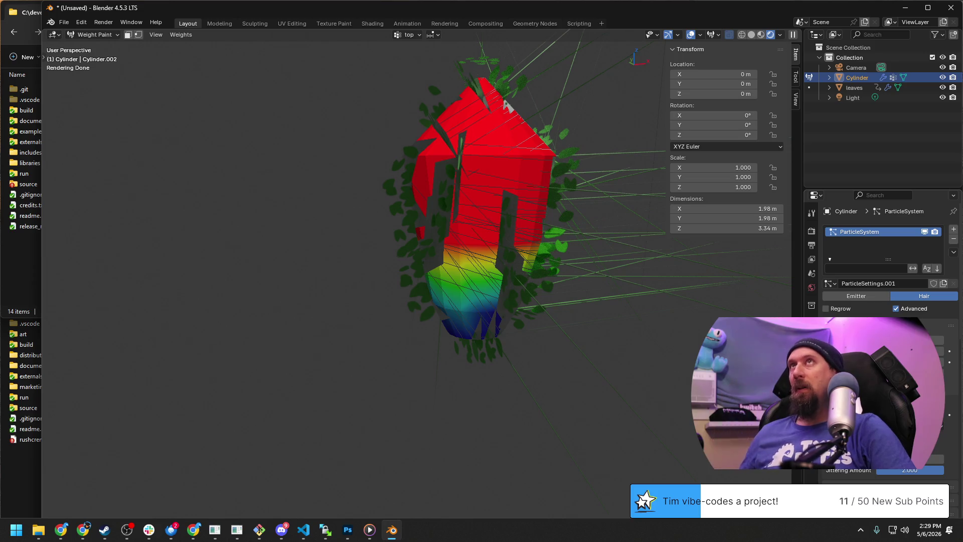
{"action": "scroll", "coordinate": [888, 271], "scroll_direction": "down", "scroll_amount": 2}
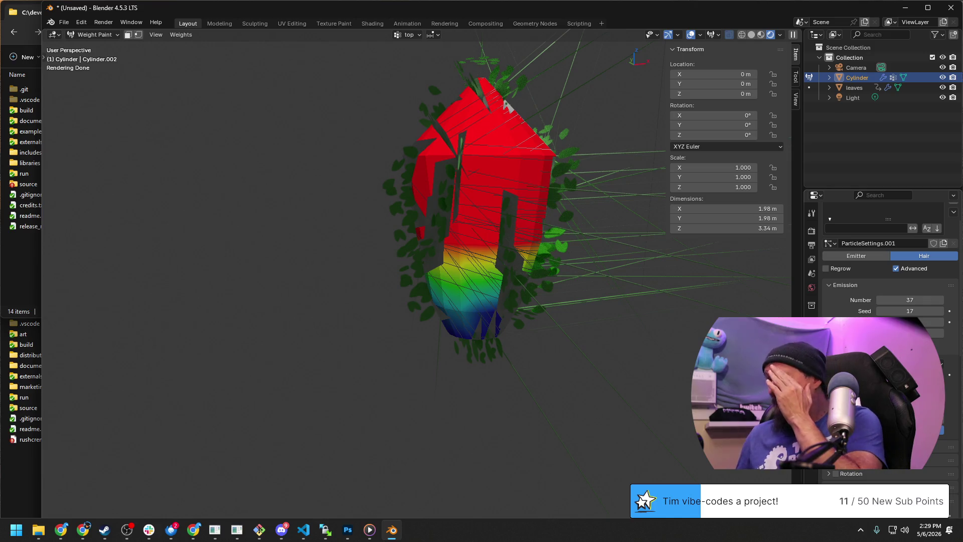
{"action": "scroll", "coordinate": [888, 271], "scroll_direction": "down", "scroll_amount": 2}
{"action": "scroll", "coordinate": [888, 272], "scroll_direction": "up", "scroll_amount": 1}
{"action": "scroll", "coordinate": [888, 272], "scroll_direction": "up", "scroll_amount": 1}
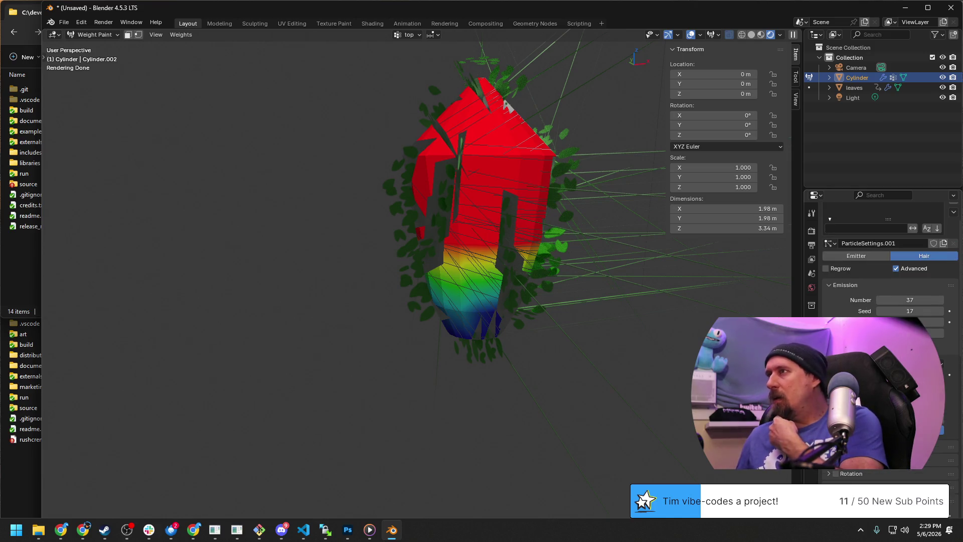
{"action": "scroll", "coordinate": [888, 272], "scroll_direction": "up", "scroll_amount": 1}
{"action": "scroll", "coordinate": [889, 272], "scroll_direction": "up", "scroll_amount": 1}
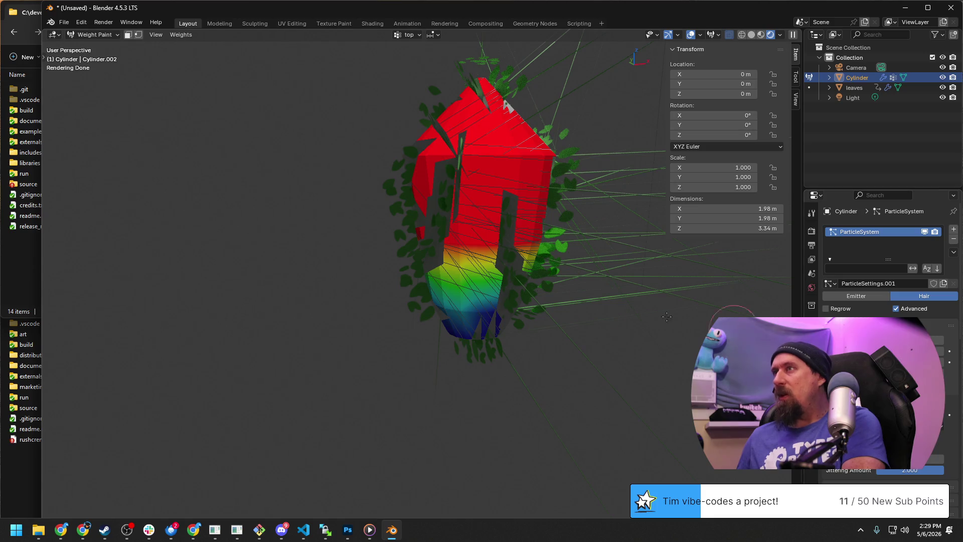
{"action": "key", "text": "Tab"}
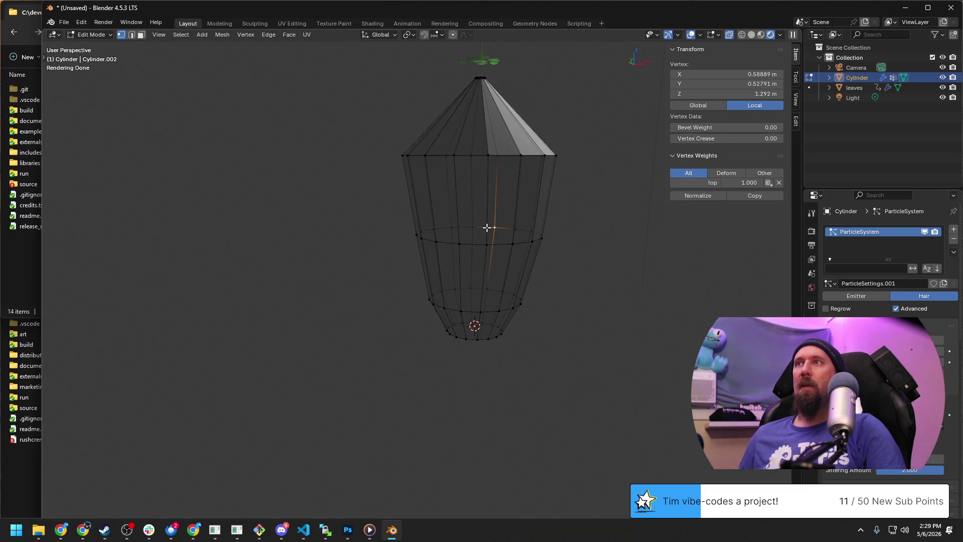
{"action": "key", "text": "a"}
{"action": "key", "text": "Tab"}
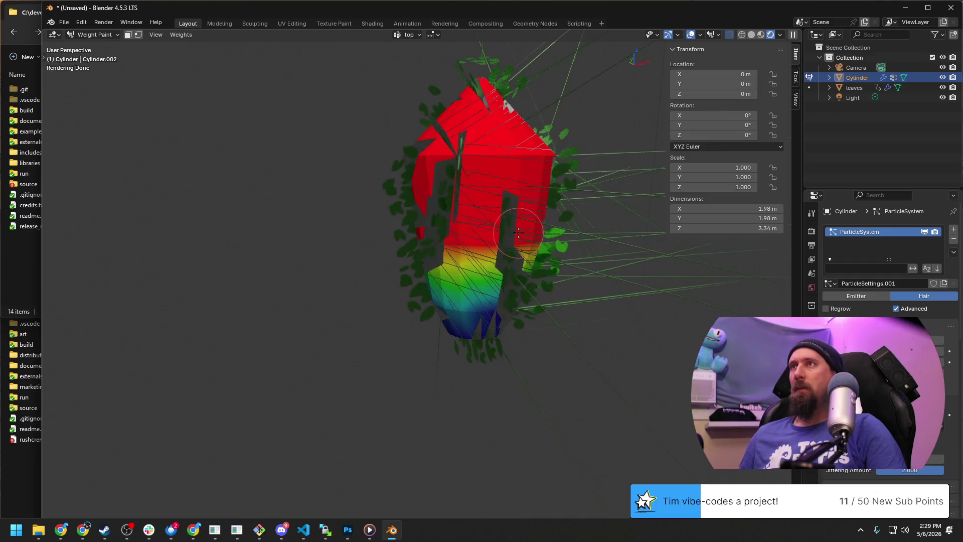
{"action": "key", "text": "Tab"}
{"action": "left_click", "coordinate": [90, 35]}
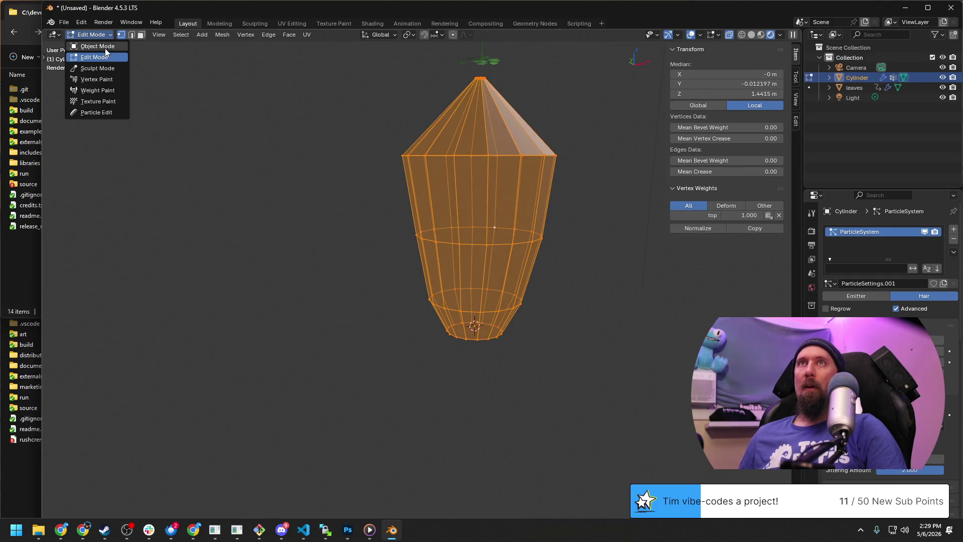
{"action": "left_click", "coordinate": [104, 46]}
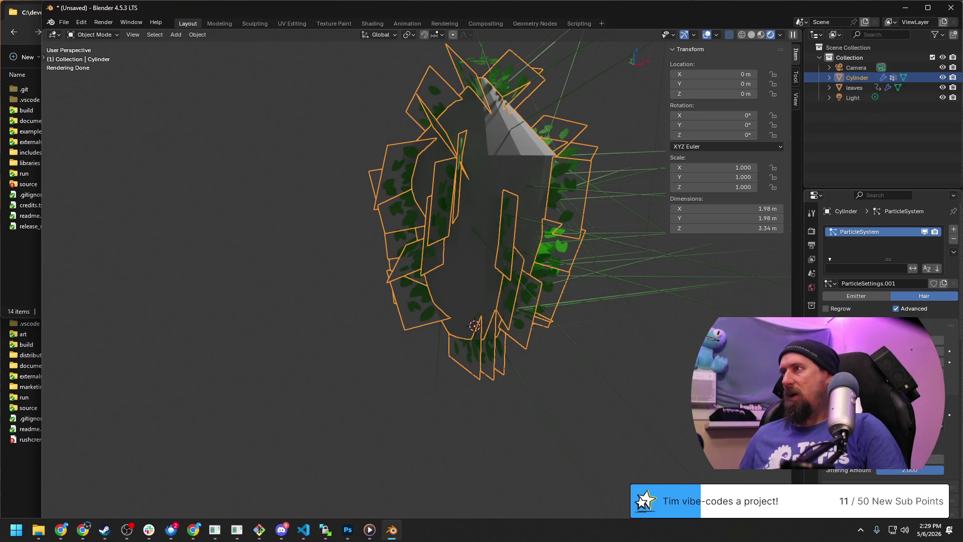
{"action": "scroll", "coordinate": [880, 301], "scroll_direction": "down", "scroll_amount": 8}
{"action": "scroll", "coordinate": [881, 256], "scroll_direction": "down", "scroll_amount": 1}
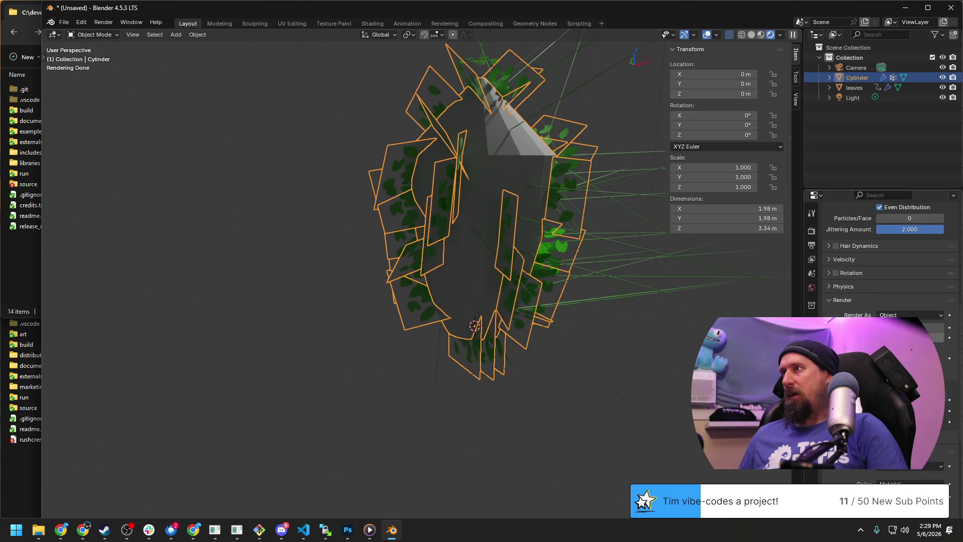
{"action": "scroll", "coordinate": [880, 256], "scroll_direction": "down", "scroll_amount": 1}
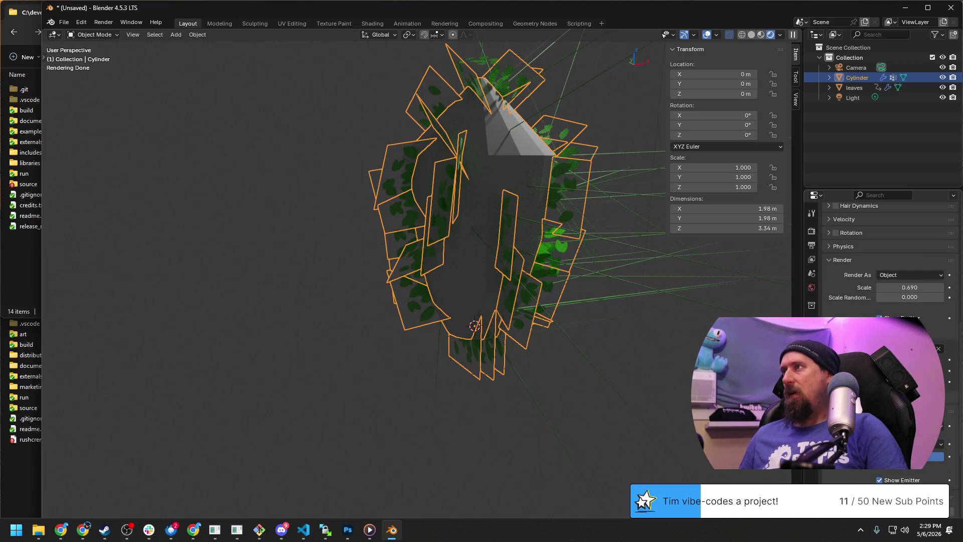
{"action": "scroll", "coordinate": [881, 301], "scroll_direction": "down", "scroll_amount": 1}
{"action": "left_click", "coordinate": [880, 328]}
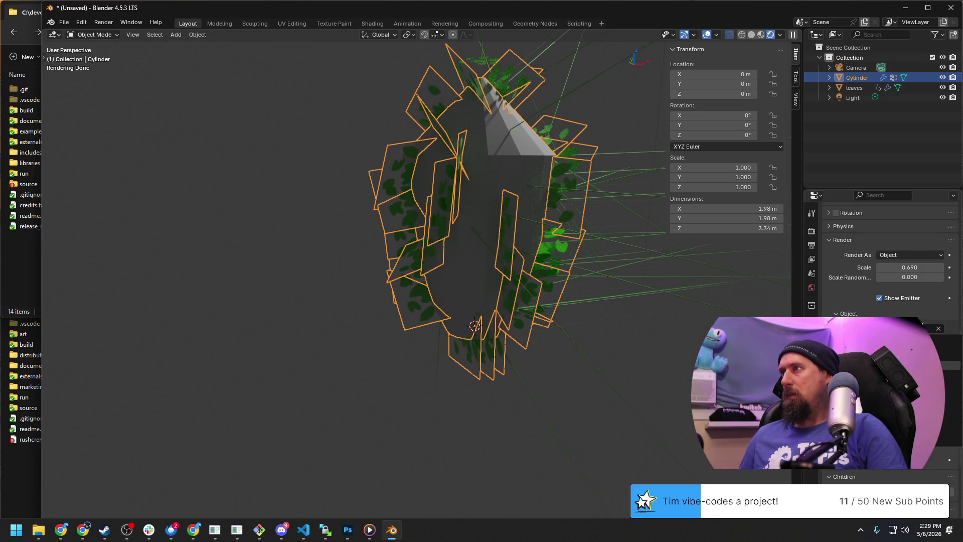
{"action": "left_click", "coordinate": [912, 254]}
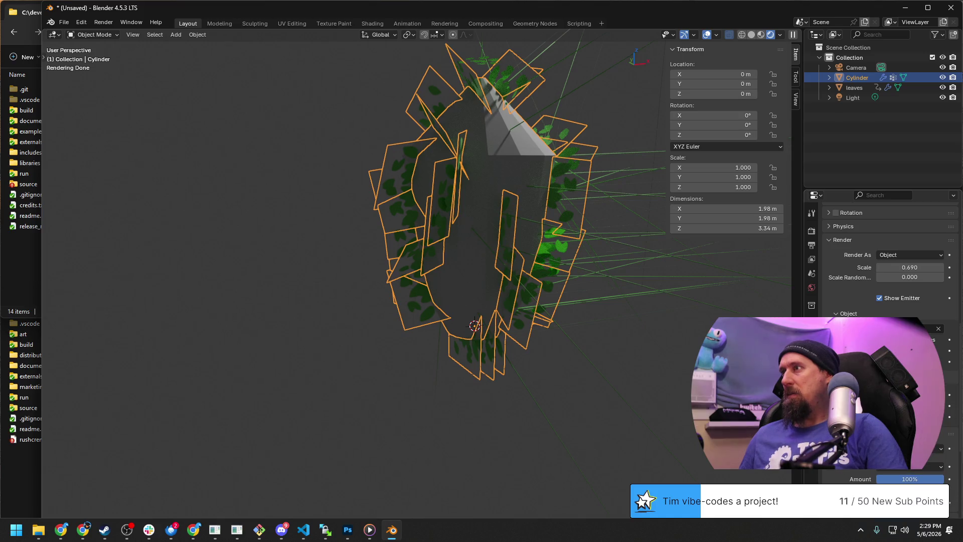
{"action": "scroll", "coordinate": [881, 256], "scroll_direction": "up", "scroll_amount": 3}
{"action": "scroll", "coordinate": [881, 256], "scroll_direction": "up", "scroll_amount": 2}
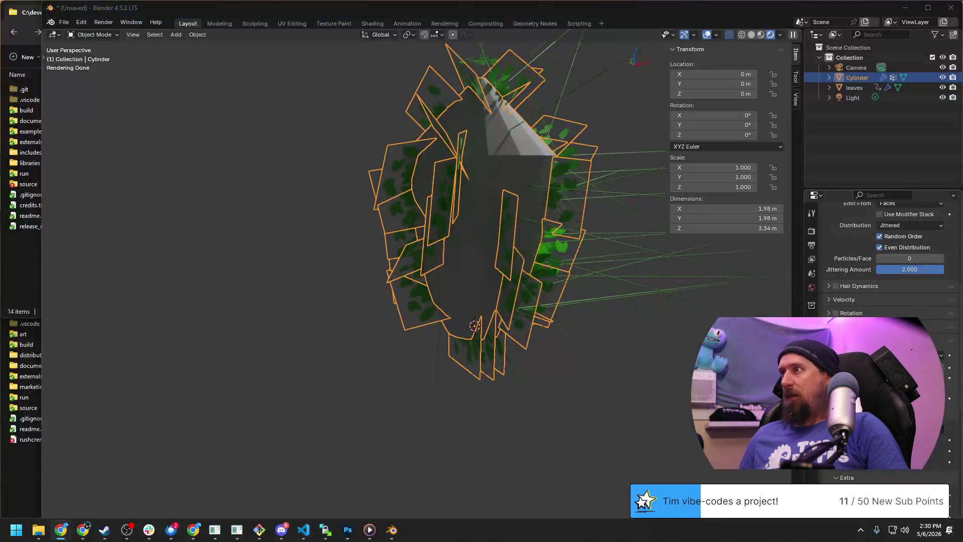
{"action": "scroll", "coordinate": [881, 264], "scroll_direction": "down", "scroll_amount": 3}
{"action": "scroll", "coordinate": [881, 263], "scroll_direction": "down", "scroll_amount": 3}
{"action": "scroll", "coordinate": [880, 263], "scroll_direction": "down", "scroll_amount": 3}
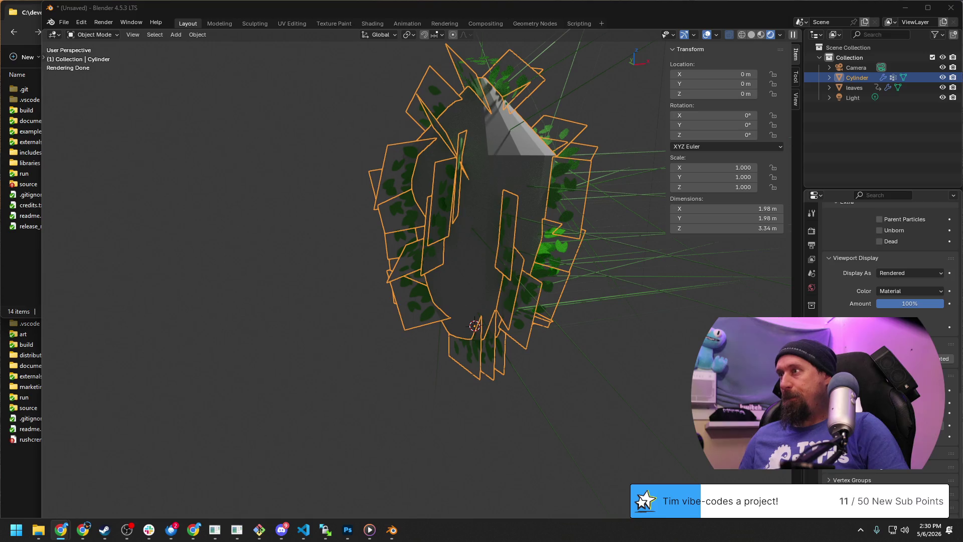
{"action": "left_click", "coordinate": [844, 452]}
{"action": "scroll", "coordinate": [835, 469], "scroll_direction": "down", "scroll_amount": 2}
{"action": "scroll", "coordinate": [835, 469], "scroll_direction": "down", "scroll_amount": 1}
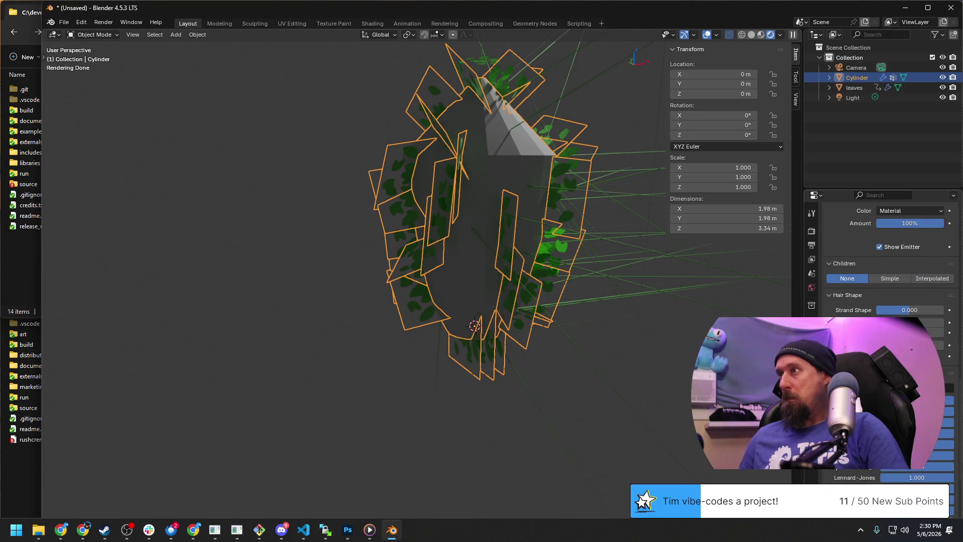
{"action": "scroll", "coordinate": [881, 264], "scroll_direction": "up", "scroll_amount": 3}
{"action": "scroll", "coordinate": [880, 264], "scroll_direction": "up", "scroll_amount": 2}
{"action": "scroll", "coordinate": [881, 264], "scroll_direction": "up", "scroll_amount": 3}
{"action": "scroll", "coordinate": [881, 264], "scroll_direction": "up", "scroll_amount": 2}
{"action": "scroll", "coordinate": [881, 264], "scroll_direction": "up", "scroll_amount": 2}
{"action": "scroll", "coordinate": [881, 264], "scroll_direction": "up", "scroll_amount": 2}
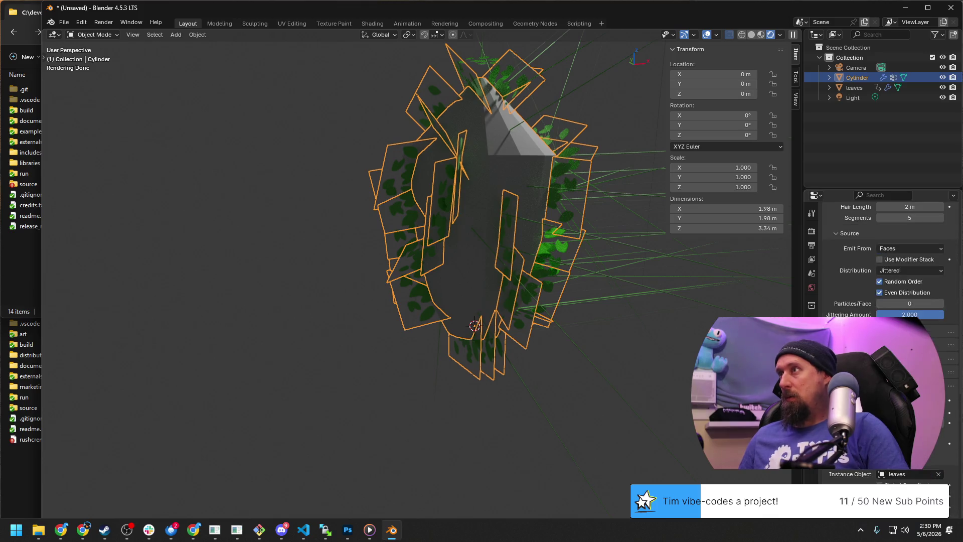
{"action": "scroll", "coordinate": [881, 264], "scroll_direction": "down", "scroll_amount": 3}
{"action": "scroll", "coordinate": [881, 263], "scroll_direction": "down", "scroll_amount": 3}
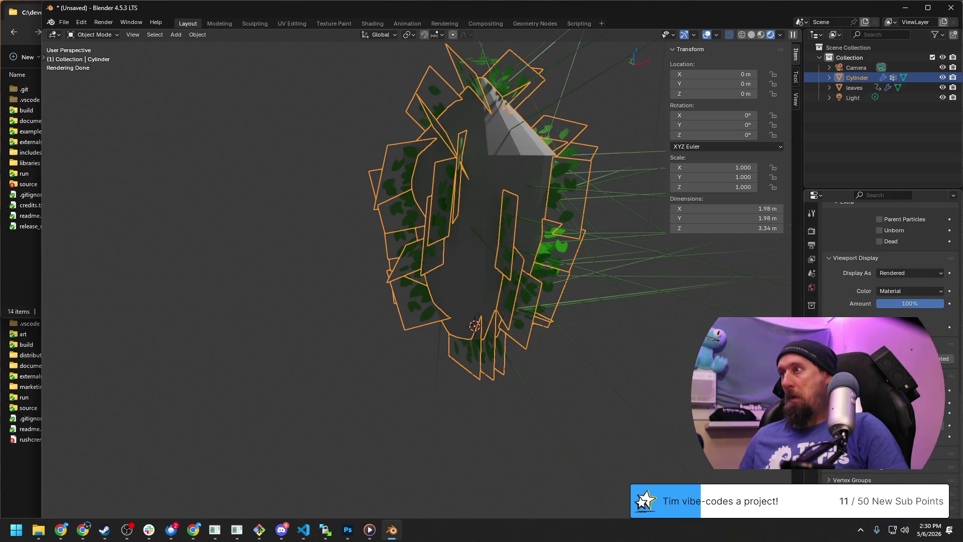
{"action": "scroll", "coordinate": [881, 263], "scroll_direction": "down", "scroll_amount": 1}
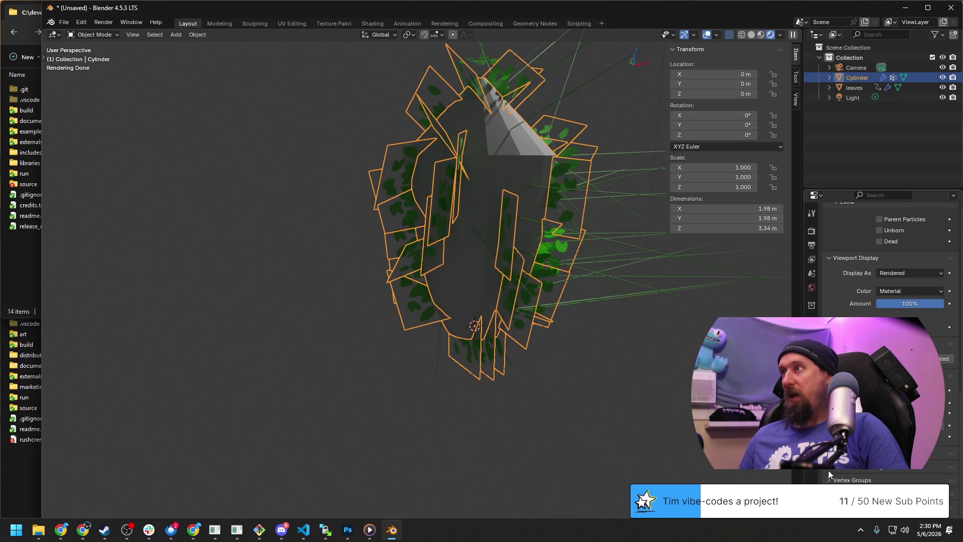
{"action": "scroll", "coordinate": [828, 470], "scroll_direction": "up", "scroll_amount": 4}
{"action": "scroll", "coordinate": [829, 317], "scroll_direction": "up", "scroll_amount": 5}
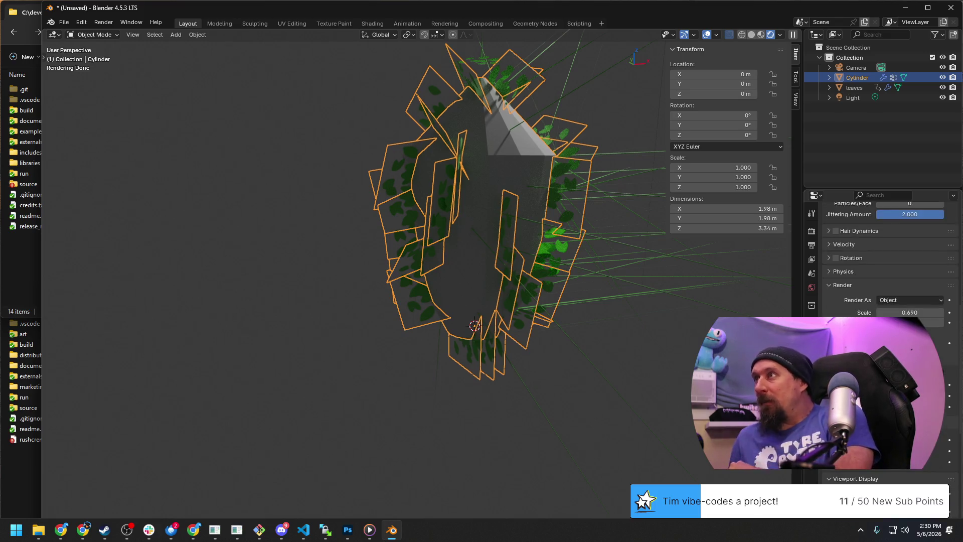
{"action": "scroll", "coordinate": [828, 316], "scroll_direction": "up", "scroll_amount": 5}
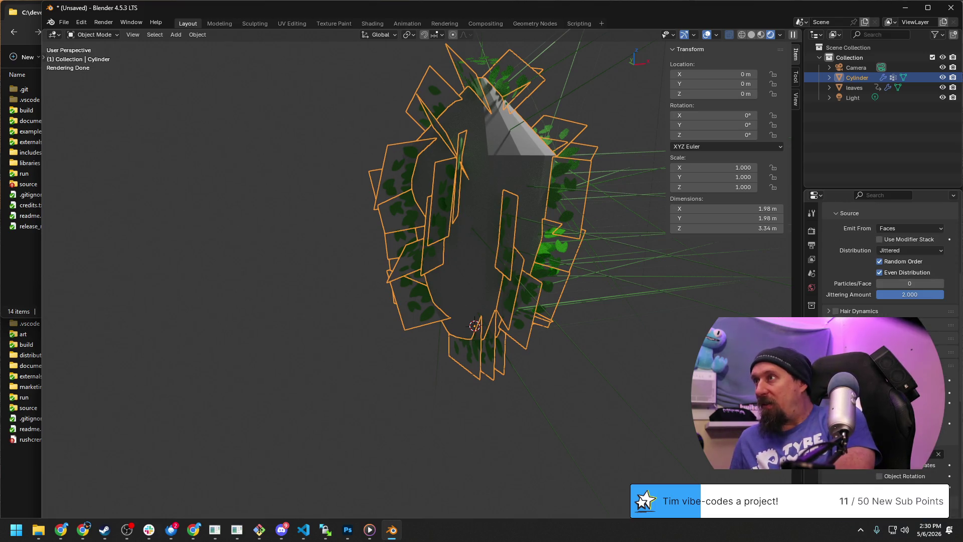
{"action": "scroll", "coordinate": [829, 316], "scroll_direction": "up", "scroll_amount": 3}
{"action": "scroll", "coordinate": [829, 317], "scroll_direction": "up", "scroll_amount": 3}
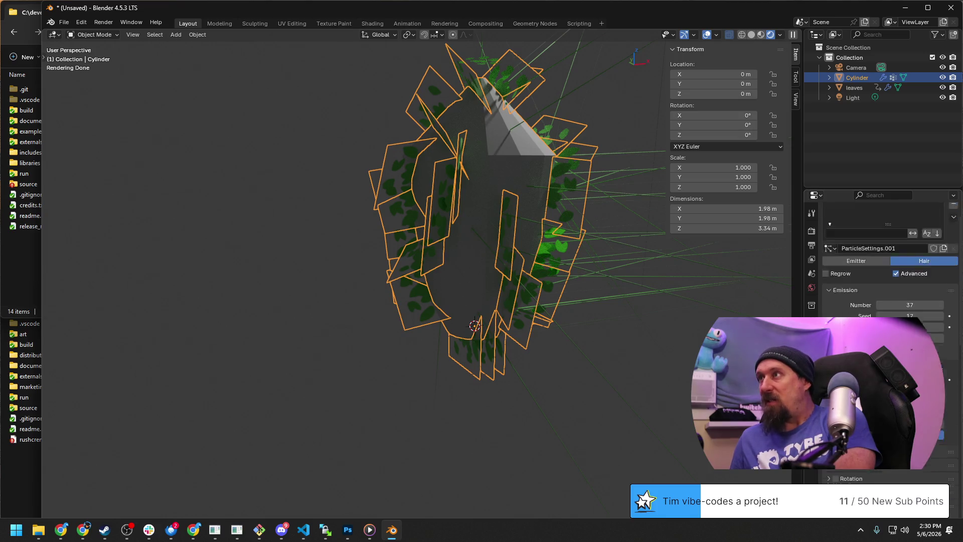
{"action": "scroll", "coordinate": [829, 316], "scroll_direction": "up", "scroll_amount": 3}
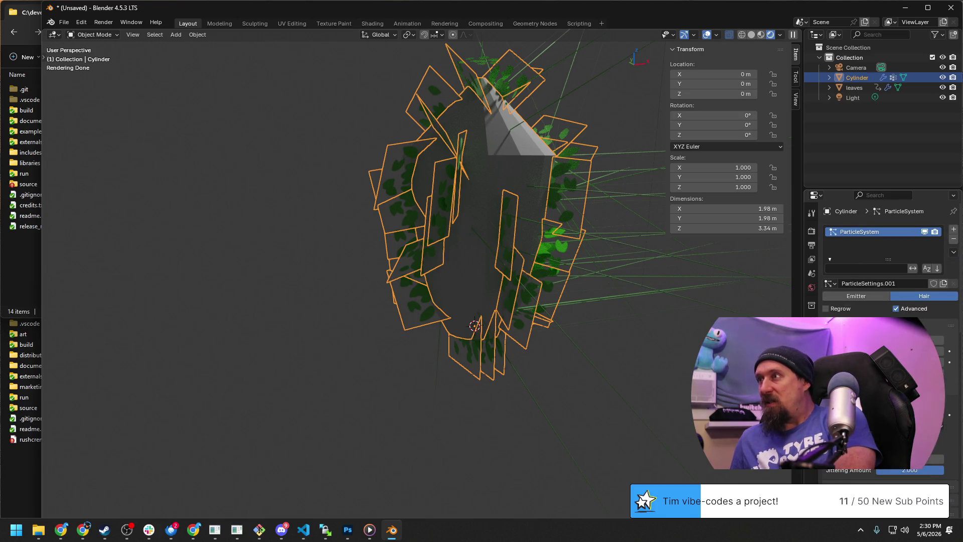
{"action": "scroll", "coordinate": [830, 315], "scroll_direction": "down", "scroll_amount": 3}
{"action": "scroll", "coordinate": [830, 314], "scroll_direction": "down", "scroll_amount": 3}
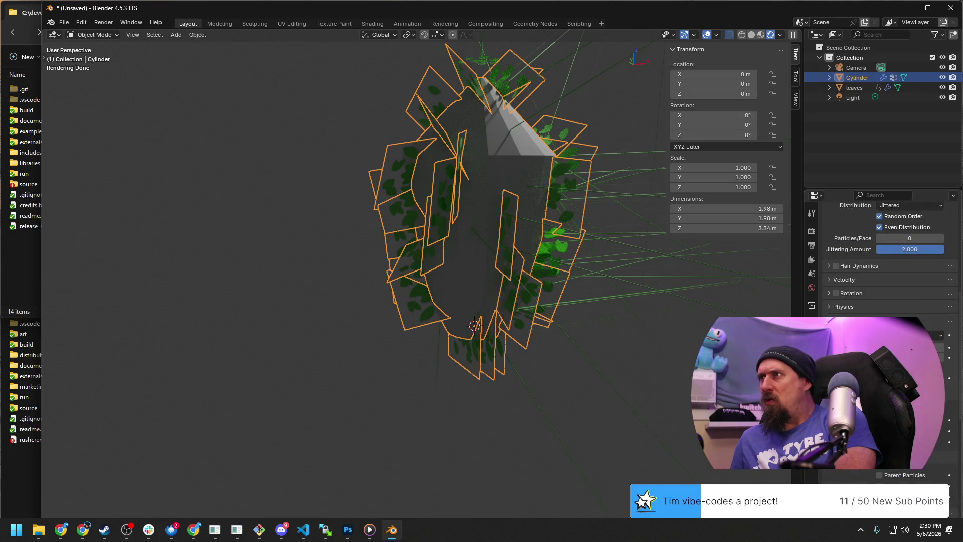
{"action": "scroll", "coordinate": [830, 314], "scroll_direction": "down", "scroll_amount": 3}
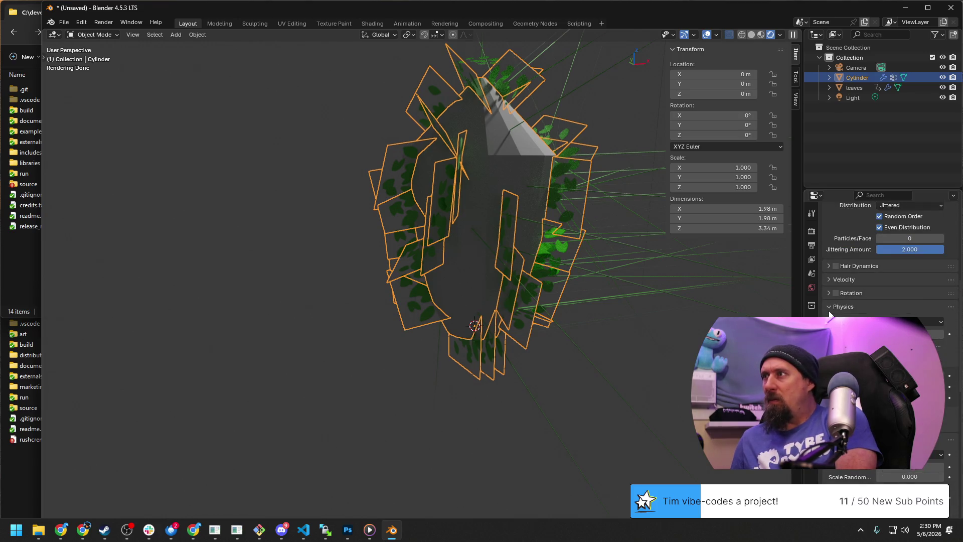
{"action": "scroll", "coordinate": [830, 315], "scroll_direction": "down", "scroll_amount": 3}
{"action": "scroll", "coordinate": [830, 314], "scroll_direction": "down", "scroll_amount": 3}
{"action": "scroll", "coordinate": [831, 315], "scroll_direction": "down", "scroll_amount": 3}
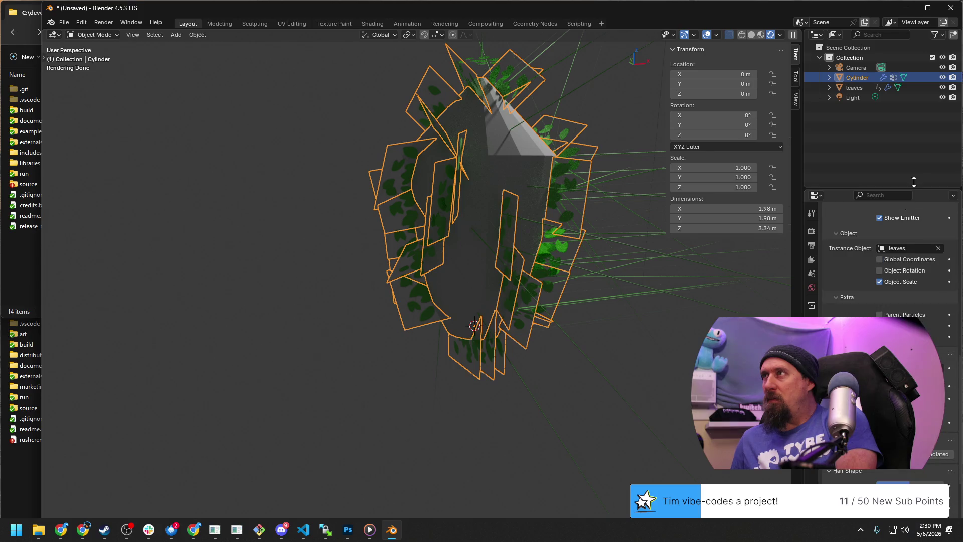
{"action": "left_click", "coordinate": [880, 195]}
{"action": "type", "text": "den"}
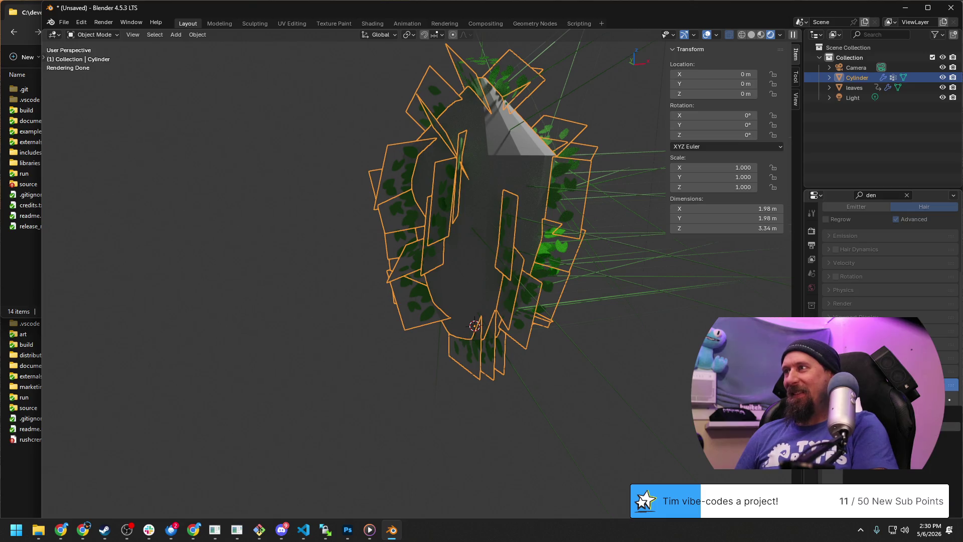
{"action": "middle_click_drag", "start_coordinate": [482, 271], "coordinate": [497, 249]}
{"action": "mouse_move", "coordinate": [620, 330]}
{"action": "middle_mouse_down"}
{"action": "mouse_move", "coordinate": [560, 342]}
{"action": "mouse_move", "coordinate": [656, 346]}
{"action": "mouse_move", "coordinate": [591, 347]}
{"action": "mouse_move", "coordinate": [653, 385]}
{"action": "mouse_move", "coordinate": [677, 373]}
{"action": "middle_mouse_up"}
{"action": "left_click", "coordinate": [60, 530]}
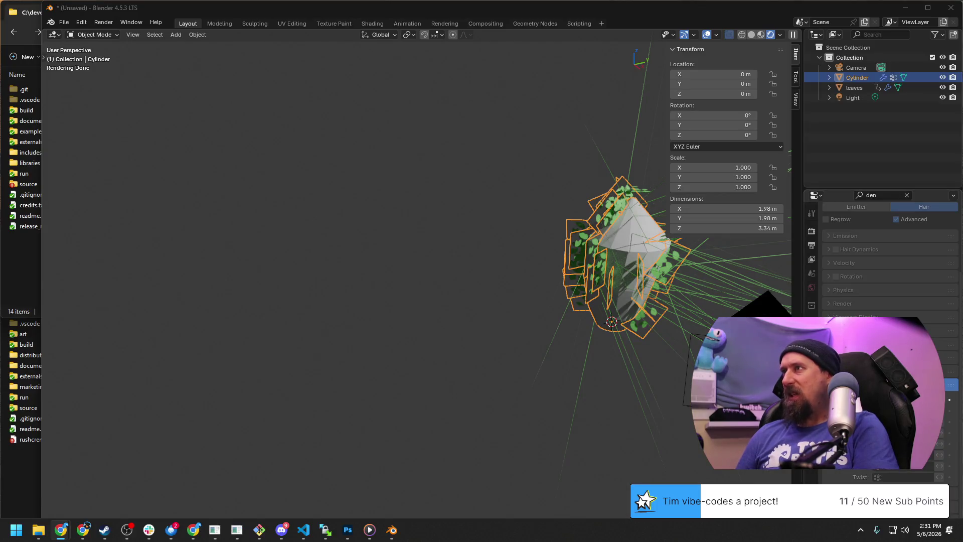
{"action": "left_click", "coordinate": [906, 195]}
{"action": "scroll", "coordinate": [888, 264], "scroll_direction": "down", "scroll_amount": 1}
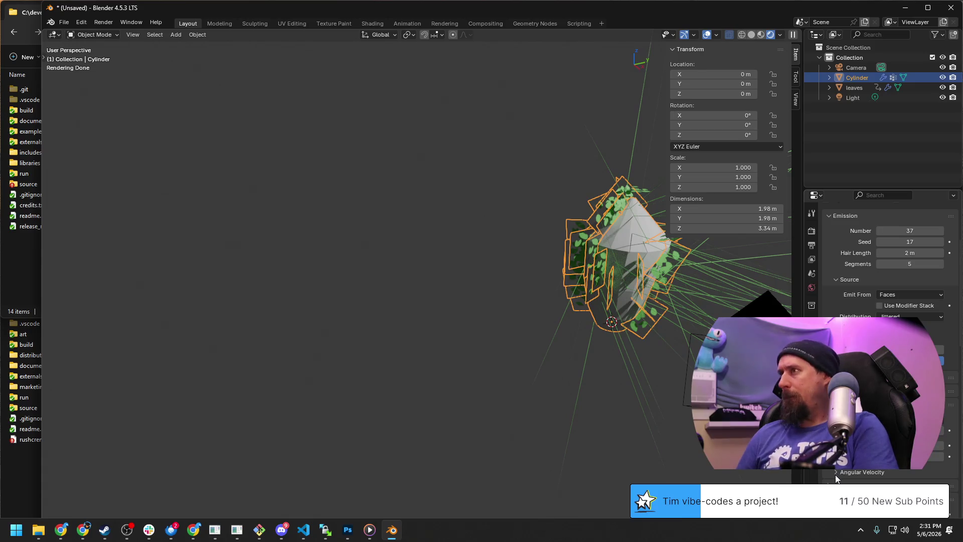
Step: Set the leaf particles' emission Distribution to Jittered and orbit to check the new scatter
{"action": "left_click", "coordinate": [911, 316]}
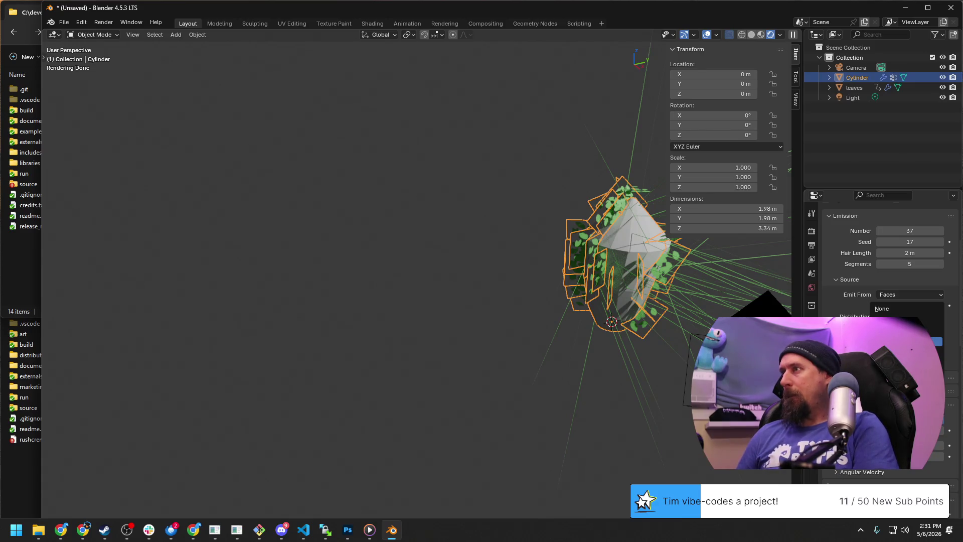
{"action": "left_click", "coordinate": [903, 342]}
{"action": "mouse_move", "coordinate": [513, 399]}
{"action": "middle_mouse_down"}
{"action": "mouse_move", "coordinate": [556, 387]}
{"action": "mouse_move", "coordinate": [612, 343]}
{"action": "middle_mouse_up"}
{"action": "mouse_move", "coordinate": [654, 314]}
{"action": "middle_mouse_down", "text": "shift"}
{"action": "mouse_move", "coordinate": [410, 421]}
{"action": "mouse_move", "coordinate": [547, 361]}
{"action": "mouse_move", "coordinate": [465, 338]}
{"action": "mouse_move", "coordinate": [407, 344]}
{"action": "mouse_move", "coordinate": [640, 384]}
{"action": "mouse_move", "coordinate": [542, 377]}
{"action": "mouse_move", "coordinate": [636, 398]}
{"action": "mouse_move", "coordinate": [610, 362]}
{"action": "mouse_move", "coordinate": [683, 342]}
{"action": "mouse_move", "coordinate": [573, 371]}
{"action": "mouse_move", "coordinate": [561, 390]}
{"action": "mouse_move", "coordinate": [571, 410]}
{"action": "mouse_move", "coordinate": [514, 382]}
{"action": "mouse_move", "coordinate": [567, 377]}
{"action": "mouse_move", "coordinate": [590, 388]}
{"action": "mouse_move", "coordinate": [530, 394]}
{"action": "middle_mouse_up", "text": "shift"}
{"action": "scroll", "coordinate": [546, 388], "scroll_direction": "up", "scroll_amount": 3}
{"action": "scroll", "coordinate": [531, 387], "scroll_direction": "down", "scroll_amount": 3}
{"action": "scroll", "coordinate": [532, 384], "scroll_direction": "down", "scroll_amount": 2}
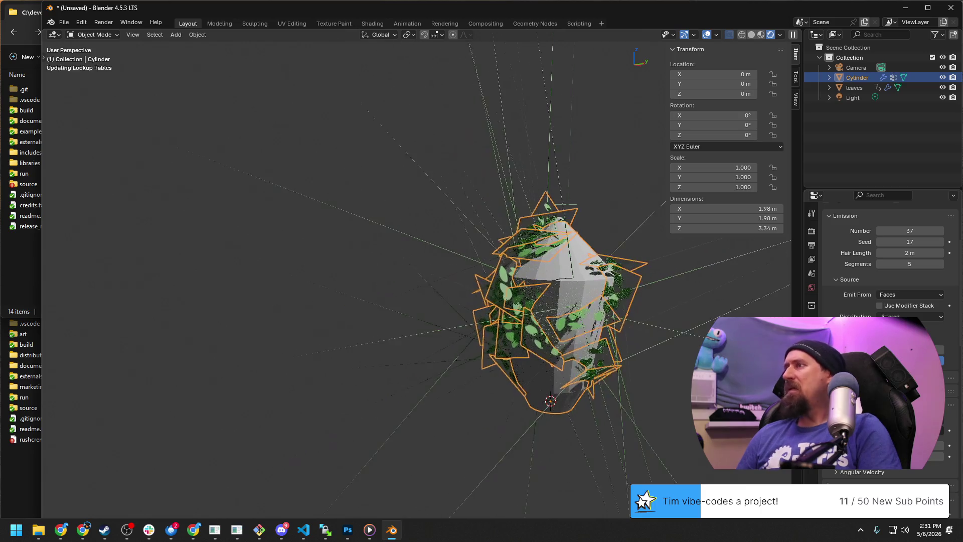
Step: Change the hair particle settings so the strands point straight up, stacking the leaf cards flat
{"action": "mouse_move", "coordinate": [649, 323]}
{"action": "middle_mouse_down"}
{"action": "mouse_move", "coordinate": [557, 313]}
{"action": "mouse_move", "coordinate": [612, 317]}
{"action": "mouse_move", "coordinate": [559, 365]}
{"action": "middle_mouse_up"}
{"action": "scroll", "coordinate": [558, 364], "scroll_direction": "up", "scroll_amount": 4}
{"action": "middle_click_drag", "start_coordinate": [463, 354], "coordinate": [564, 367]}
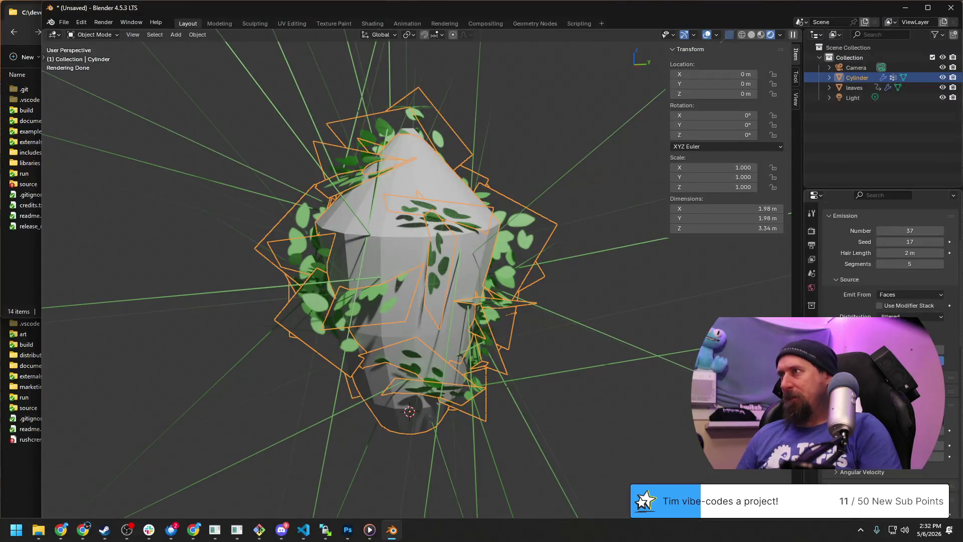
{"action": "left_click", "coordinate": [903, 331]}
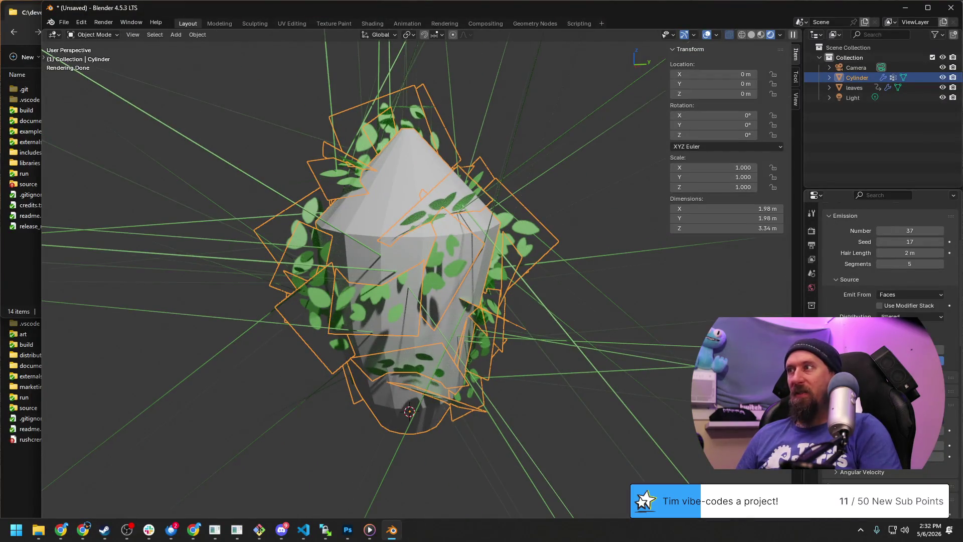
{"action": "left_click", "coordinate": [939, 435]}
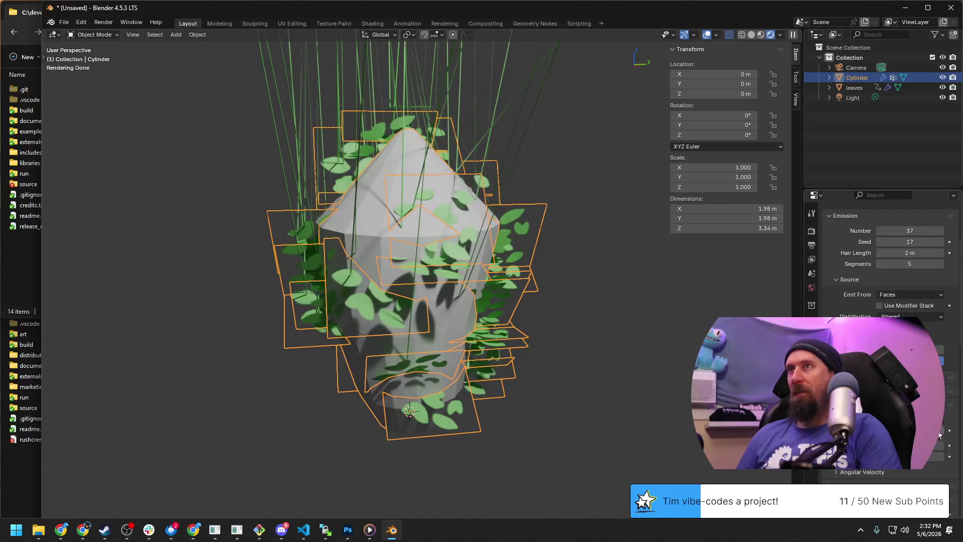
{"action": "left_click", "coordinate": [933, 457]}
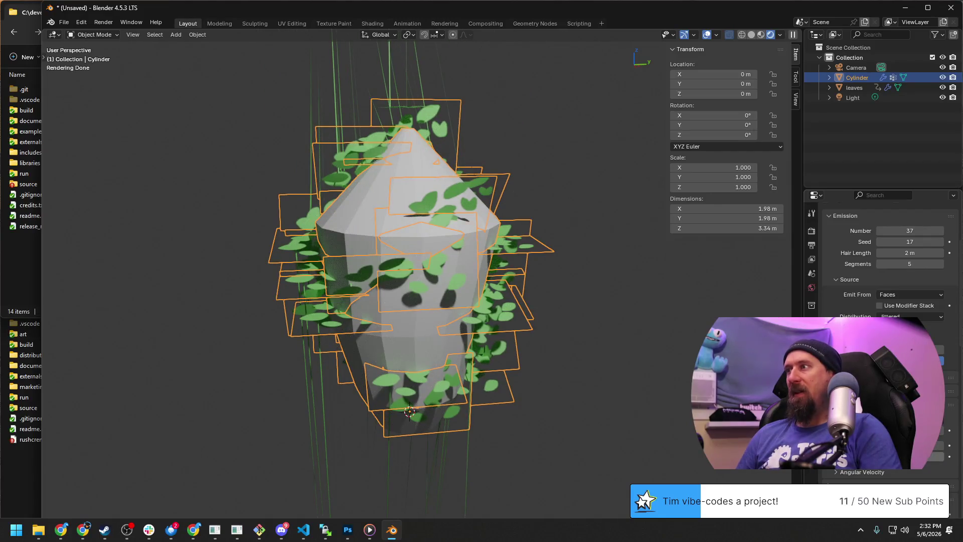
{"action": "mouse_move", "coordinate": [460, 347]}
{"action": "middle_mouse_down"}
{"action": "mouse_move", "coordinate": [501, 352]}
{"action": "mouse_move", "coordinate": [458, 218]}
{"action": "mouse_move", "coordinate": [466, 238]}
{"action": "mouse_move", "coordinate": [449, 362]}
{"action": "mouse_move", "coordinate": [445, 312]}
{"action": "mouse_move", "coordinate": [568, 297]}
{"action": "mouse_move", "coordinate": [576, 346]}
{"action": "middle_mouse_up"}
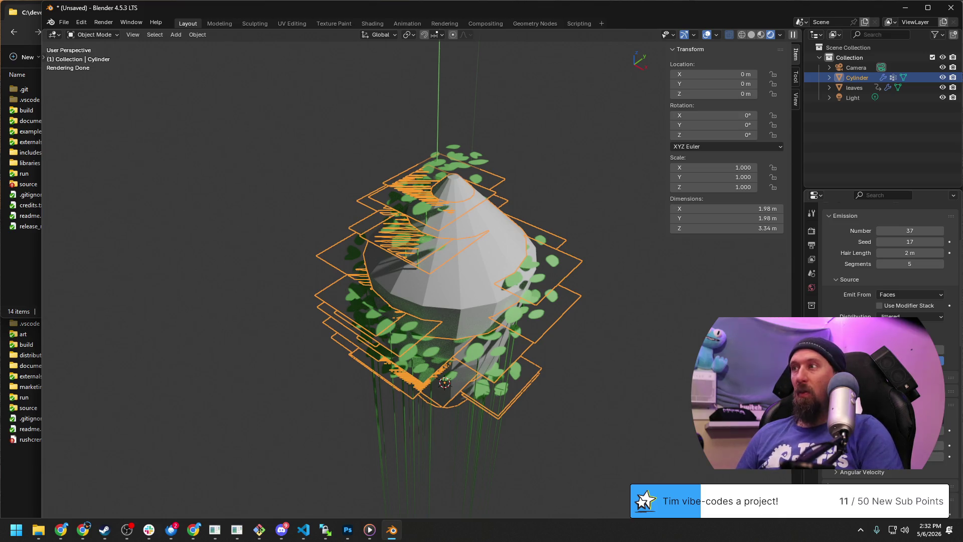
Step: Test rotating the cylinder with R and cancel back to upright, then select the small leaves object
{"action": "key", "text": "r"}
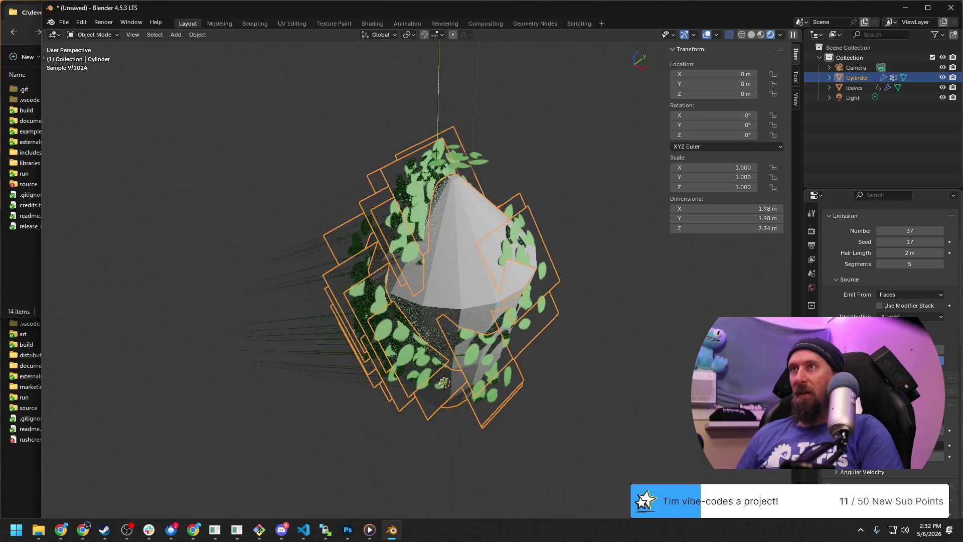
{"action": "key", "text": "Escape"}
{"action": "key", "text": "r"}
{"action": "key", "text": "Escape"}
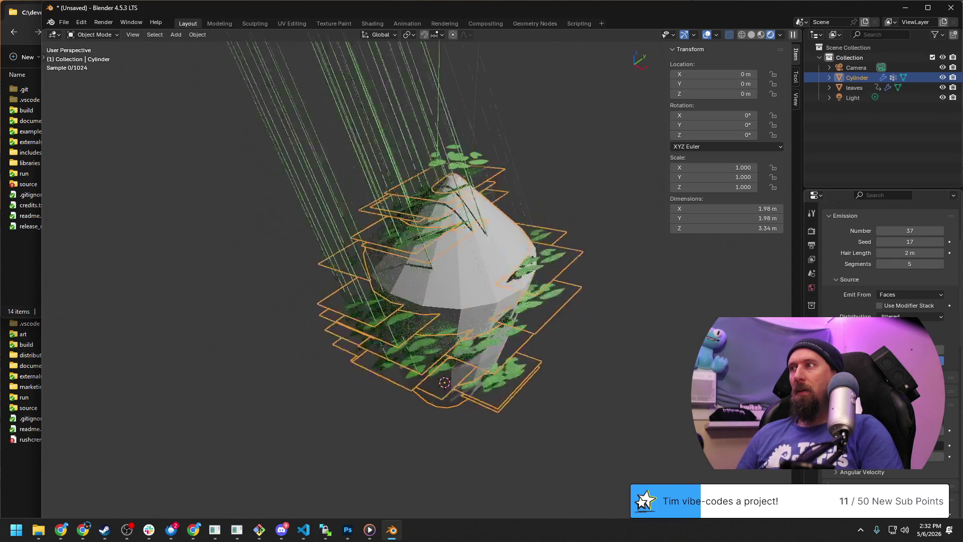
{"action": "key", "text": "Escape"}
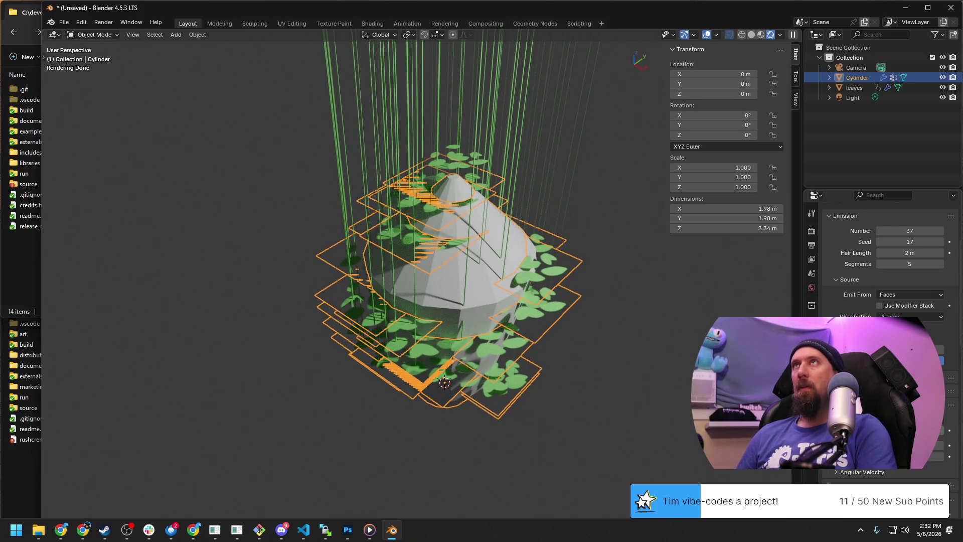
{"action": "key", "text": "space"}
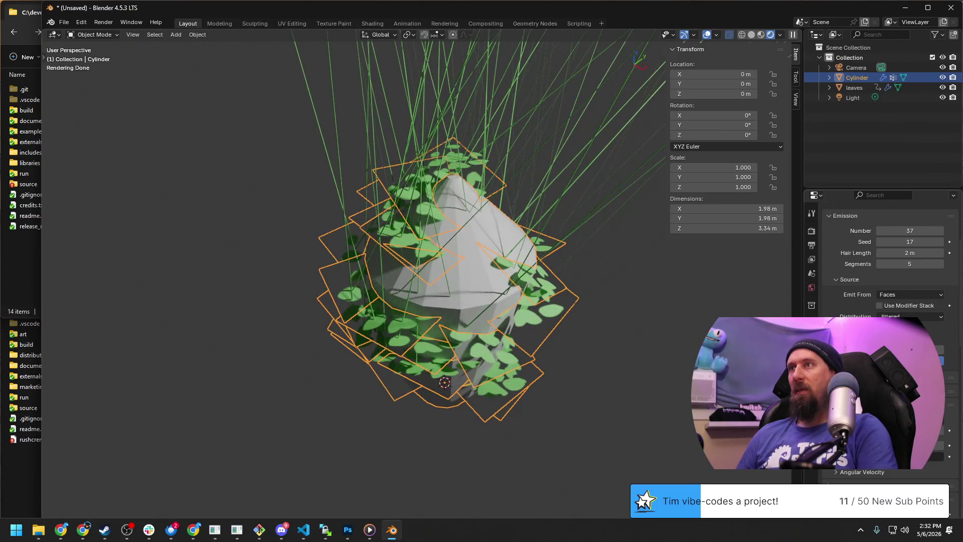
{"action": "middle_click_drag", "start_coordinate": [615, 343], "coordinate": [549, 309]}
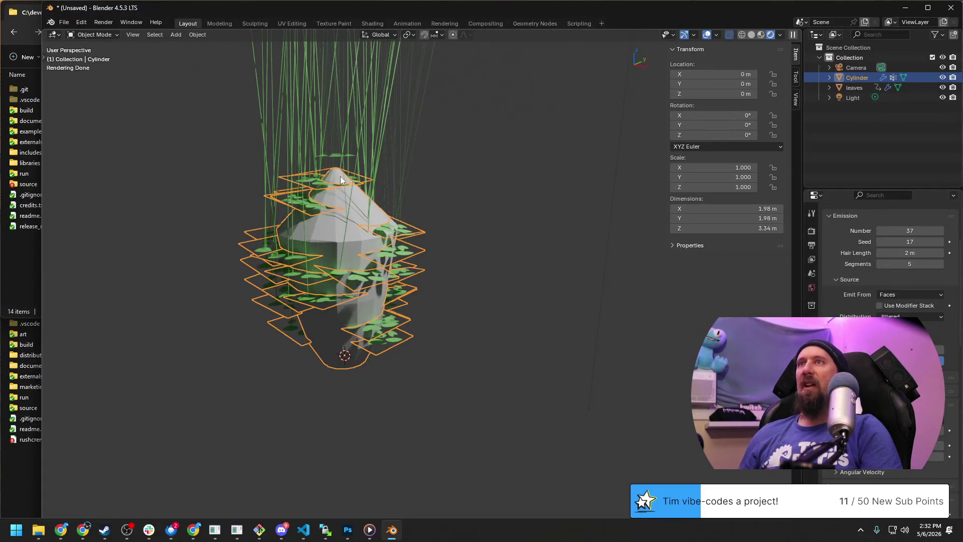
{"action": "left_click", "coordinate": [338, 156]}
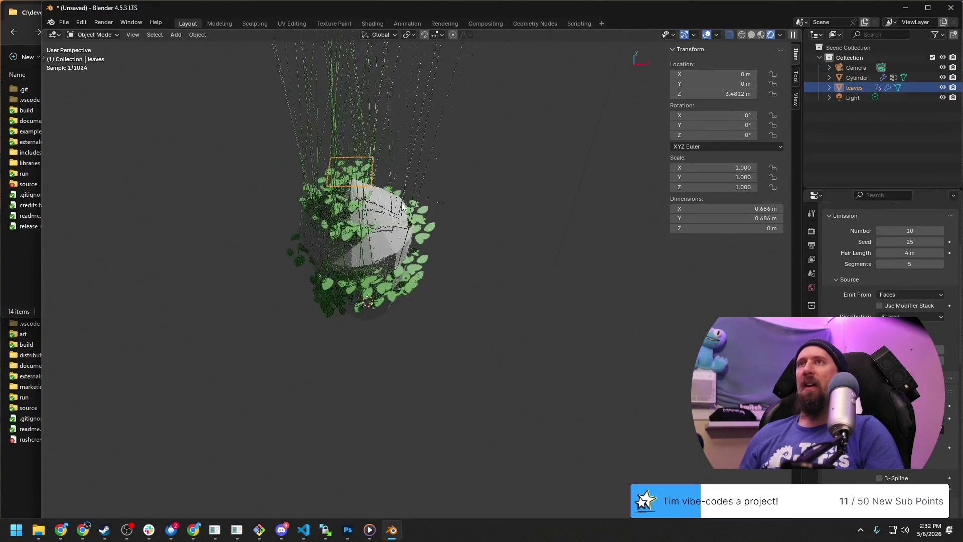
Step: Move the leaves object aside so it sits beside the trunk
{"action": "key", "text": "g"}
{"action": "left_click", "coordinate": [511, 228]}
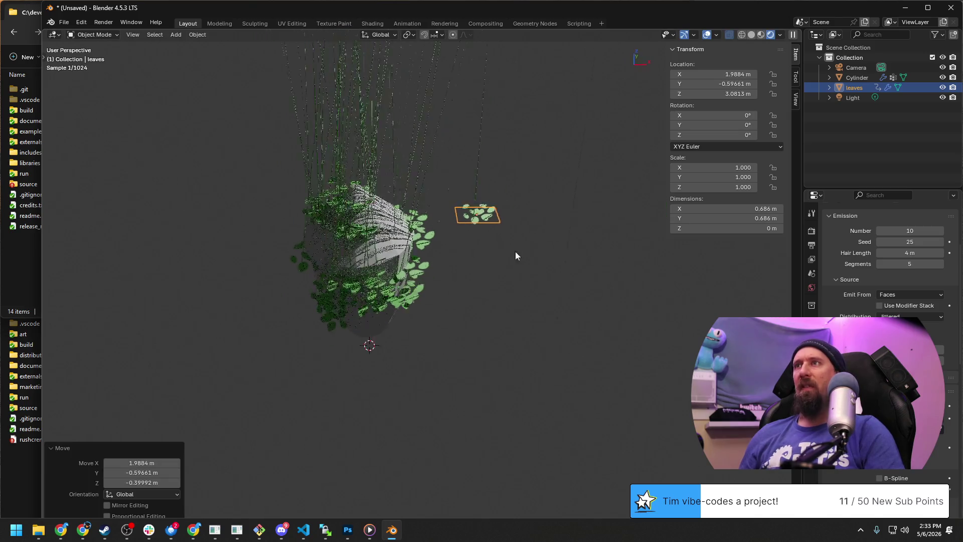
{"action": "mouse_move", "coordinate": [509, 239]}
{"action": "middle_mouse_down"}
{"action": "mouse_move", "coordinate": [494, 216]}
{"action": "mouse_move", "coordinate": [476, 230]}
{"action": "middle_mouse_up"}
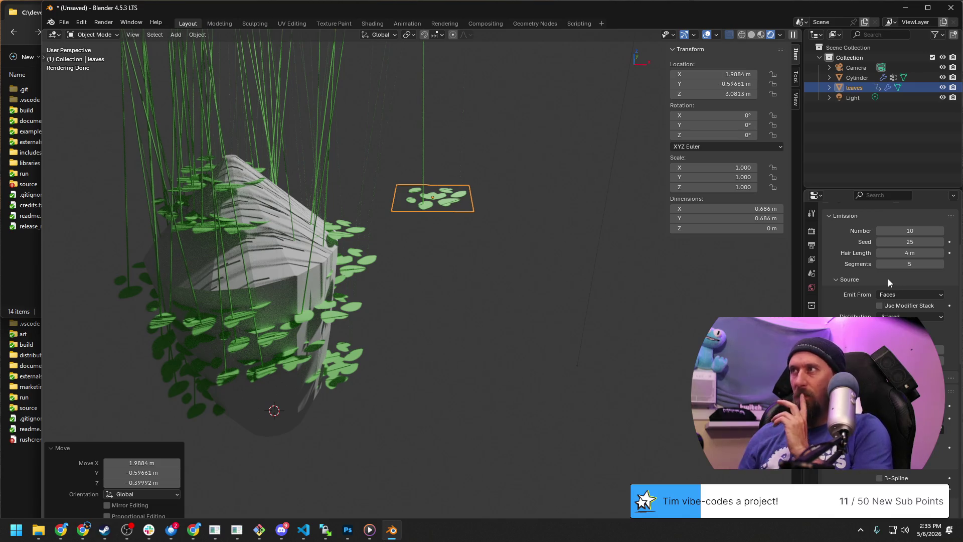
{"action": "scroll", "coordinate": [856, 297], "scroll_direction": "up", "scroll_amount": 5}
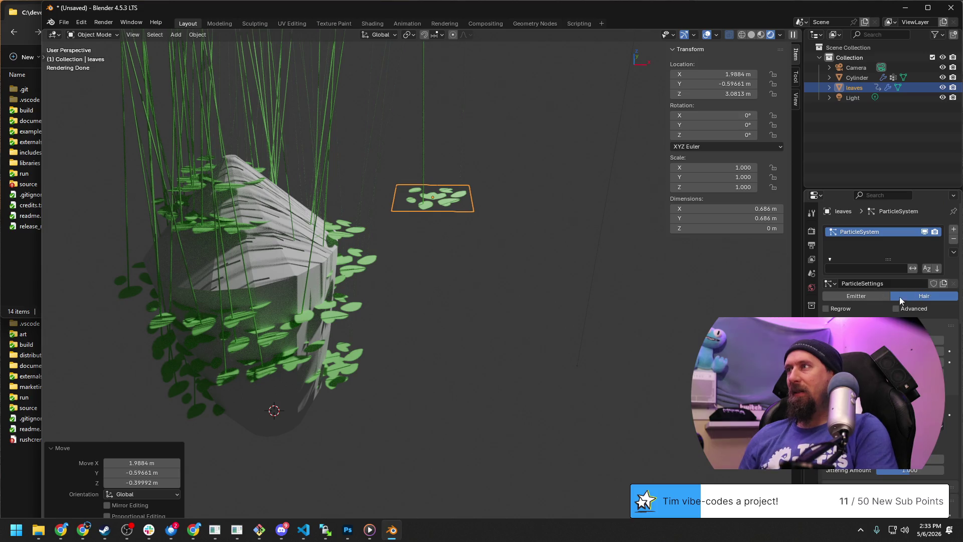
Step: Remove the leaves object's own ParticleSystem and reselect the Cylinder trunk
{"action": "left_click", "coordinate": [954, 240]}
{"action": "mouse_move", "coordinate": [401, 318]}
{"action": "middle_mouse_down"}
{"action": "mouse_move", "coordinate": [495, 323]}
{"action": "mouse_move", "coordinate": [396, 333]}
{"action": "mouse_move", "coordinate": [517, 324]}
{"action": "mouse_move", "coordinate": [477, 319]}
{"action": "mouse_move", "coordinate": [501, 316]}
{"action": "middle_mouse_up"}
{"action": "scroll", "coordinate": [387, 323], "scroll_direction": "up", "scroll_amount": 3}
{"action": "scroll", "coordinate": [426, 327], "scroll_direction": "up", "scroll_amount": 2}
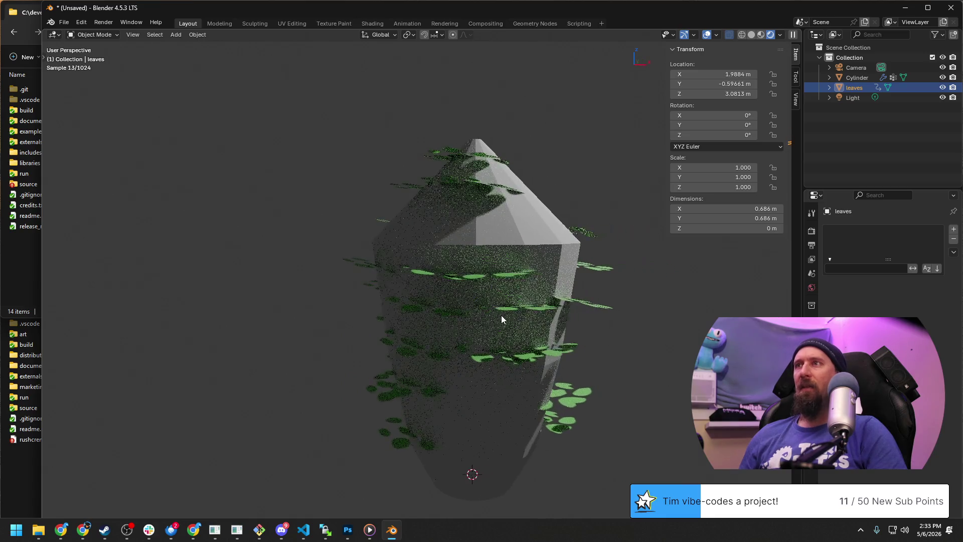
{"action": "middle_click_drag", "start_coordinate": [482, 258], "coordinate": [478, 273]}
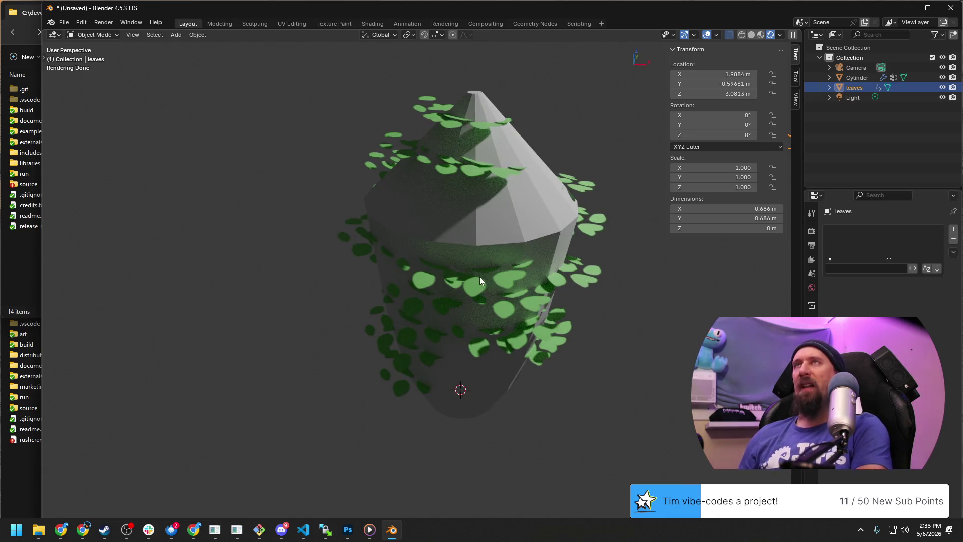
{"action": "left_click", "coordinate": [472, 233]}
{"action": "middle_click_drag", "start_coordinate": [498, 251], "coordinate": [528, 287]}
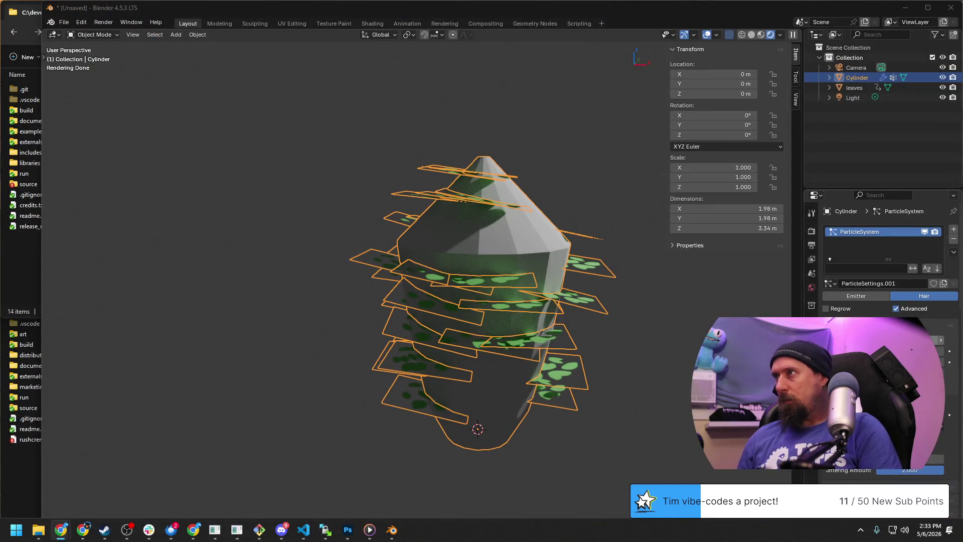
Step: Raise the leaf particle Number to 232 and switch the system from Hair to Emitter
{"action": "left_click_drag", "start_coordinate": [889, 339], "coordinate": [933, 339]}
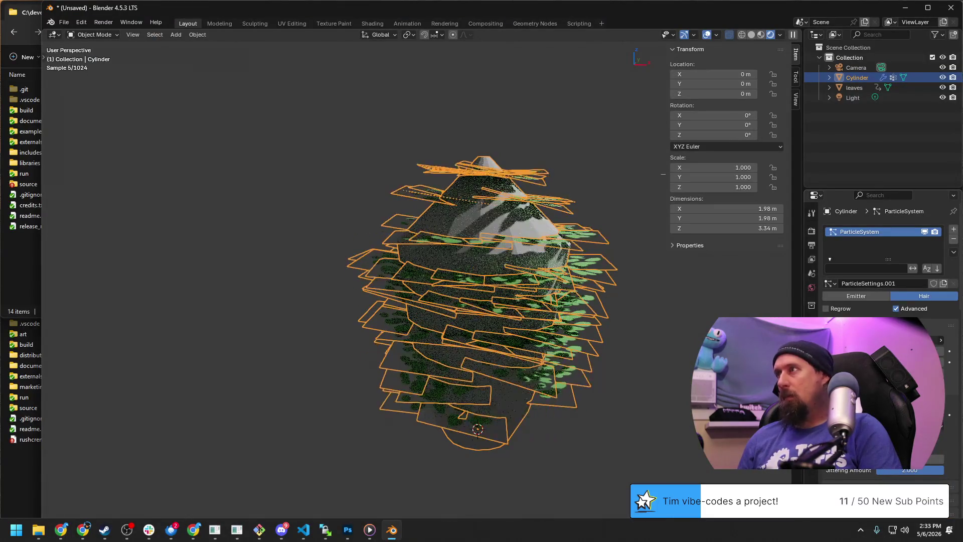
{"action": "mouse_move", "coordinate": [495, 270]}
{"action": "middle_mouse_down"}
{"action": "mouse_move", "coordinate": [460, 326]}
{"action": "mouse_move", "coordinate": [506, 273]}
{"action": "middle_mouse_up"}
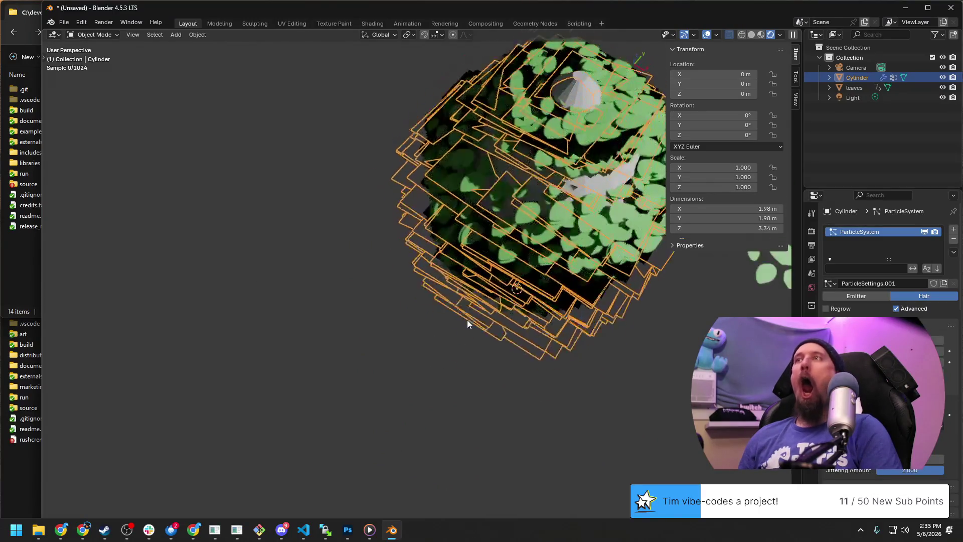
{"action": "key", "text": "Tab"}
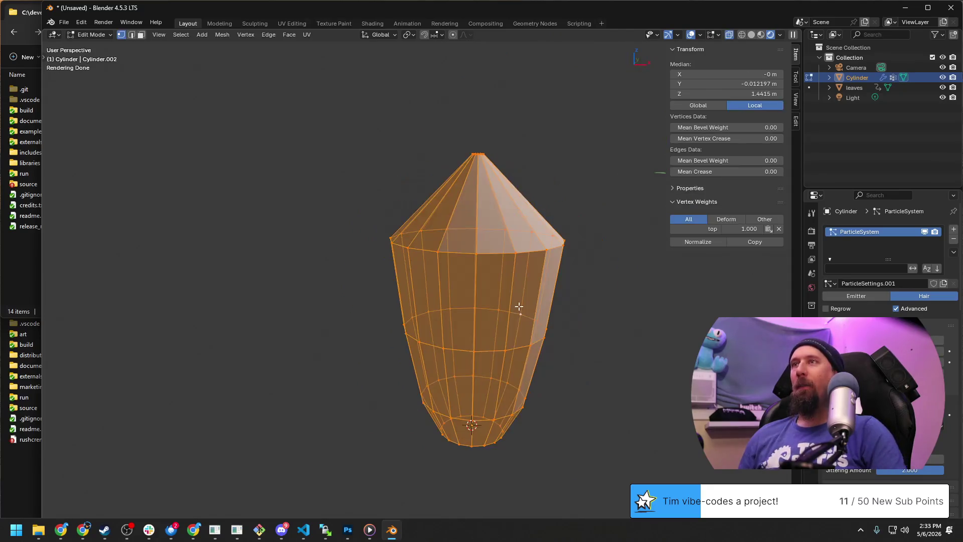
{"action": "scroll", "coordinate": [520, 307], "scroll_direction": "down", "scroll_amount": 2}
{"action": "scroll", "coordinate": [568, 338], "scroll_direction": "down", "scroll_amount": 2}
{"action": "scroll", "coordinate": [568, 337], "scroll_direction": "up", "scroll_amount": 2}
{"action": "scroll", "coordinate": [514, 323], "scroll_direction": "up", "scroll_amount": 2}
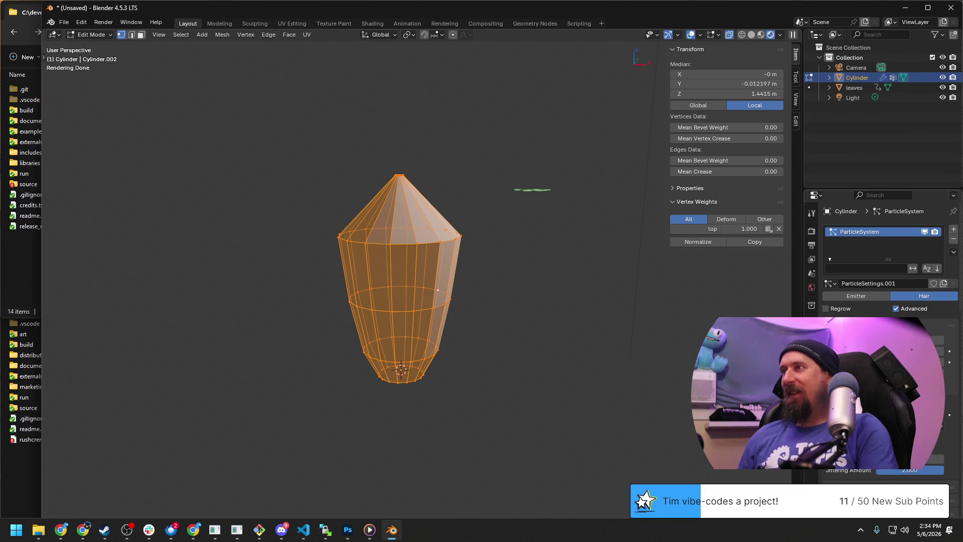
{"action": "scroll", "coordinate": [884, 301], "scroll_direction": "down", "scroll_amount": 2}
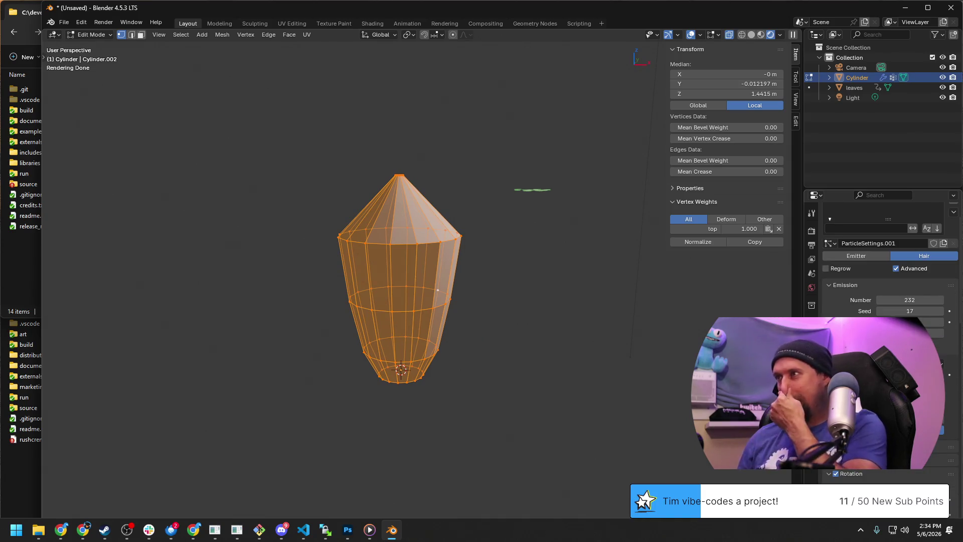
{"action": "left_click", "coordinate": [851, 257]}
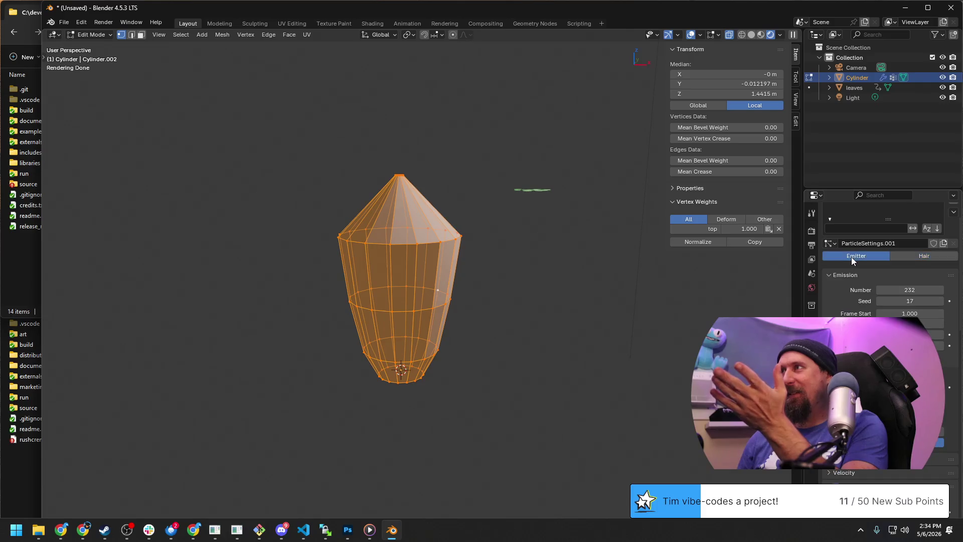
{"action": "scroll", "coordinate": [884, 264], "scroll_direction": "down", "scroll_amount": 6}
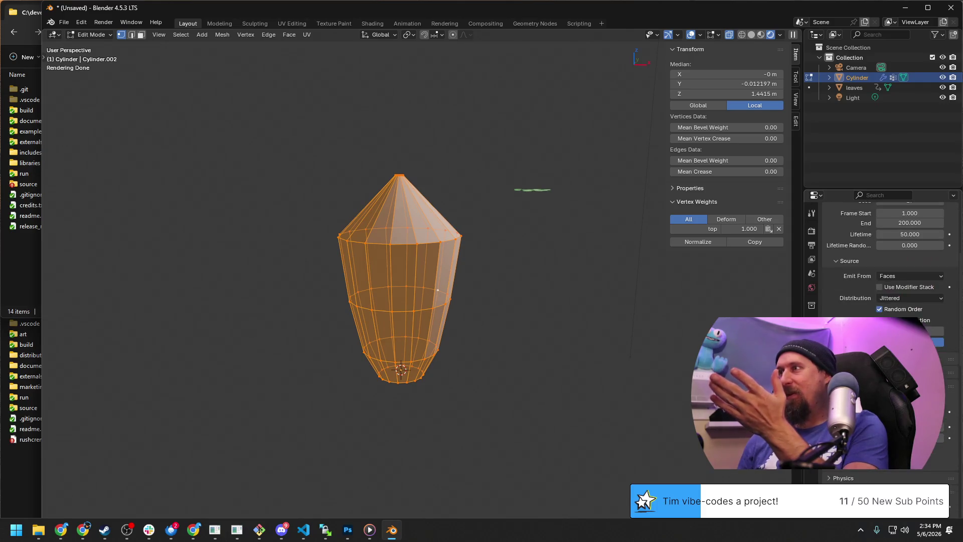
{"action": "scroll", "coordinate": [885, 264], "scroll_direction": "down", "scroll_amount": 5}
{"action": "key", "text": "Tab"}
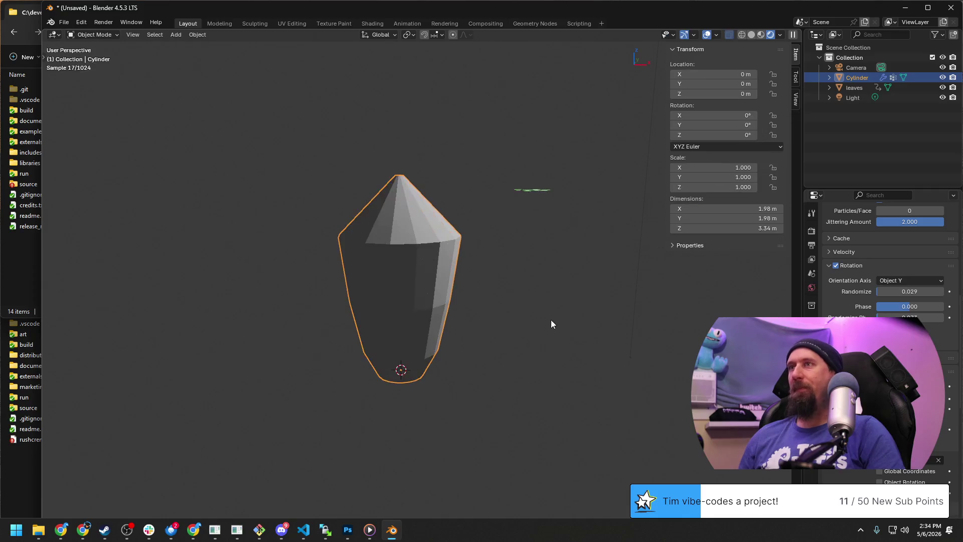
Step: Toggle the cylinder through Edit Mode and orbit to view the flat leaf layers from above
{"action": "left_click", "coordinate": [541, 304]}
{"action": "key", "text": "Tab"}
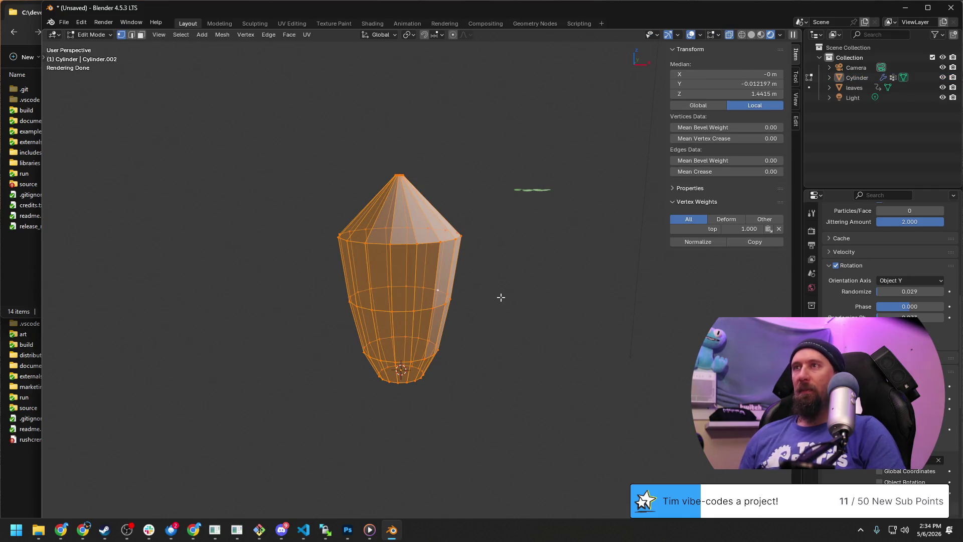
{"action": "key", "text": "Tab"}
{"action": "middle_click_drag", "start_coordinate": [526, 301], "coordinate": [557, 222]}
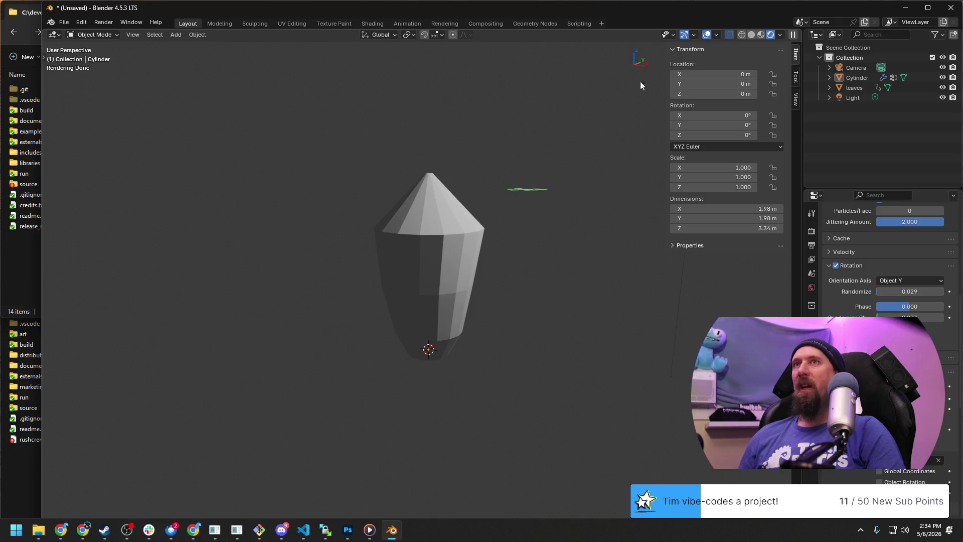
{"action": "middle_click_drag", "start_coordinate": [640, 84], "coordinate": [428, 232]}
{"action": "left_click", "coordinate": [425, 221]}
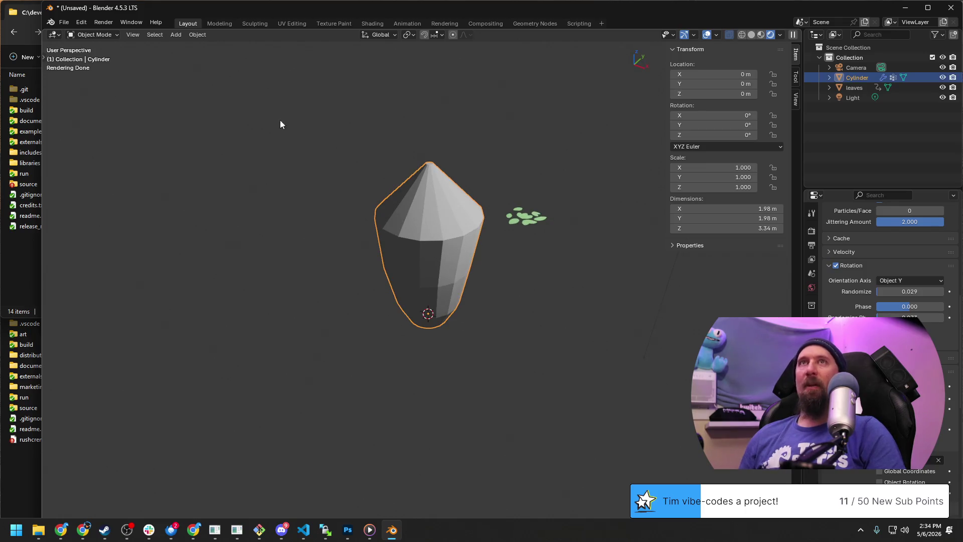
{"action": "middle_click_drag", "start_coordinate": [706, 276], "coordinate": [663, 323]}
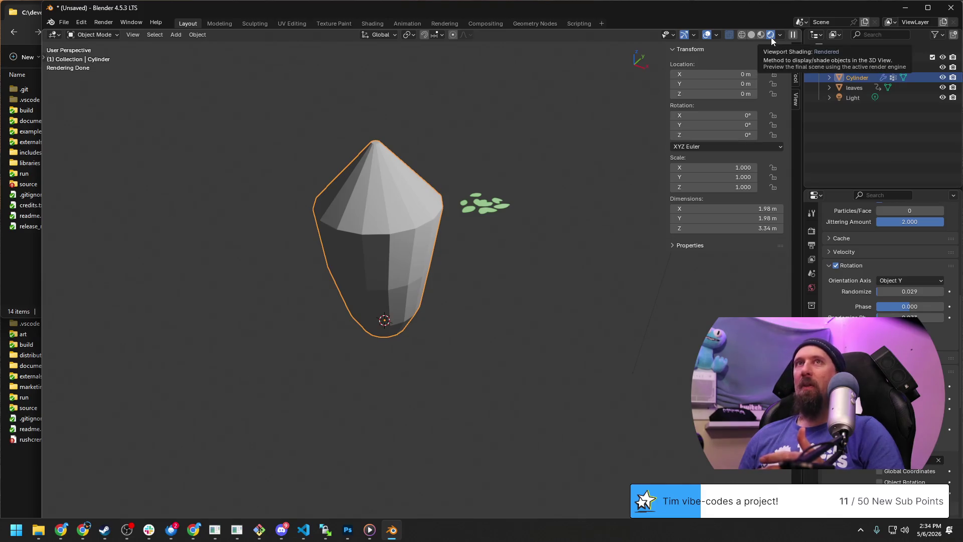
{"action": "mouse_move", "coordinate": [471, 274]}
{"action": "middle_mouse_down"}
{"action": "mouse_move", "coordinate": [393, 263]}
{"action": "mouse_move", "coordinate": [638, 364]}
{"action": "mouse_move", "coordinate": [558, 333]}
{"action": "mouse_move", "coordinate": [549, 352]}
{"action": "mouse_move", "coordinate": [685, 348]}
{"action": "middle_mouse_up"}
Step: Toggle Edit Mode to refresh the leaf instances, reselect the cylinder and clear the properties search filter
{"action": "key", "text": "Tab"}
{"action": "key", "text": "Tab"}
{"action": "key", "text": "Tab"}
{"action": "key", "text": "Tab"}
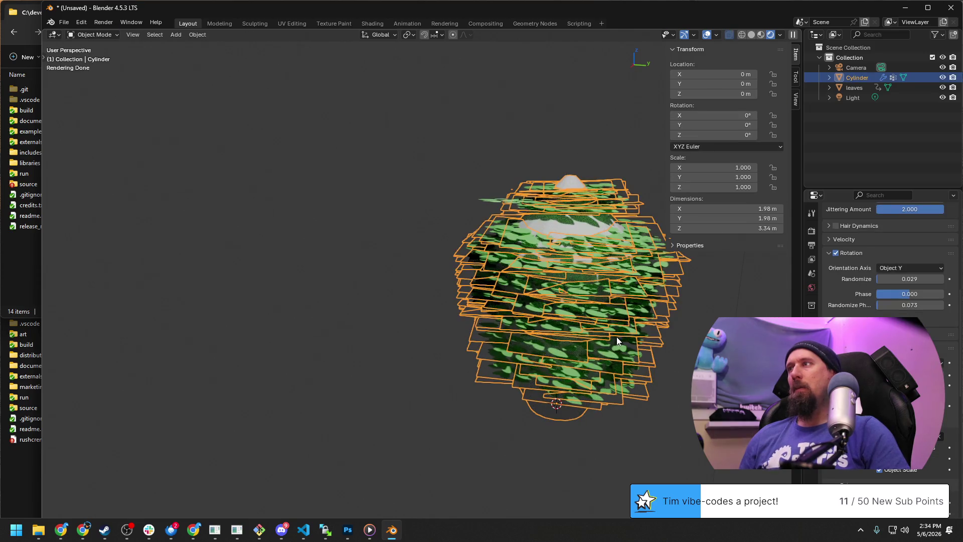
{"action": "key", "text": "Tab"}
{"action": "key", "text": "Tab"}
{"action": "key", "text": "Tab"}
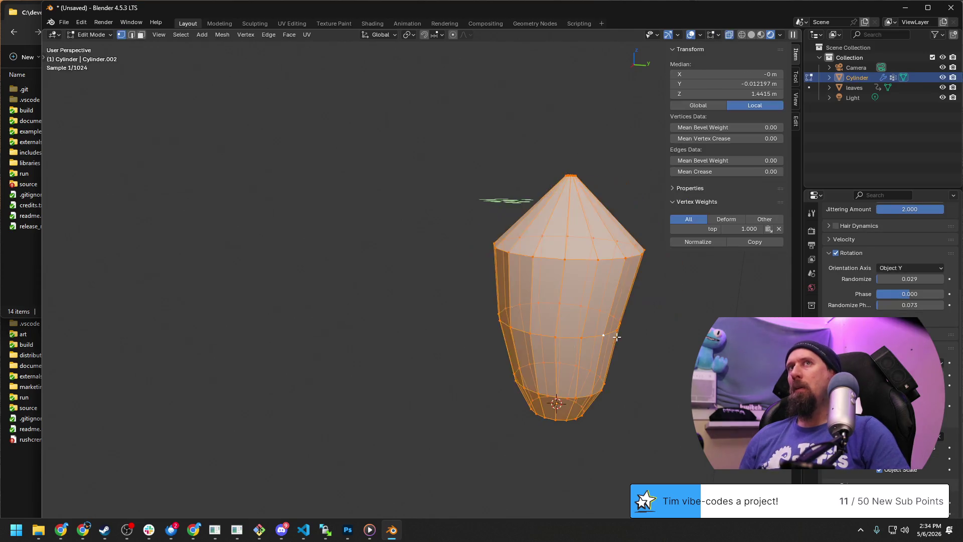
{"action": "key", "text": "Tab"}
{"action": "middle_click_drag", "start_coordinate": [466, 290], "coordinate": [566, 293]}
{"action": "key", "text": "Tab"}
{"action": "key", "text": "Tab"}
{"action": "left_click", "coordinate": [613, 328]}
{"action": "mouse_move", "coordinate": [613, 329]}
{"action": "middle_mouse_down"}
{"action": "mouse_move", "coordinate": [417, 322]}
{"action": "mouse_move", "coordinate": [466, 298]}
{"action": "mouse_move", "coordinate": [470, 318]}
{"action": "mouse_move", "coordinate": [492, 333]}
{"action": "mouse_move", "coordinate": [487, 310]}
{"action": "mouse_move", "coordinate": [524, 374]}
{"action": "middle_mouse_up"}
{"action": "scroll", "coordinate": [417, 325], "scroll_direction": "up", "scroll_amount": 5}
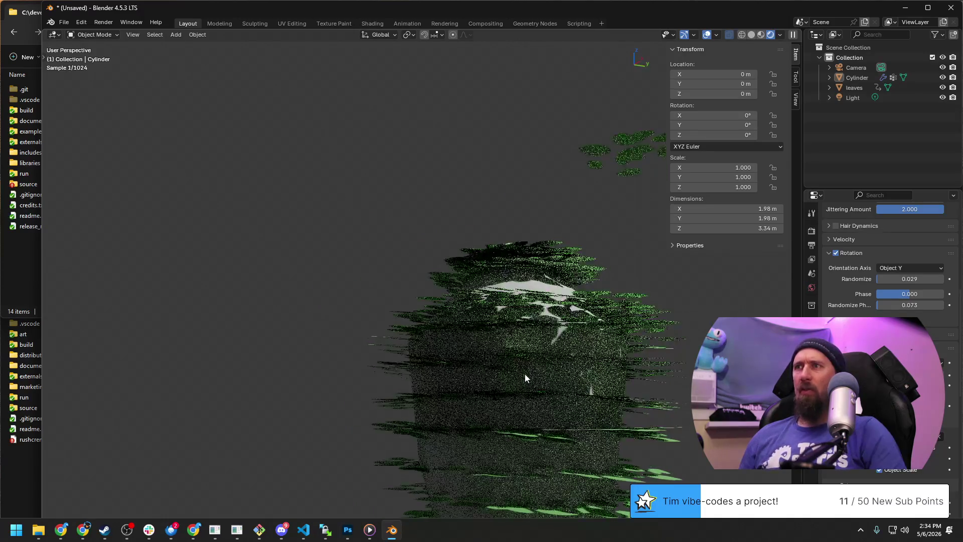
{"action": "mouse_move", "coordinate": [578, 353]}
{"action": "middle_mouse_down"}
{"action": "mouse_move", "coordinate": [595, 373]}
{"action": "mouse_move", "coordinate": [495, 322]}
{"action": "middle_mouse_up"}
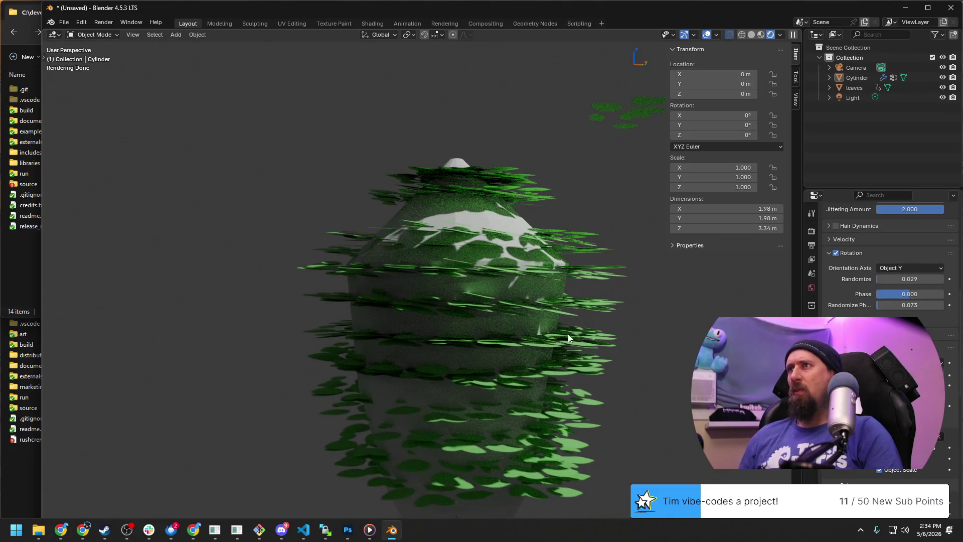
{"action": "scroll", "coordinate": [881, 264], "scroll_direction": "down", "scroll_amount": 4}
{"action": "scroll", "coordinate": [881, 264], "scroll_direction": "down", "scroll_amount": 4}
{"action": "scroll", "coordinate": [881, 263], "scroll_direction": "down", "scroll_amount": 3}
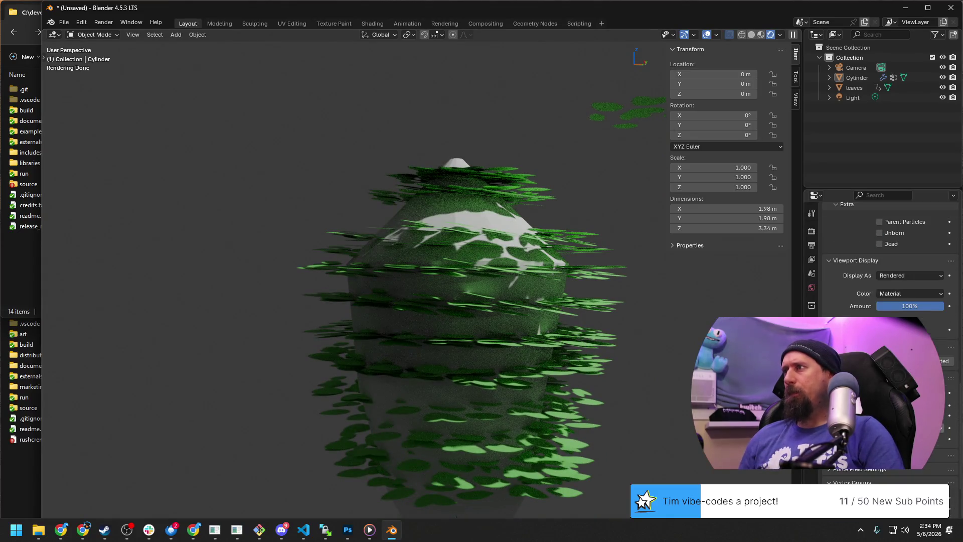
{"action": "scroll", "coordinate": [880, 264], "scroll_direction": "up", "scroll_amount": 2}
{"action": "scroll", "coordinate": [881, 264], "scroll_direction": "up", "scroll_amount": 2}
{"action": "scroll", "coordinate": [881, 263], "scroll_direction": "up", "scroll_amount": 2}
{"action": "scroll", "coordinate": [881, 264], "scroll_direction": "up", "scroll_amount": 2}
{"action": "scroll", "coordinate": [881, 264], "scroll_direction": "up", "scroll_amount": 2}
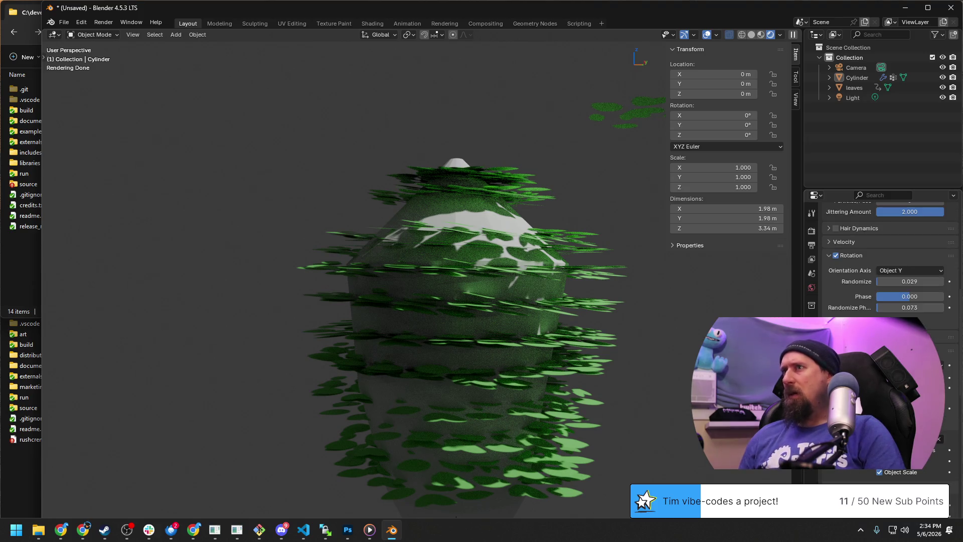
{"action": "scroll", "coordinate": [880, 264], "scroll_direction": "up", "scroll_amount": 1}
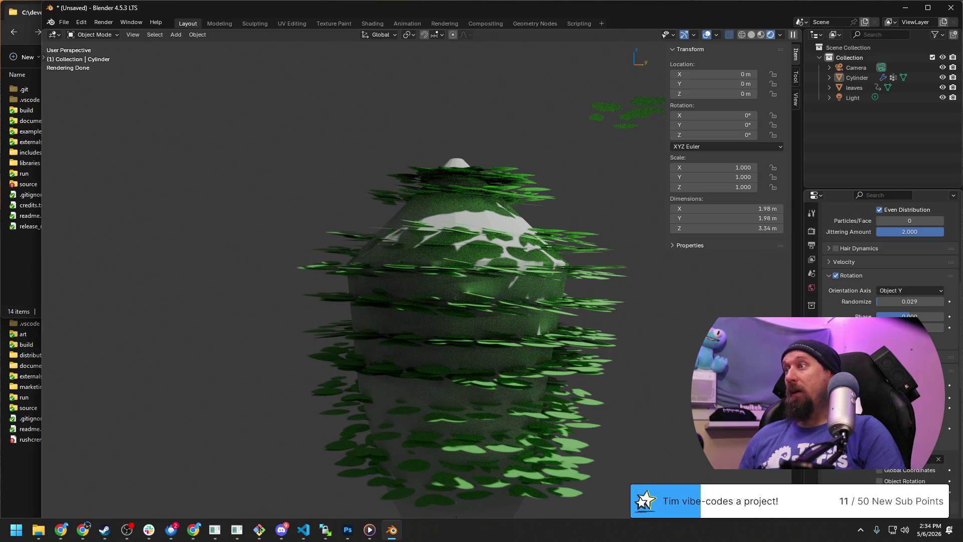
{"action": "left_click", "coordinate": [435, 315]}
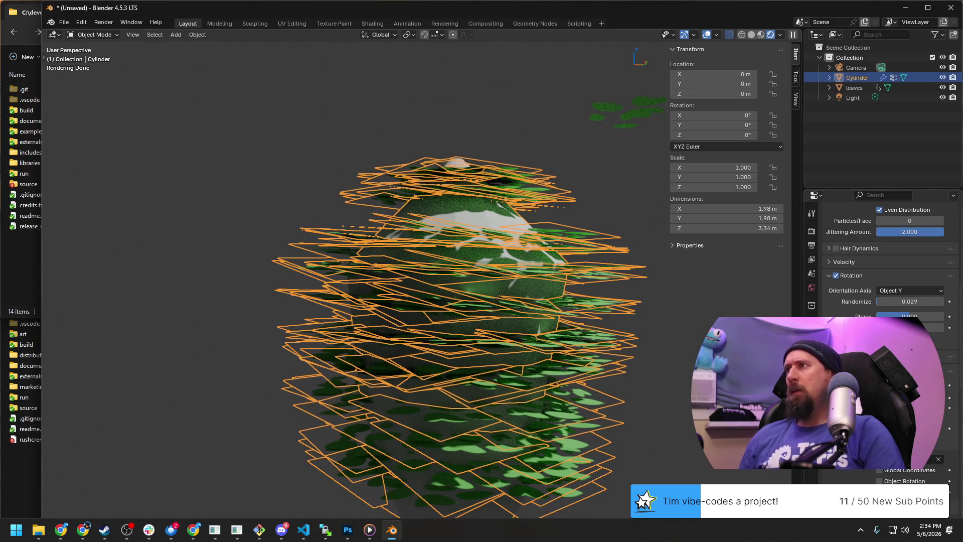
{"action": "scroll", "coordinate": [880, 263], "scroll_direction": "down", "scroll_amount": 2}
{"action": "scroll", "coordinate": [881, 264], "scroll_direction": "up", "scroll_amount": 1}
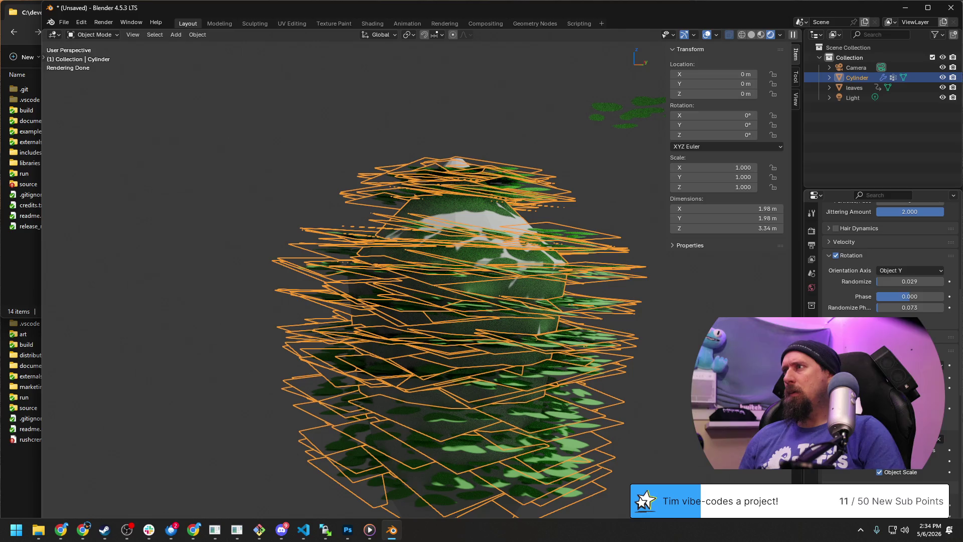
{"action": "scroll", "coordinate": [881, 264], "scroll_direction": "up", "scroll_amount": 2}
{"action": "scroll", "coordinate": [881, 264], "scroll_direction": "up", "scroll_amount": 1}
{"action": "scroll", "coordinate": [881, 264], "scroll_direction": "up", "scroll_amount": 2}
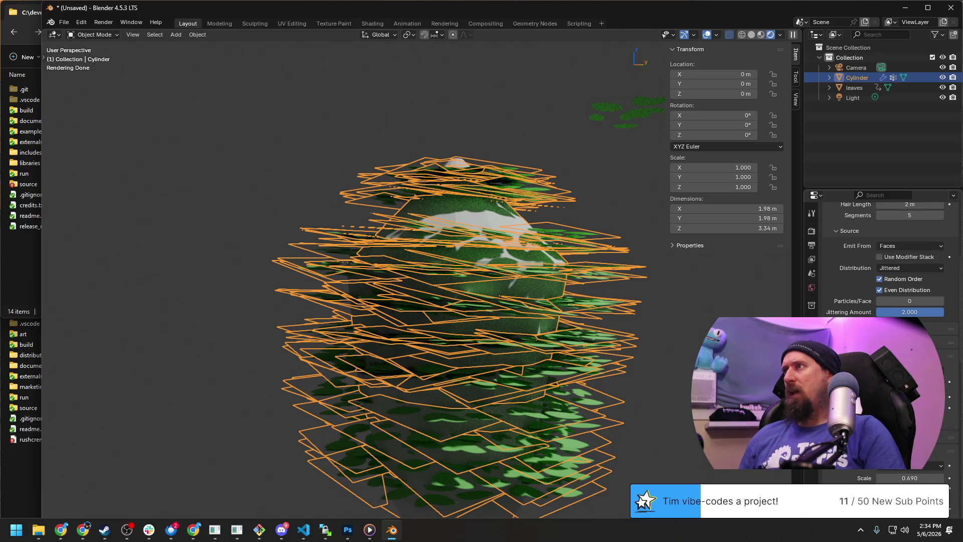
{"action": "scroll", "coordinate": [880, 264], "scroll_direction": "up", "scroll_amount": 4}
{"action": "scroll", "coordinate": [881, 264], "scroll_direction": "up", "scroll_amount": 4}
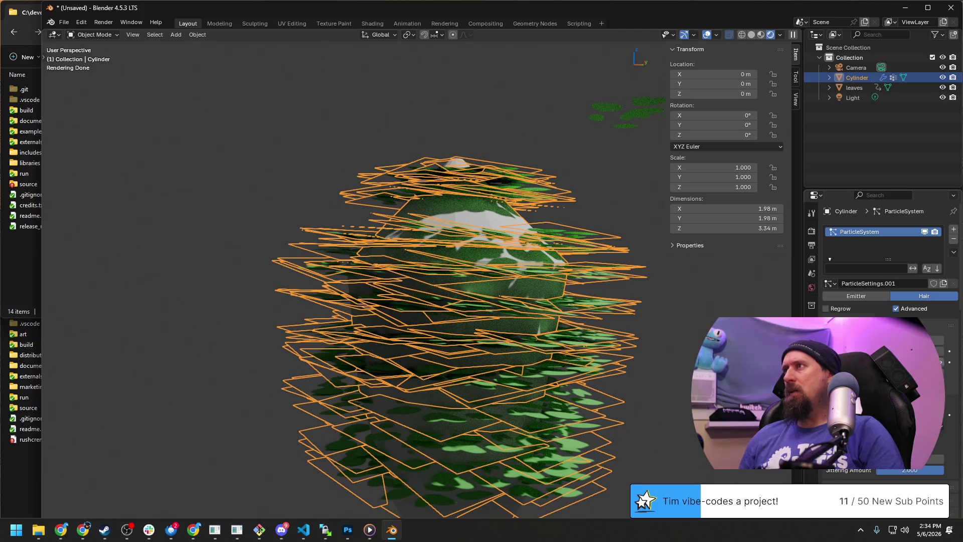
{"action": "scroll", "coordinate": [881, 263], "scroll_direction": "down", "scroll_amount": 8}
{"action": "scroll", "coordinate": [881, 263], "scroll_direction": "down", "scroll_amount": 8}
{"action": "scroll", "coordinate": [881, 263], "scroll_direction": "down", "scroll_amount": 6}
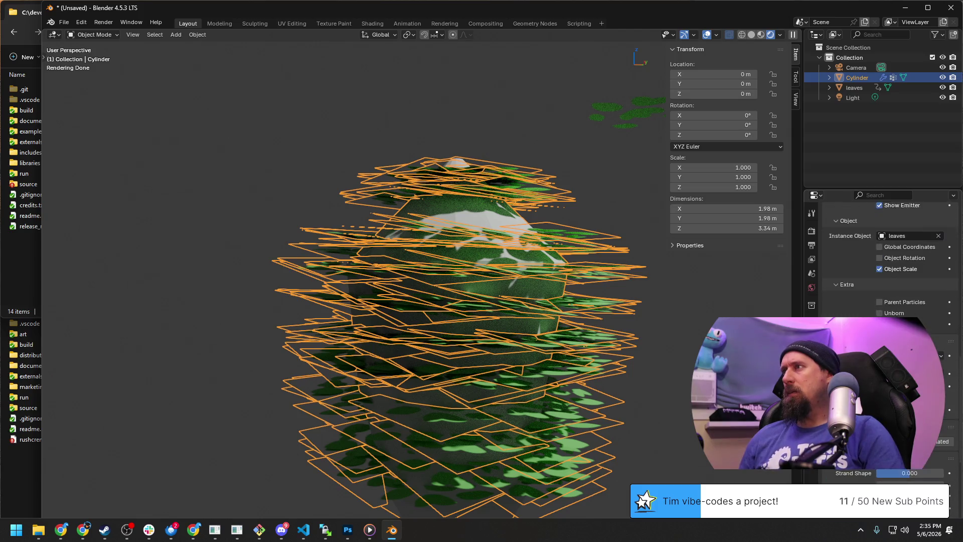
{"action": "scroll", "coordinate": [881, 264], "scroll_direction": "down", "scroll_amount": 6}
{"action": "scroll", "coordinate": [881, 263], "scroll_direction": "down", "scroll_amount": 3}
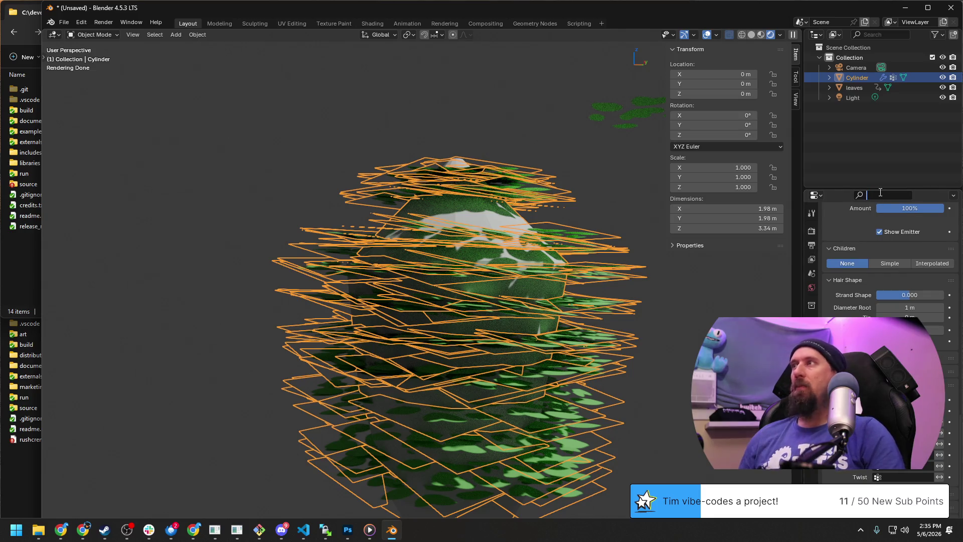
{"action": "type", "text": "pha"}
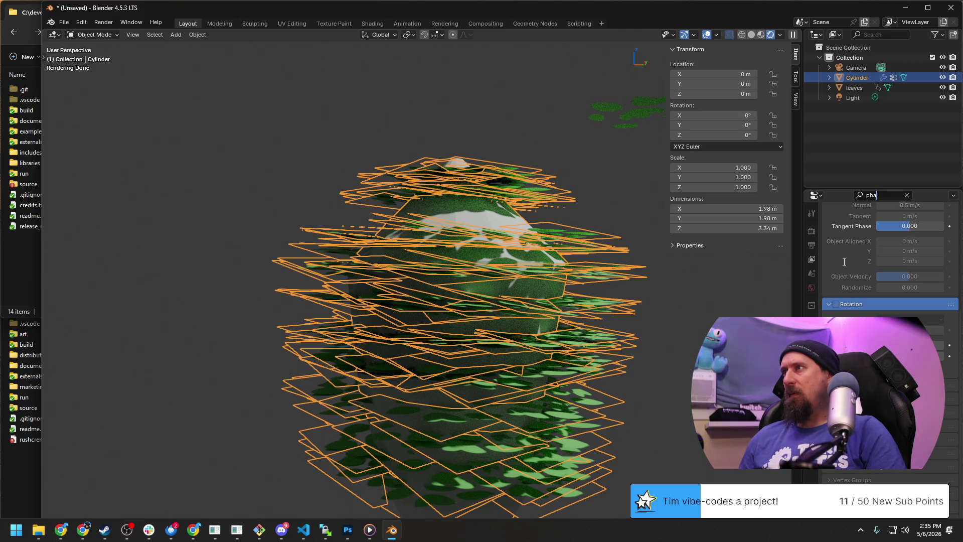
{"action": "left_click", "coordinate": [907, 195]}
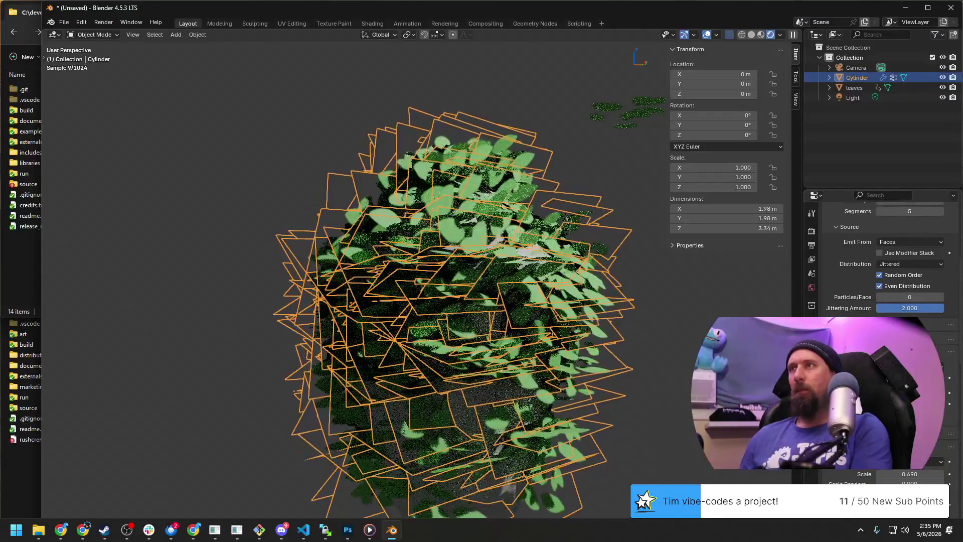
{"action": "scroll", "coordinate": [611, 327], "scroll_direction": "down", "scroll_amount": 6}
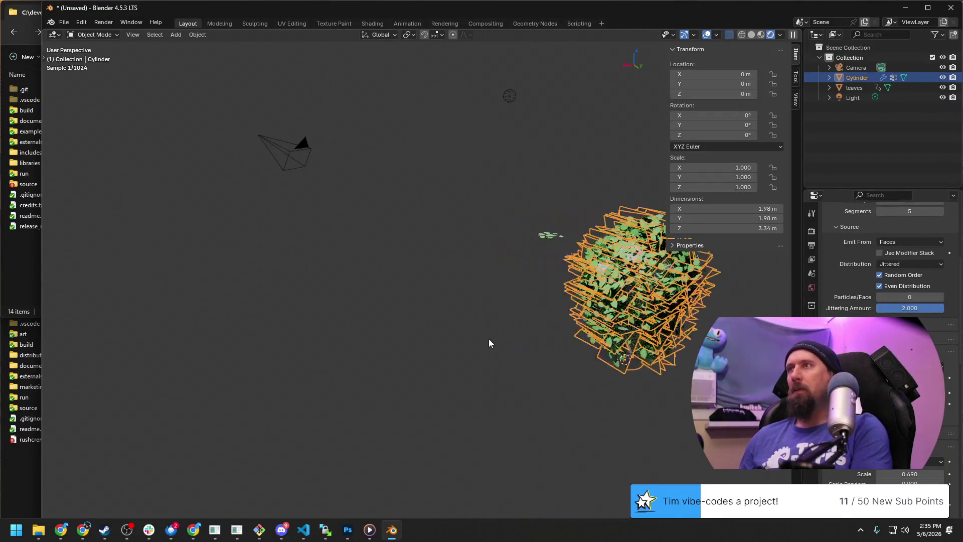
Step: Orbit around the bush from several sides, then enter Edit Mode on the Cylinder trunk
{"action": "left_click", "coordinate": [559, 348]}
{"action": "scroll", "coordinate": [572, 350], "scroll_direction": "up", "scroll_amount": 3}
{"action": "mouse_move", "coordinate": [588, 354]}
{"action": "middle_mouse_down"}
{"action": "mouse_move", "coordinate": [430, 344]}
{"action": "mouse_move", "coordinate": [499, 338]}
{"action": "mouse_move", "coordinate": [436, 319]}
{"action": "mouse_move", "coordinate": [515, 340]}
{"action": "mouse_move", "coordinate": [502, 305]}
{"action": "middle_mouse_up"}
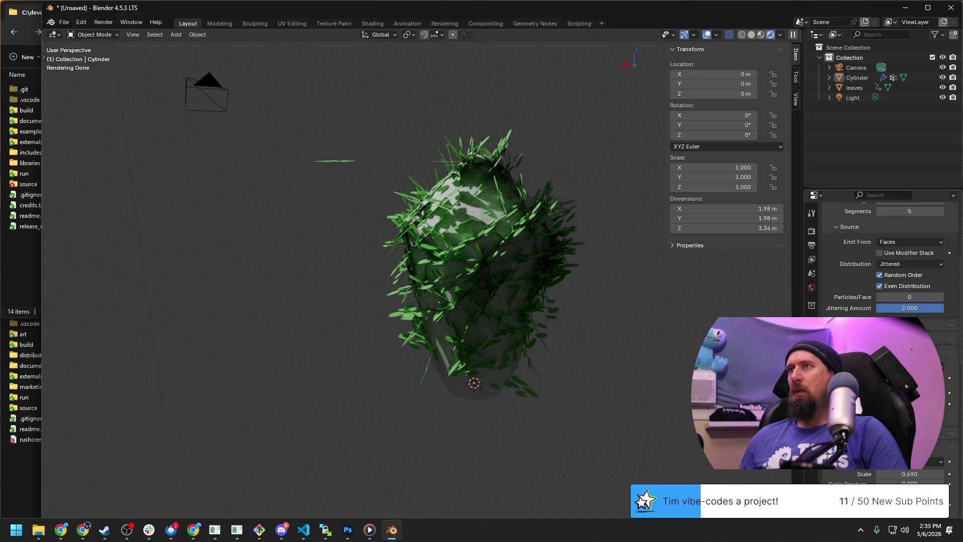
{"action": "mouse_move", "coordinate": [662, 381]}
{"action": "middle_mouse_down"}
{"action": "mouse_move", "coordinate": [281, 344]}
{"action": "mouse_move", "coordinate": [325, 339]}
{"action": "mouse_move", "coordinate": [391, 360]}
{"action": "middle_mouse_up"}
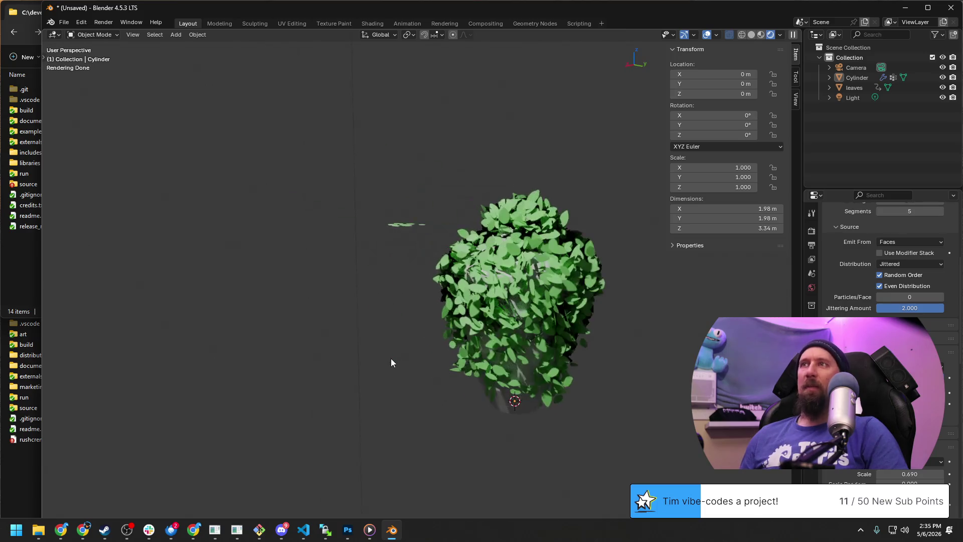
{"action": "scroll", "coordinate": [392, 358], "scroll_direction": "up", "scroll_amount": 5}
{"action": "scroll", "coordinate": [496, 356], "scroll_direction": "down", "scroll_amount": 2}
{"action": "scroll", "coordinate": [494, 359], "scroll_direction": "down", "scroll_amount": 3}
{"action": "mouse_move", "coordinate": [493, 359]}
{"action": "middle_mouse_down"}
{"action": "mouse_move", "coordinate": [557, 356]}
{"action": "mouse_move", "coordinate": [578, 323]}
{"action": "mouse_move", "coordinate": [566, 367]}
{"action": "middle_mouse_up"}
{"action": "key", "text": "Tab"}
{"action": "key", "text": "Tab"}
{"action": "mouse_move", "coordinate": [673, 393]}
{"action": "middle_mouse_down"}
{"action": "mouse_move", "coordinate": [624, 404]}
{"action": "mouse_move", "coordinate": [640, 362]}
{"action": "mouse_move", "coordinate": [417, 381]}
{"action": "mouse_move", "coordinate": [476, 353]}
{"action": "middle_mouse_up"}
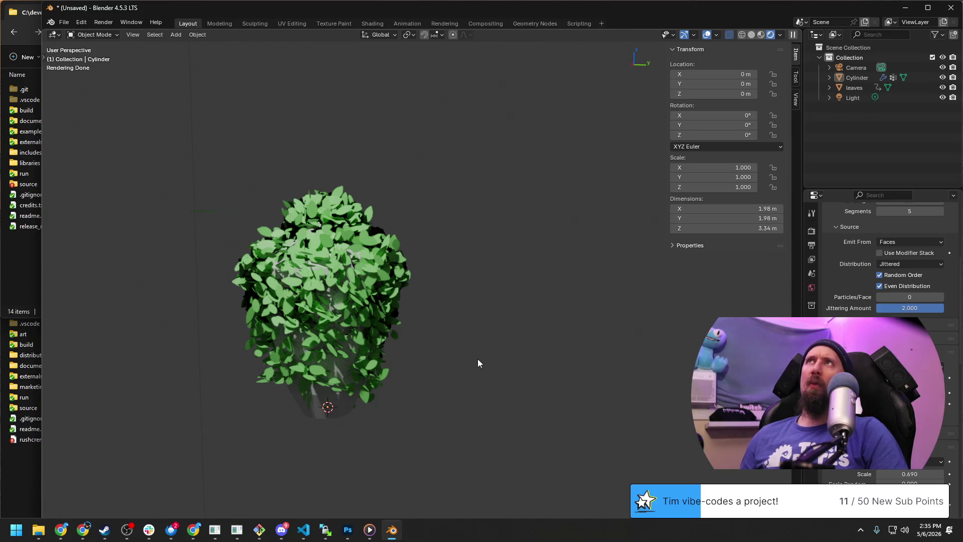
{"action": "scroll", "coordinate": [478, 359], "scroll_direction": "up", "scroll_amount": 2}
{"action": "mouse_move", "coordinate": [356, 367]}
{"action": "middle_mouse_down"}
{"action": "mouse_move", "coordinate": [433, 276]}
{"action": "mouse_move", "coordinate": [418, 303]}
{"action": "middle_mouse_up"}
{"action": "key", "text": "Tab"}
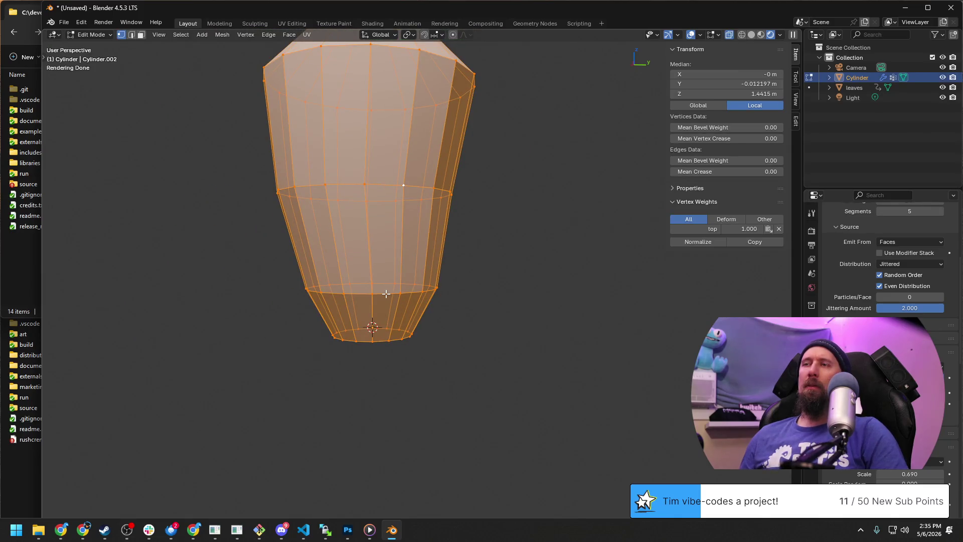
Step: Scale the trunk's bottom and middle rings inward with S, Shift+Z, keeping their heights fixed
{"action": "left_click", "coordinate": [402, 293], "text": "alt"}
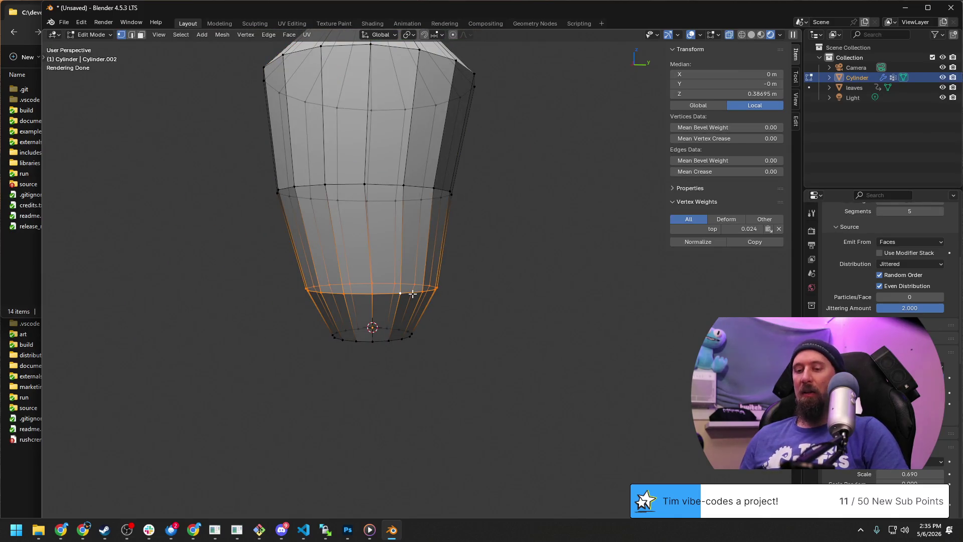
{"action": "key", "text": "s"}
{"action": "key", "text": "shift+z"}
{"action": "left_click", "coordinate": [362, 290]}
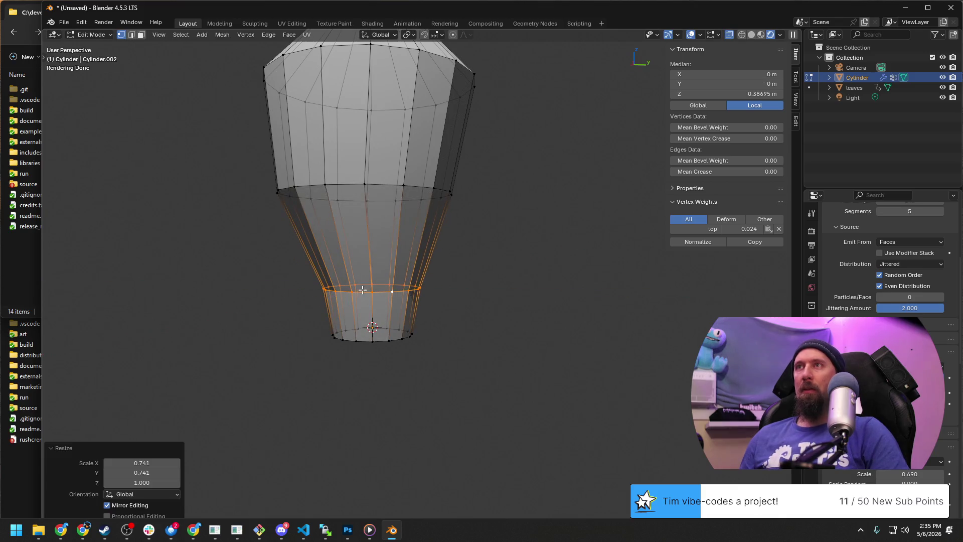
{"action": "left_click", "coordinate": [413, 182], "text": "alt"}
{"action": "key", "text": "s"}
{"action": "key", "text": "shift+z"}
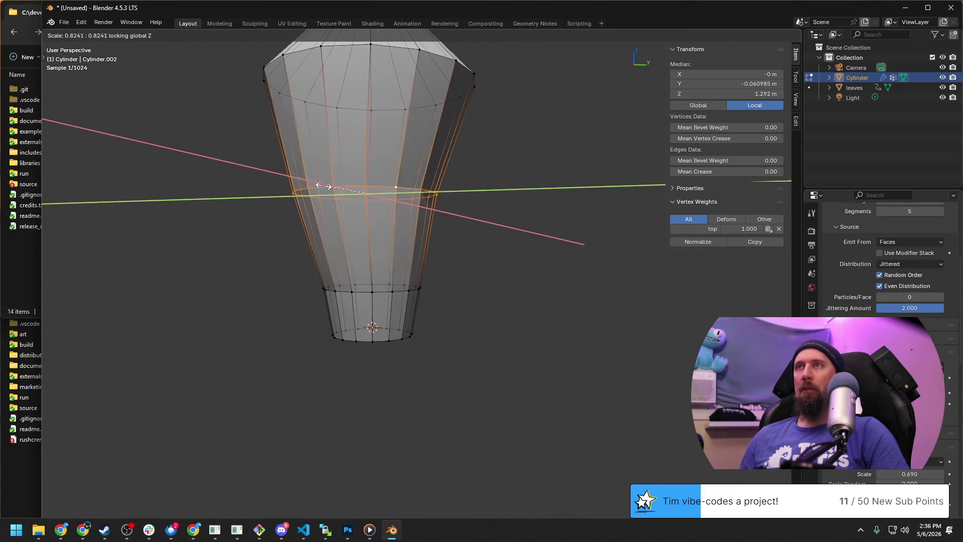
{"action": "left_click", "coordinate": [142, 158]}
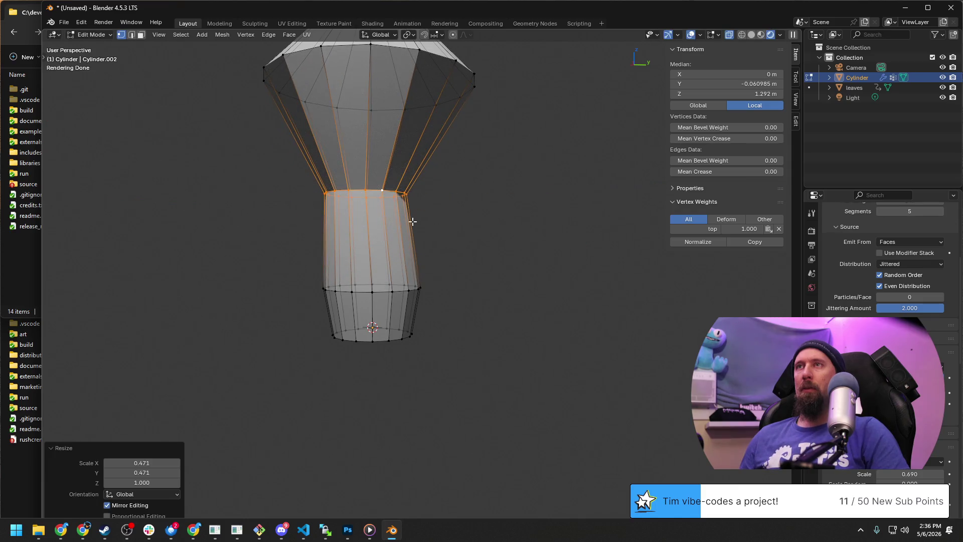
Step: Check the leaves in Object Mode, then narrow and re-widen the cone's upper rim with S, Shift+Z
{"action": "key", "text": "Tab"}
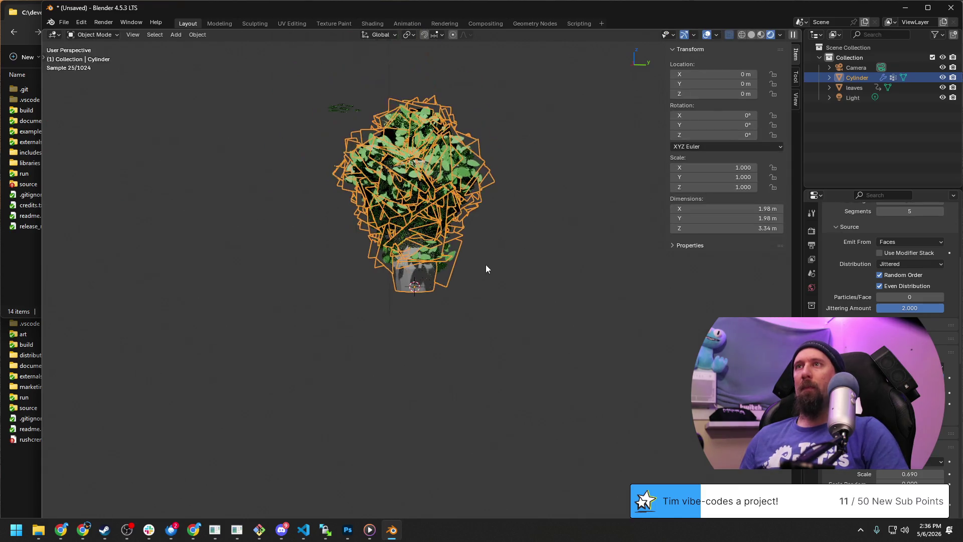
{"action": "mouse_move", "coordinate": [573, 306]}
{"action": "middle_mouse_down"}
{"action": "mouse_move", "coordinate": [476, 335]}
{"action": "mouse_move", "coordinate": [580, 291]}
{"action": "mouse_move", "coordinate": [577, 329]}
{"action": "mouse_move", "coordinate": [527, 332]}
{"action": "mouse_move", "coordinate": [481, 309]}
{"action": "middle_mouse_up"}
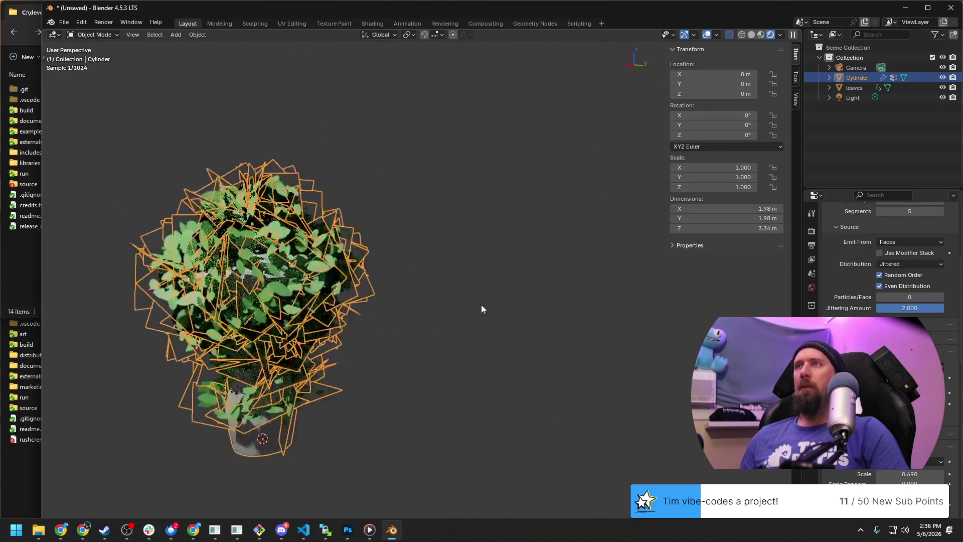
{"action": "key", "text": "Tab"}
{"action": "left_click", "coordinate": [296, 275], "text": "alt"}
{"action": "left_click", "coordinate": [298, 274], "text": "alt"}
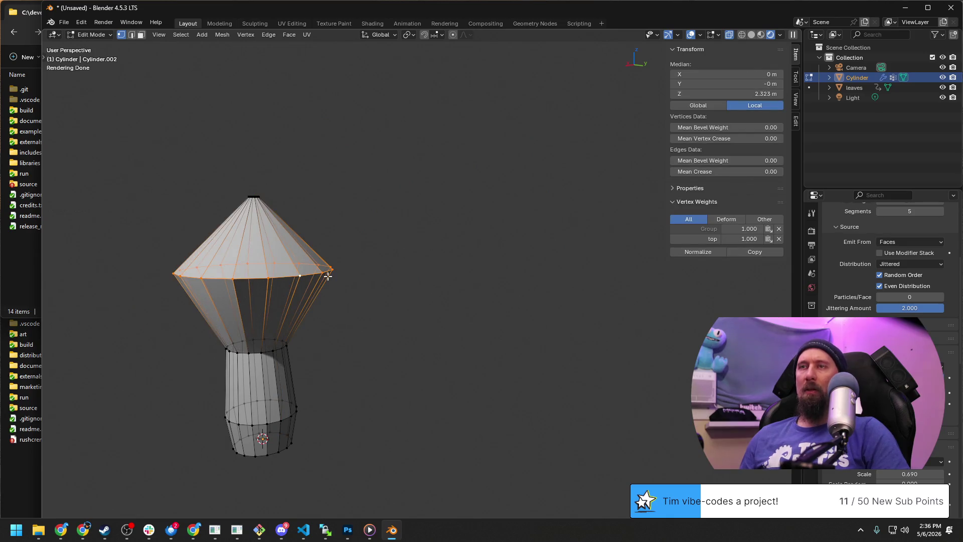
{"action": "key", "text": "s"}
{"action": "key", "text": "shift+z"}
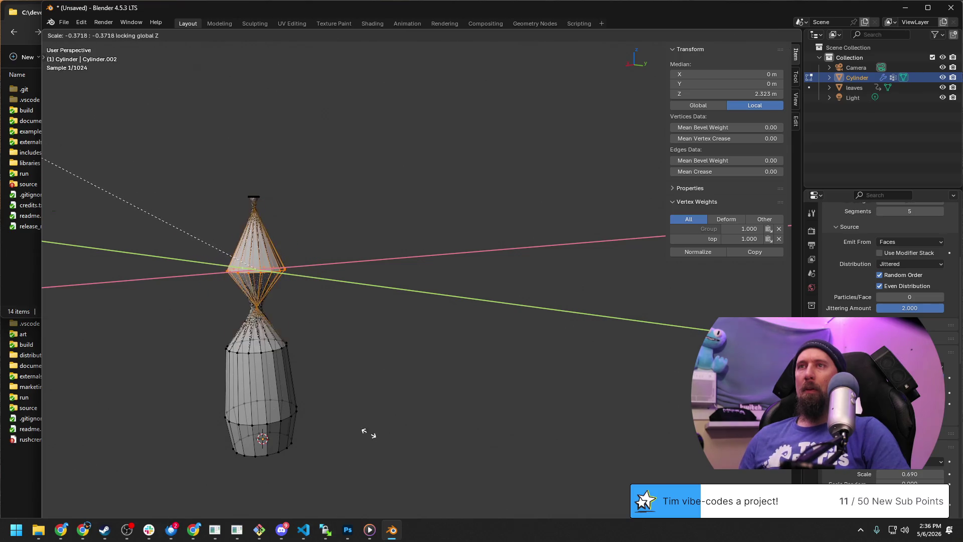
{"action": "left_click", "coordinate": [384, 426]}
{"action": "scroll", "coordinate": [384, 427], "scroll_direction": "up", "scroll_amount": 2}
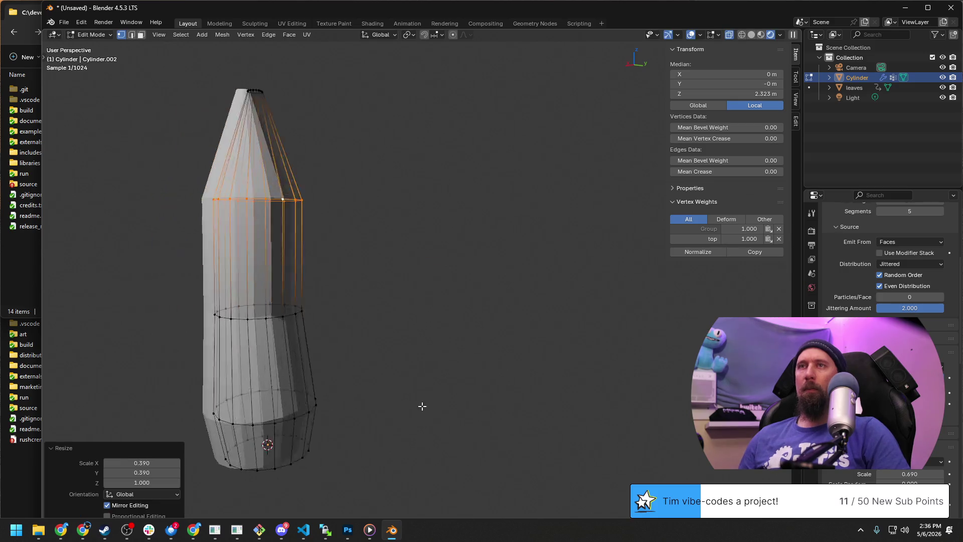
{"action": "key", "text": "s"}
{"action": "key", "text": "shift+z"}
{"action": "left_click", "coordinate": [319, 339]}
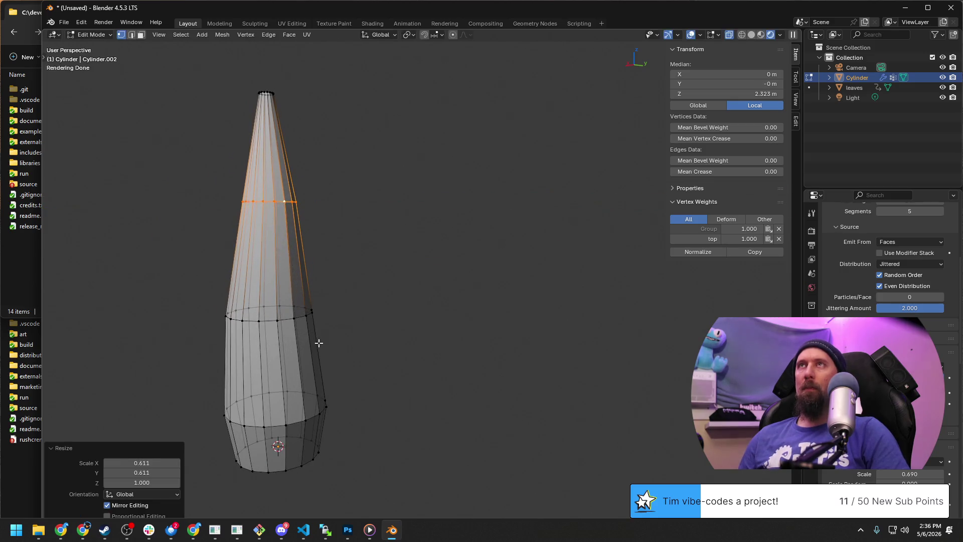
Step: Review the bush, undo to restore a wider middle section, and return to Object Mode with the fuller shape
{"action": "key", "text": "Tab"}
{"action": "middle_click_drag", "start_coordinate": [602, 397], "coordinate": [509, 393]}
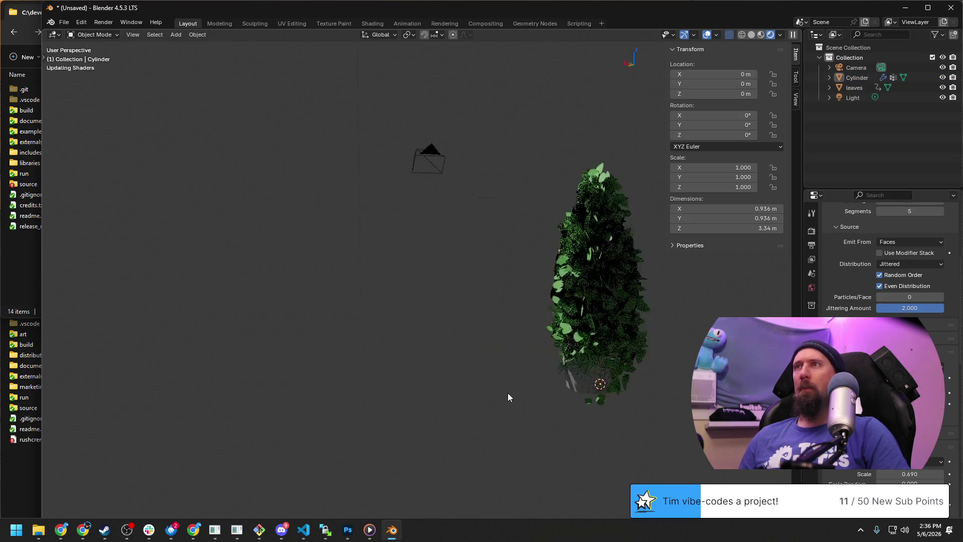
{"action": "middle_click_drag", "start_coordinate": [621, 385], "coordinate": [487, 396]}
{"action": "scroll", "coordinate": [355, 415], "scroll_direction": "up", "scroll_amount": 3}
{"action": "scroll", "coordinate": [355, 411], "scroll_direction": "down", "scroll_amount": 3}
{"action": "mouse_move", "coordinate": [304, 407]}
{"action": "middle_mouse_down"}
{"action": "mouse_move", "coordinate": [398, 409]}
{"action": "mouse_move", "coordinate": [409, 390]}
{"action": "middle_mouse_up"}
{"action": "key", "text": "Tab"}
{"action": "key", "text": "alt+a"}
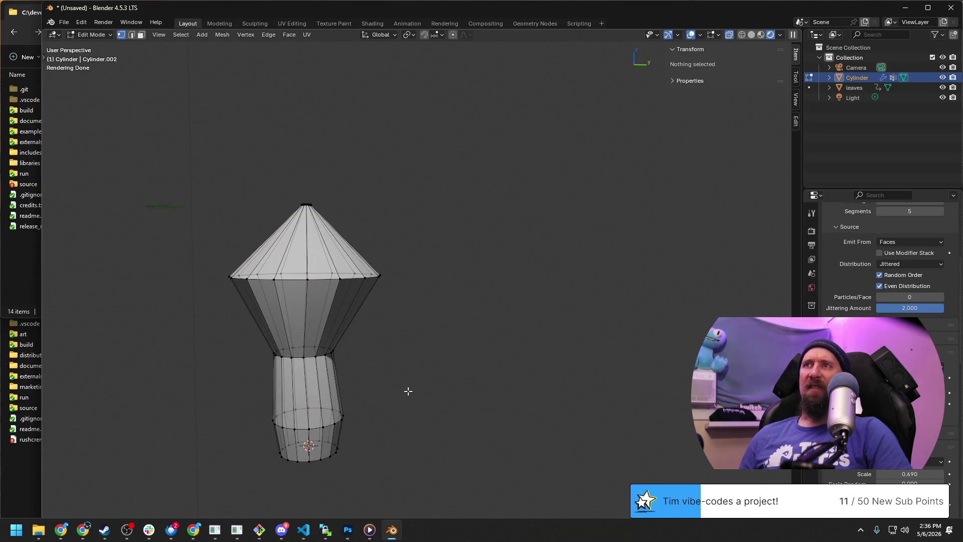
{"action": "key", "text": "ctrl+z"}
{"action": "key", "text": "ctrl+z"}
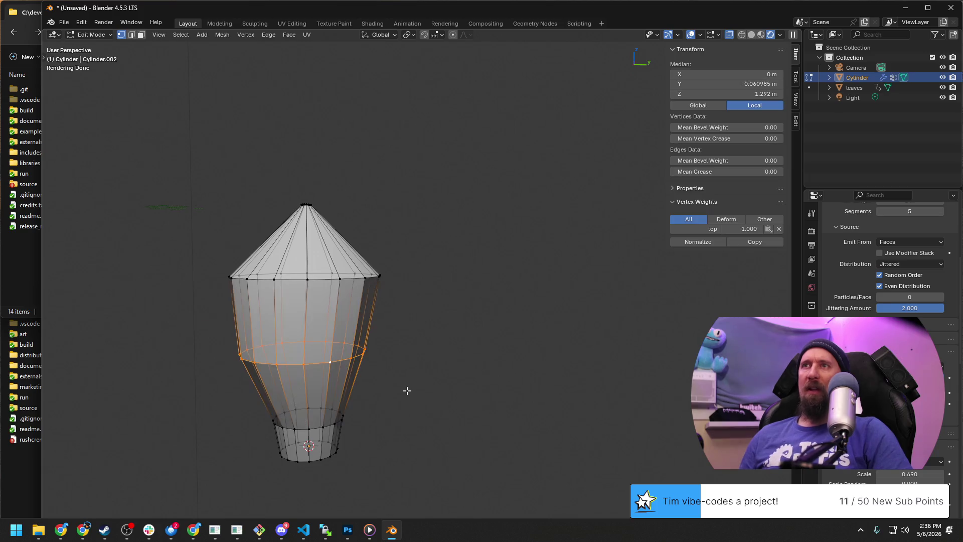
{"action": "key", "text": "ctrl+z"}
{"action": "key", "text": "ctrl+z"}
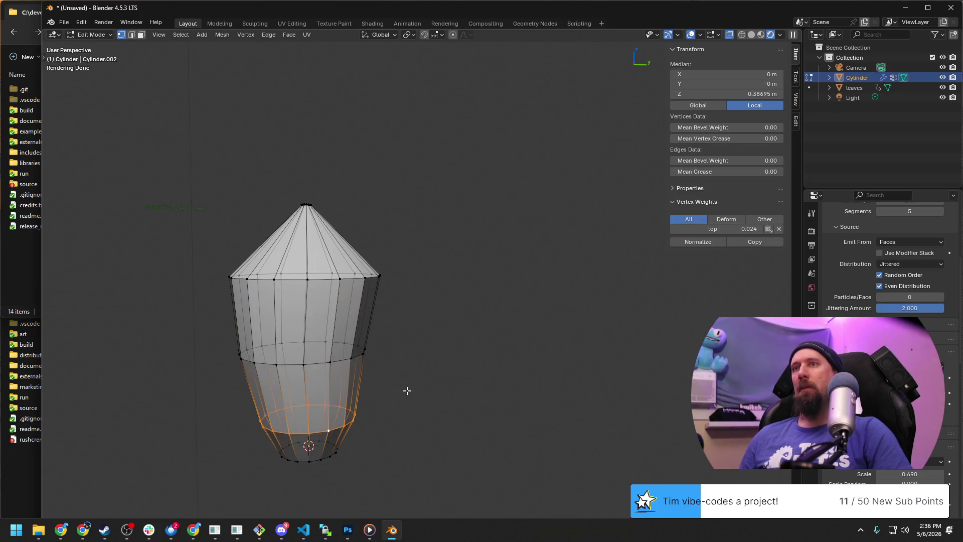
{"action": "key", "text": "Tab"}
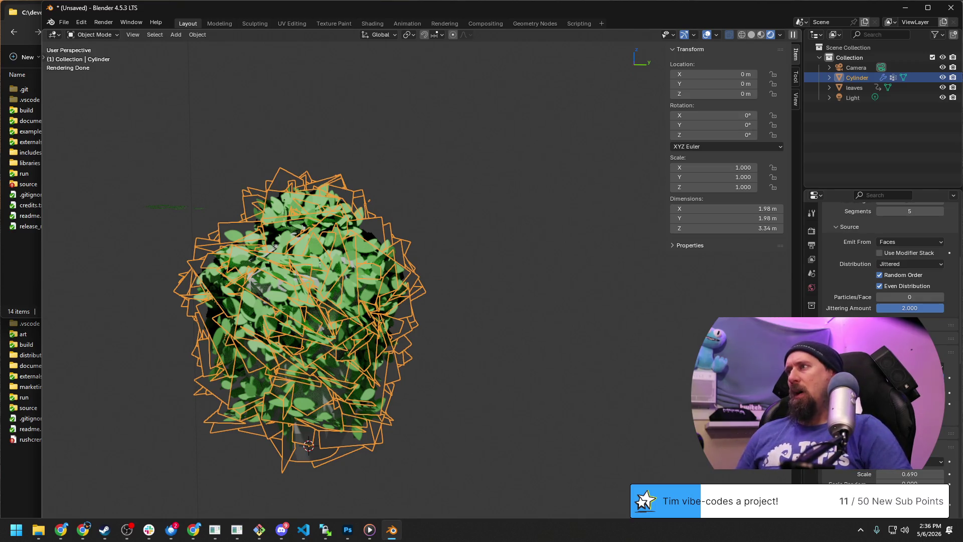
{"action": "scroll", "coordinate": [923, 324], "scroll_direction": "down", "scroll_amount": 3}
{"action": "scroll", "coordinate": [923, 324], "scroll_direction": "up", "scroll_amount": 3}
{"action": "scroll", "coordinate": [923, 324], "scroll_direction": "down", "scroll_amount": 3}
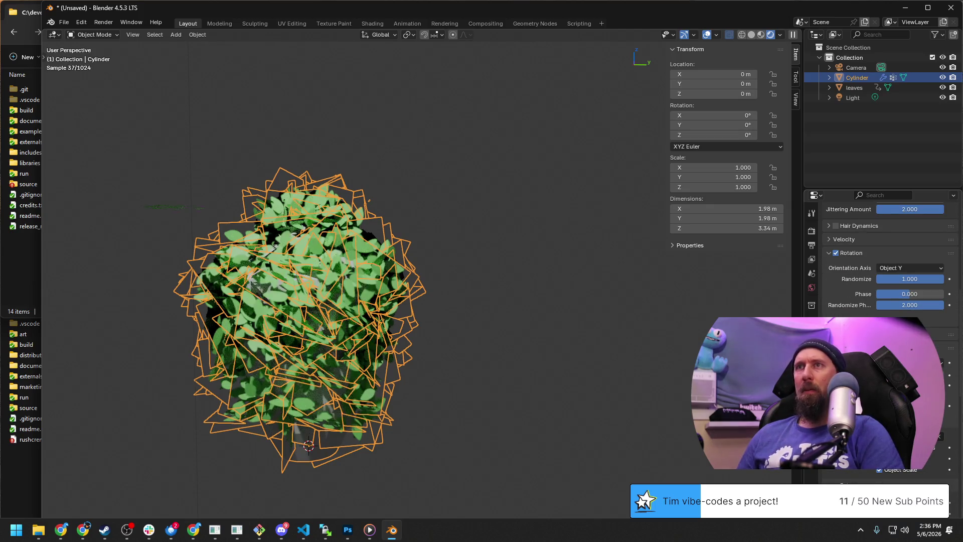
{"action": "left_click", "coordinate": [645, 348]}
{"action": "scroll", "coordinate": [586, 397], "scroll_direction": "down", "scroll_amount": 2}
{"action": "scroll", "coordinate": [542, 407], "scroll_direction": "up", "scroll_amount": 2}
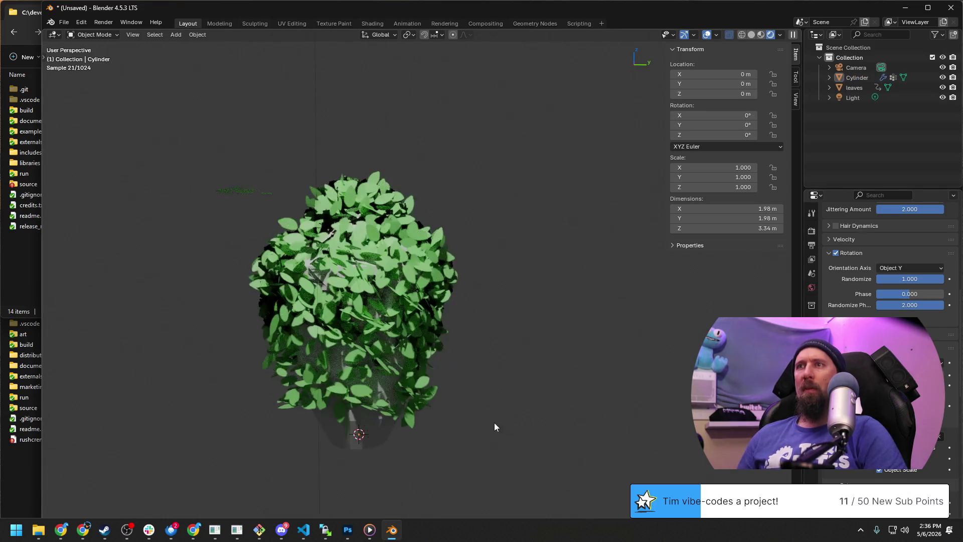
{"action": "middle_click_drag", "start_coordinate": [495, 422], "coordinate": [484, 380]}
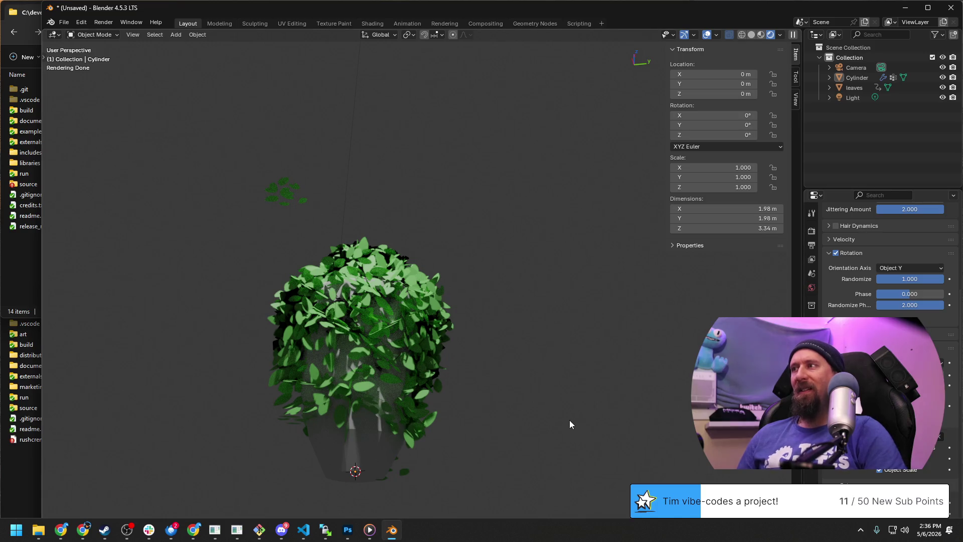
{"action": "middle_click_drag", "start_coordinate": [570, 422], "coordinate": [556, 298], "text": "shift"}
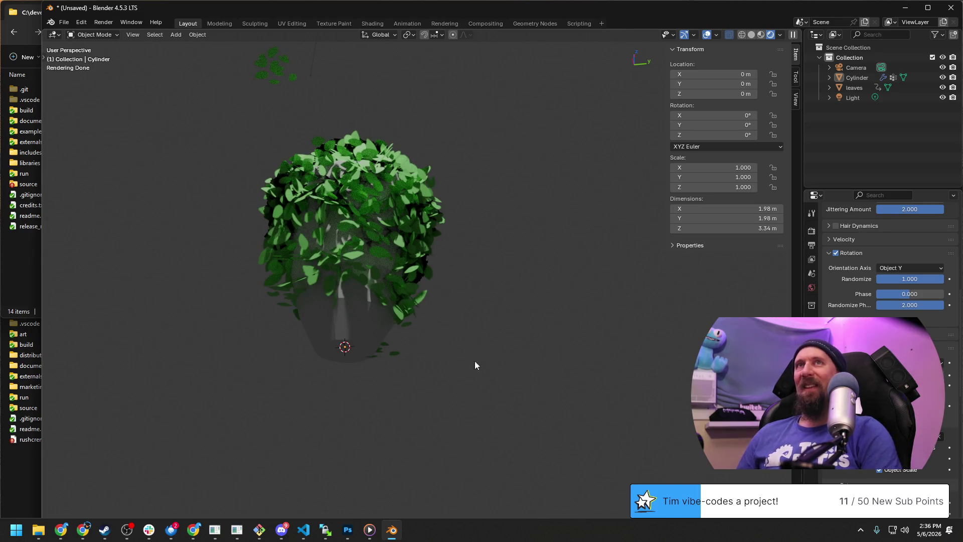
{"action": "left_click", "coordinate": [311, 331]}
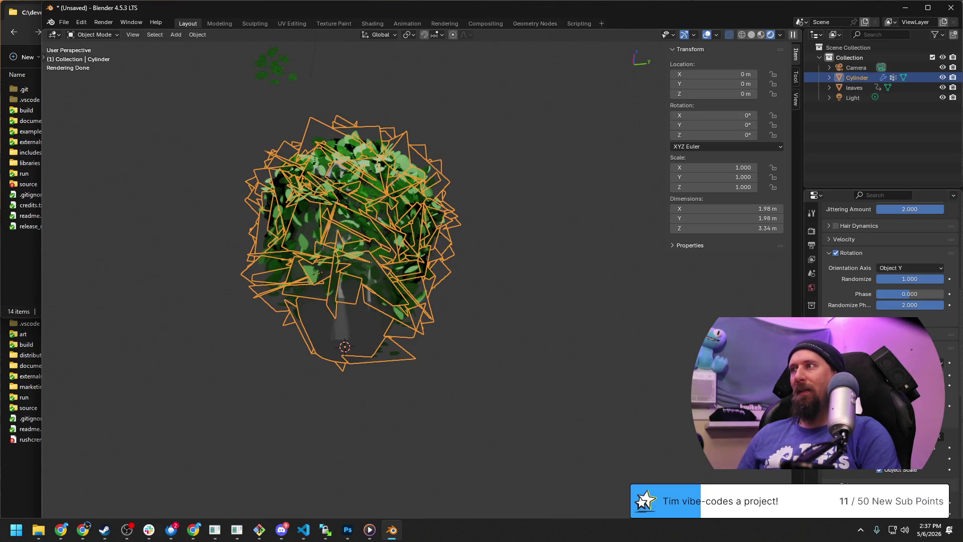
{"action": "middle_click_drag", "start_coordinate": [466, 252], "coordinate": [543, 296]}
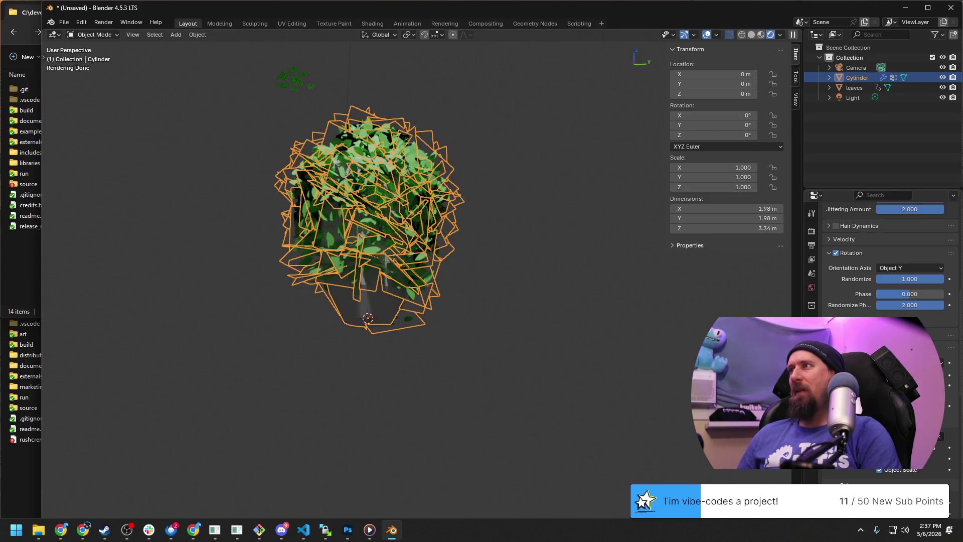
{"action": "scroll", "coordinate": [910, 294], "scroll_direction": "down", "scroll_amount": 3}
{"action": "scroll", "coordinate": [909, 294], "scroll_direction": "down", "scroll_amount": 2}
{"action": "scroll", "coordinate": [910, 294], "scroll_direction": "down", "scroll_amount": 3}
{"action": "scroll", "coordinate": [909, 293], "scroll_direction": "down", "scroll_amount": 2}
{"action": "scroll", "coordinate": [888, 264], "scroll_direction": "down", "scroll_amount": 2}
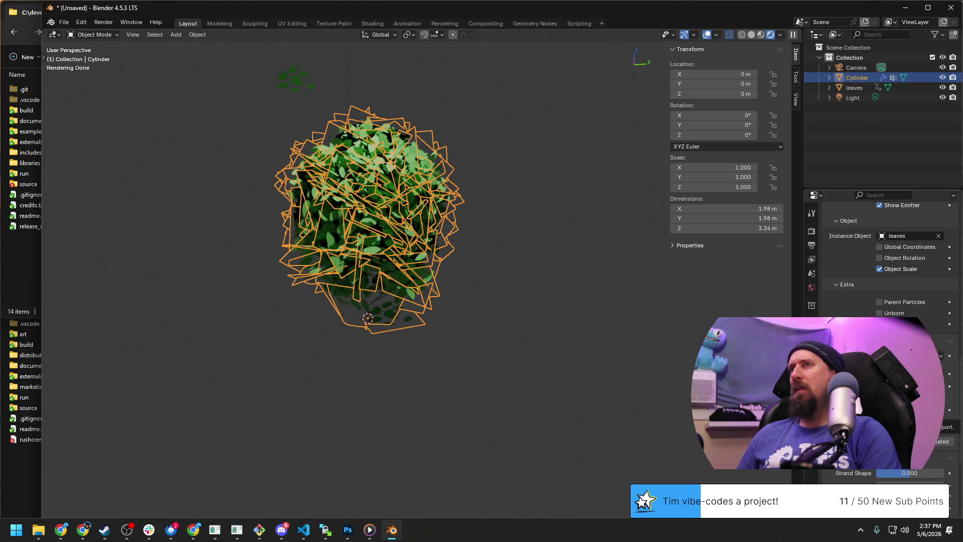
{"action": "scroll", "coordinate": [888, 263], "scroll_direction": "up", "scroll_amount": 2}
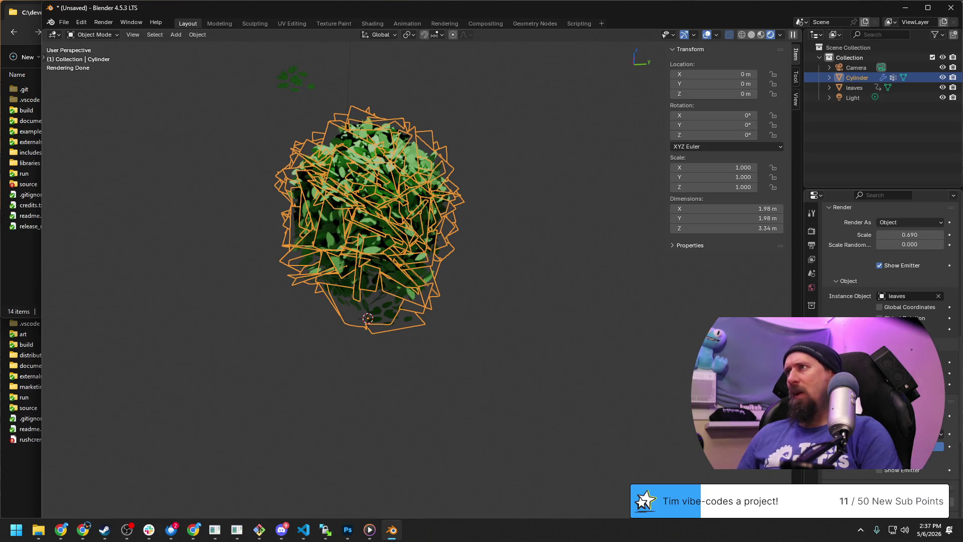
Step: Uncheck Show Emitter so only the leaf instances render as the bush, then deselect the trunk
{"action": "left_click", "coordinate": [879, 266]}
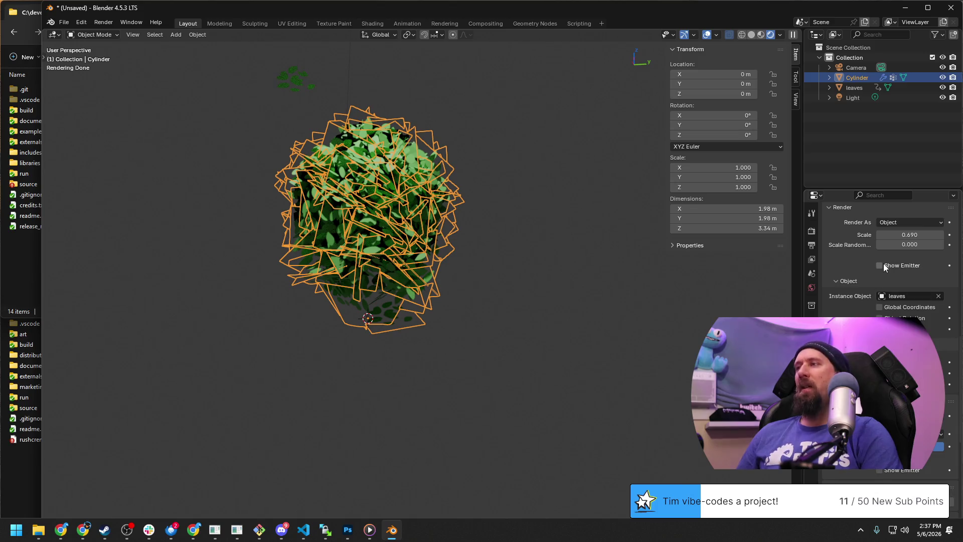
{"action": "scroll", "coordinate": [882, 266], "scroll_direction": "up", "scroll_amount": 1}
{"action": "scroll", "coordinate": [883, 266], "scroll_direction": "down", "scroll_amount": 1}
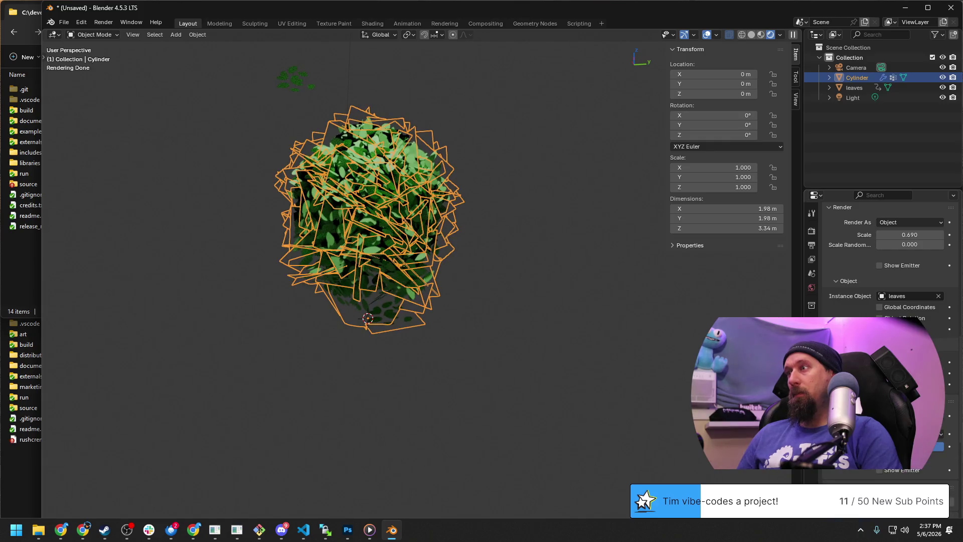
{"action": "left_click", "coordinate": [489, 265]}
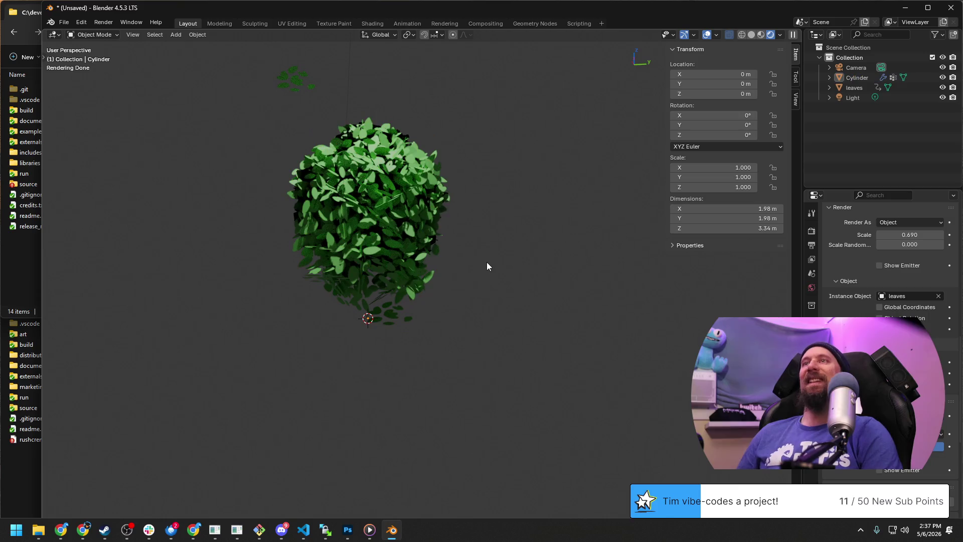
Step: Orbit around the bush to inspect it from level, top-down and closer views
{"action": "mouse_move", "coordinate": [519, 198]}
{"action": "middle_mouse_down"}
{"action": "mouse_move", "coordinate": [450, 215]}
{"action": "mouse_move", "coordinate": [481, 255]}
{"action": "mouse_move", "coordinate": [418, 124]}
{"action": "middle_mouse_up"}
{"action": "mouse_move", "coordinate": [493, 216]}
{"action": "middle_mouse_down"}
{"action": "mouse_move", "coordinate": [418, 243]}
{"action": "mouse_move", "coordinate": [403, 178]}
{"action": "mouse_move", "coordinate": [343, 248]}
{"action": "mouse_move", "coordinate": [528, 317]}
{"action": "mouse_move", "coordinate": [571, 323]}
{"action": "mouse_move", "coordinate": [549, 370]}
{"action": "mouse_move", "coordinate": [454, 352]}
{"action": "mouse_move", "coordinate": [439, 334]}
{"action": "middle_mouse_up"}
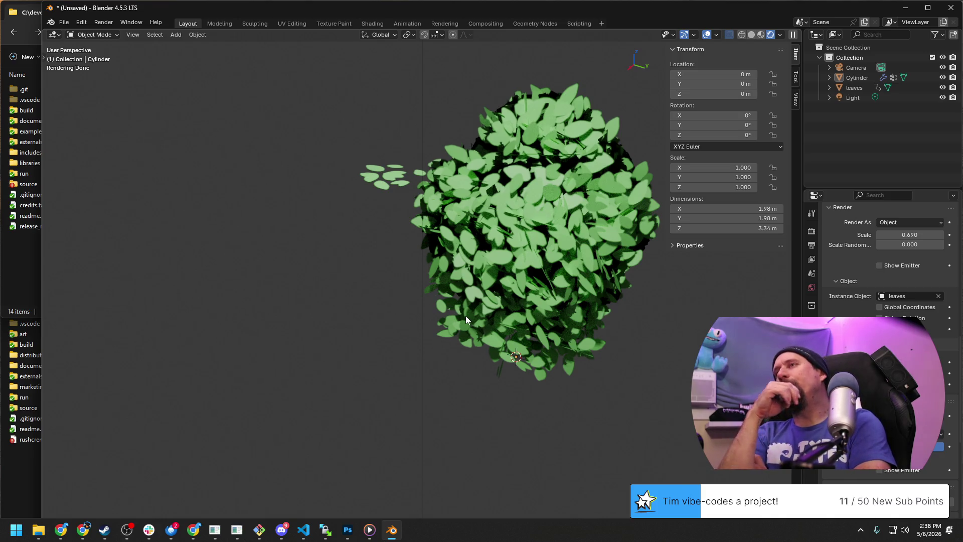
{"action": "mouse_move", "coordinate": [619, 334]}
{"action": "middle_mouse_down"}
{"action": "mouse_move", "coordinate": [622, 304]}
{"action": "mouse_move", "coordinate": [524, 309]}
{"action": "middle_mouse_up"}
{"action": "mouse_move", "coordinate": [672, 344]}
{"action": "middle_mouse_down"}
{"action": "mouse_move", "coordinate": [598, 346]}
{"action": "mouse_move", "coordinate": [666, 326]}
{"action": "middle_mouse_up"}
{"action": "scroll", "coordinate": [665, 326], "scroll_direction": "up", "scroll_amount": 3}
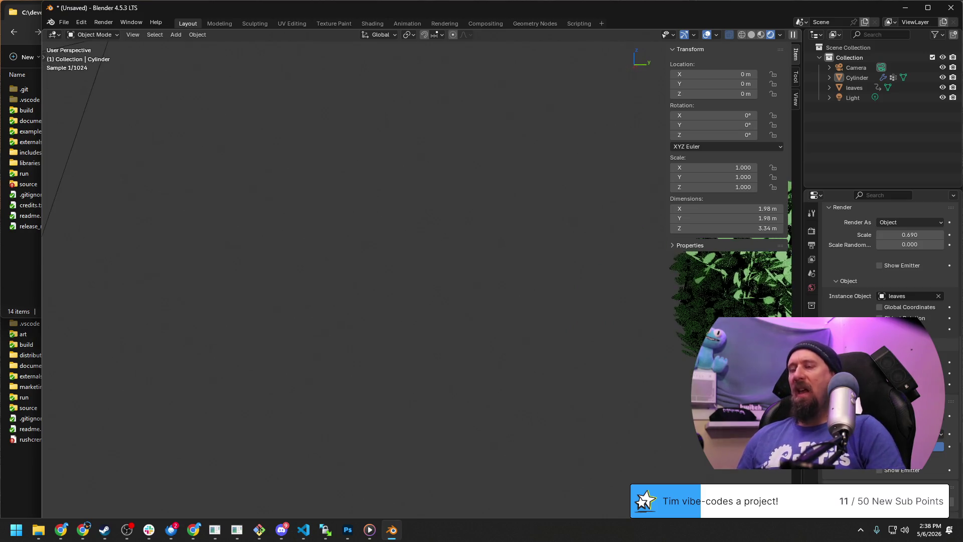
Step: Switch to the scene camera's framing of the bush with Numpad 0
{"action": "key", "text": "KP_0"}
{"action": "mouse_move", "coordinate": [583, 280]}
{"action": "middle_mouse_down"}
{"action": "mouse_move", "coordinate": [488, 107]}
{"action": "mouse_move", "coordinate": [424, 193]}
{"action": "mouse_move", "coordinate": [546, 88]}
{"action": "mouse_move", "coordinate": [328, 263]}
{"action": "middle_mouse_up"}
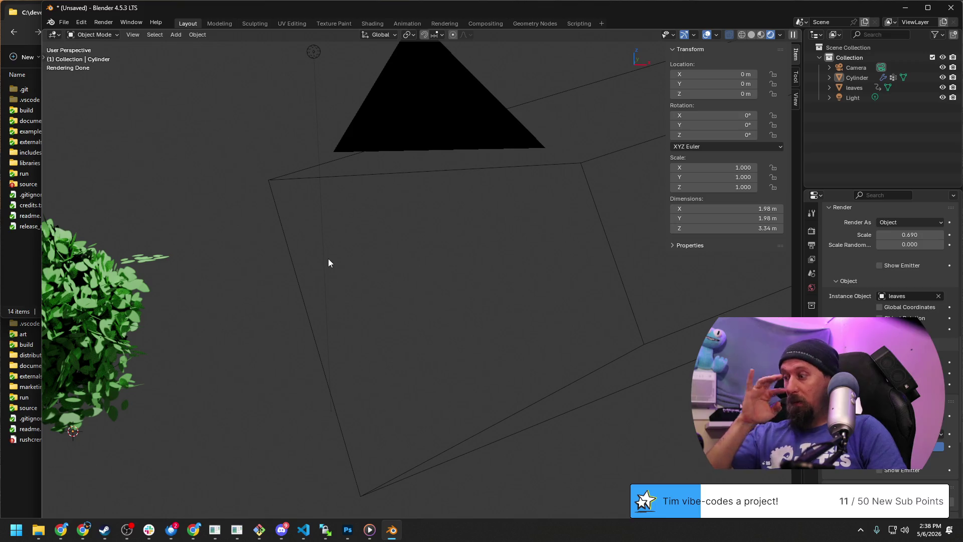
{"action": "key", "text": "KP_0"}
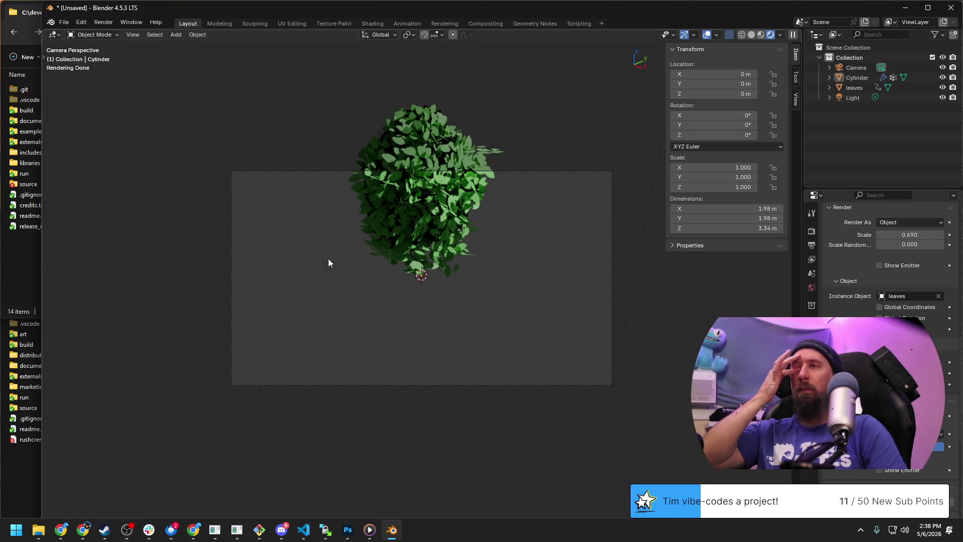
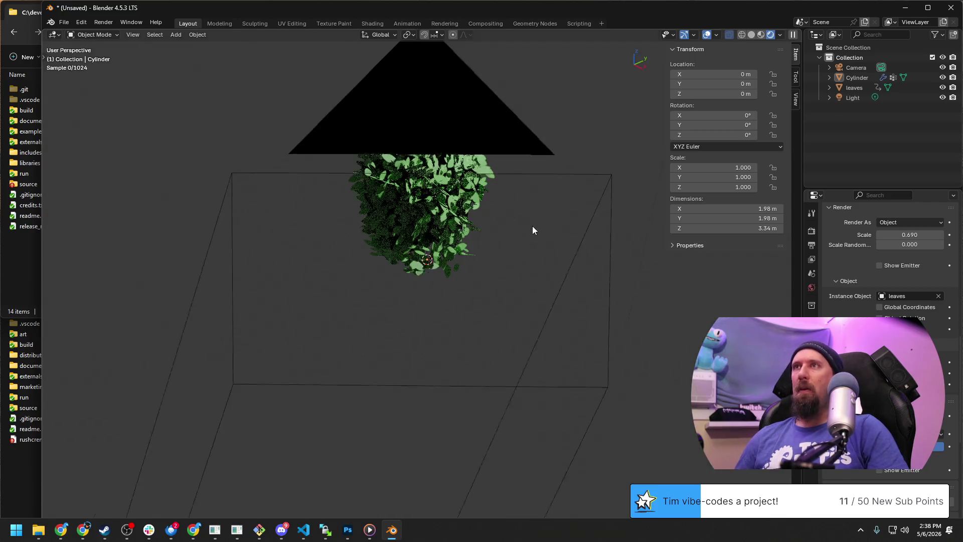
Step: Frame the selected bush and orbit it from wide and top-down angles
{"action": "mouse_move", "coordinate": [344, 258]}
{"action": "middle_mouse_down"}
{"action": "mouse_move", "coordinate": [518, 185]}
{"action": "mouse_move", "coordinate": [475, 247]}
{"action": "mouse_move", "coordinate": [444, 127]}
{"action": "middle_mouse_up"}
{"action": "left_click", "coordinate": [445, 128]}
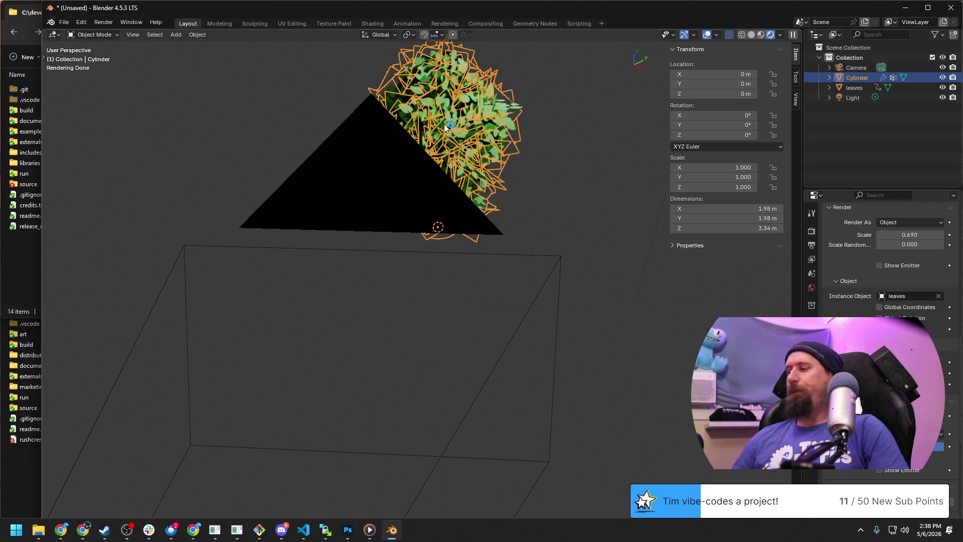
{"action": "key", "text": "KP_Decimal"}
{"action": "scroll", "coordinate": [564, 337], "scroll_direction": "up", "scroll_amount": 3}
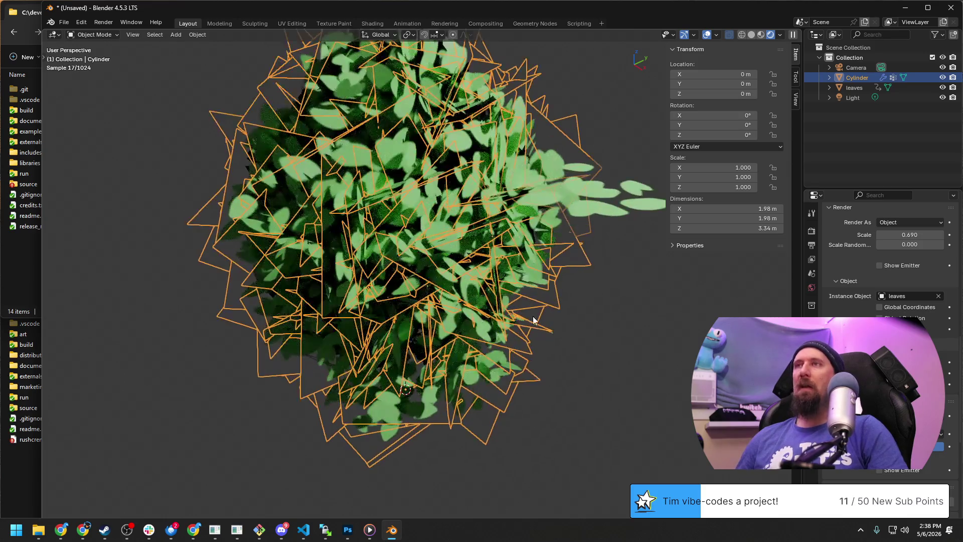
{"action": "left_click", "coordinate": [564, 335]}
{"action": "scroll", "coordinate": [564, 331], "scroll_direction": "down", "scroll_amount": 3}
{"action": "mouse_move", "coordinate": [445, 338]}
{"action": "middle_mouse_down"}
{"action": "mouse_move", "coordinate": [384, 325]}
{"action": "mouse_move", "coordinate": [331, 281]}
{"action": "mouse_move", "coordinate": [376, 301]}
{"action": "mouse_move", "coordinate": [400, 291]}
{"action": "middle_mouse_up"}
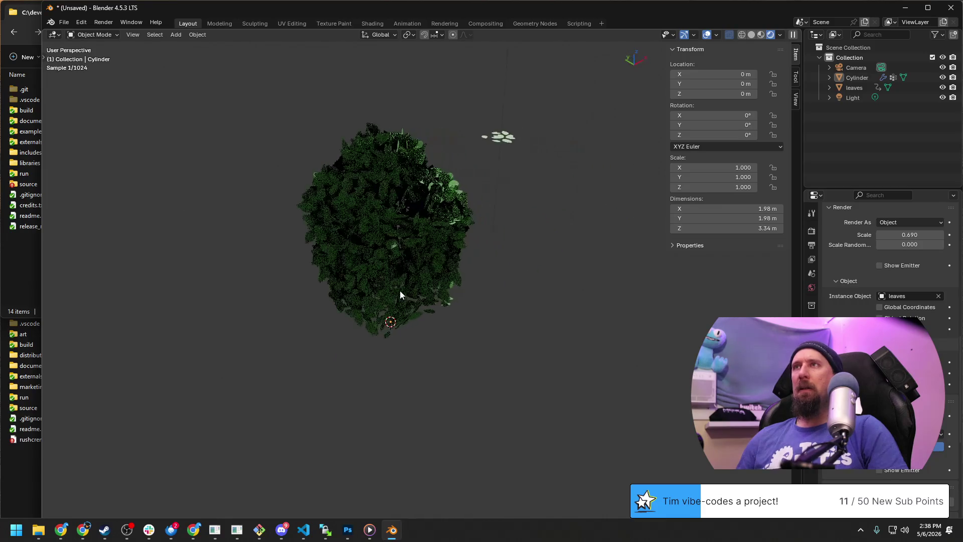
{"action": "mouse_move", "coordinate": [500, 145]}
{"action": "middle_mouse_down"}
{"action": "mouse_move", "coordinate": [463, 317]}
{"action": "mouse_move", "coordinate": [462, 242]}
{"action": "middle_mouse_up"}
{"action": "scroll", "coordinate": [460, 332], "scroll_direction": "up", "scroll_amount": 3}
{"action": "scroll", "coordinate": [460, 333], "scroll_direction": "up", "scroll_amount": 2}
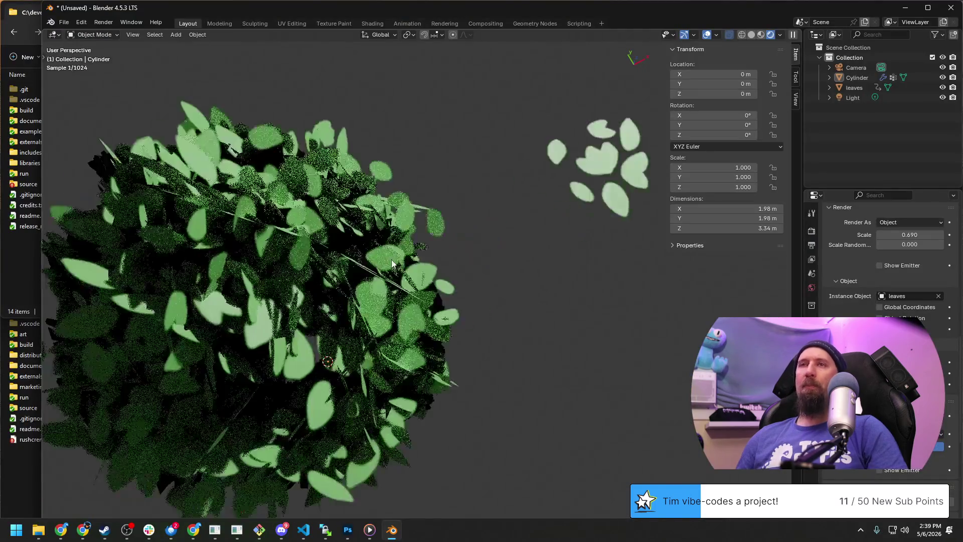
{"action": "middle_click_drag", "start_coordinate": [392, 260], "coordinate": [410, 241]}
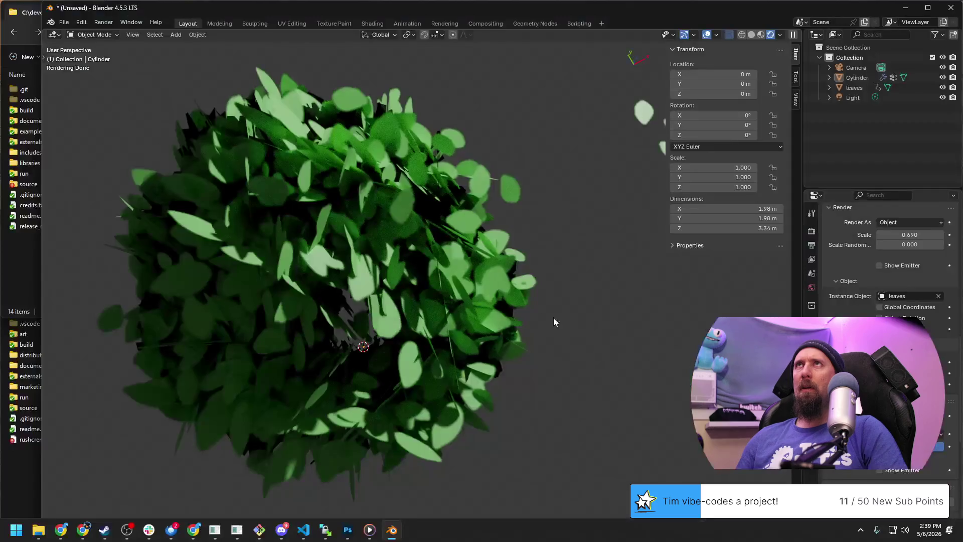
{"action": "scroll", "coordinate": [523, 305], "scroll_direction": "down", "scroll_amount": 4}
{"action": "scroll", "coordinate": [523, 302], "scroll_direction": "up", "scroll_amount": 3}
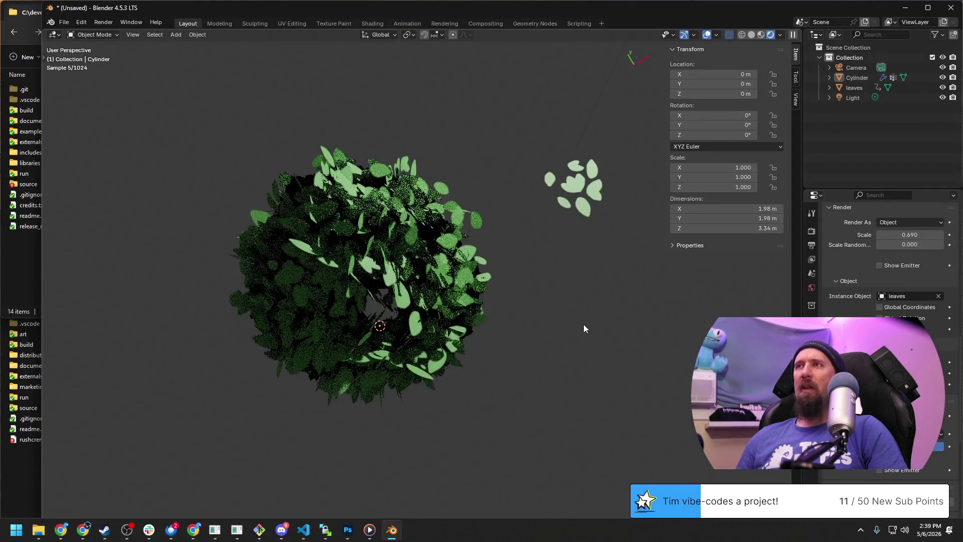
{"action": "middle_click_drag", "start_coordinate": [583, 324], "coordinate": [418, 286], "text": "shift"}
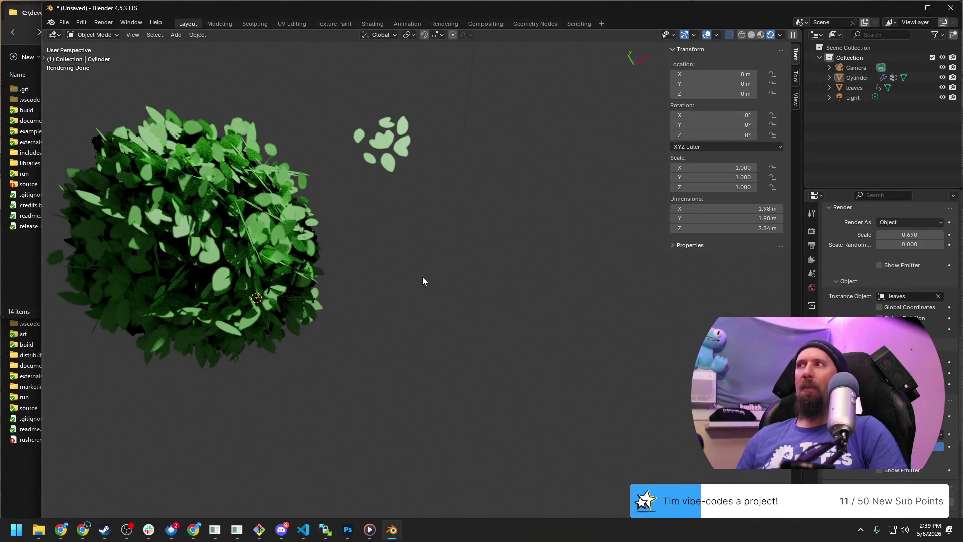
{"action": "middle_click_drag", "start_coordinate": [402, 315], "coordinate": [442, 216]}
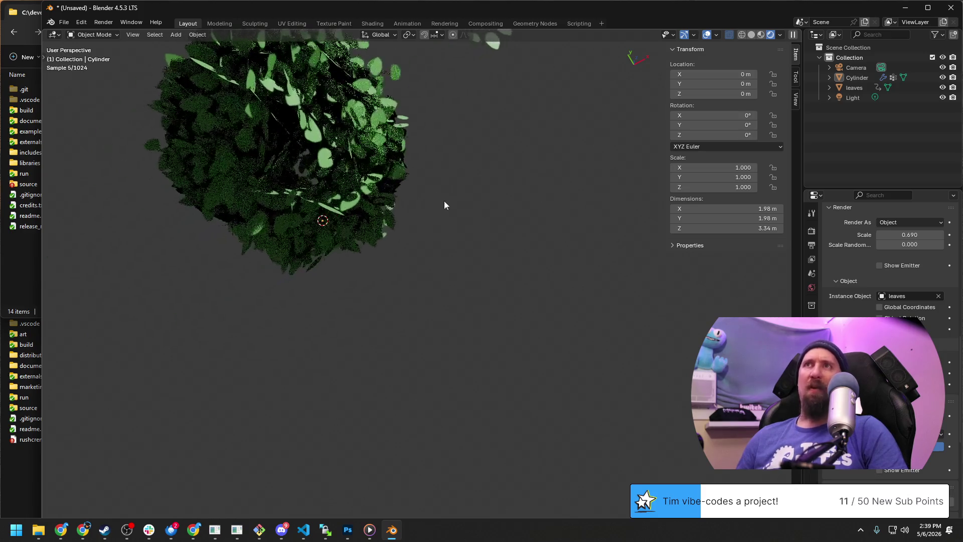
{"action": "mouse_move", "coordinate": [542, 221]}
{"action": "middle_mouse_down"}
{"action": "mouse_move", "coordinate": [425, 284]}
{"action": "mouse_move", "coordinate": [415, 249]}
{"action": "mouse_move", "coordinate": [401, 256]}
{"action": "mouse_move", "coordinate": [487, 220]}
{"action": "middle_mouse_up"}
{"action": "key", "text": "Tab"}
{"action": "left_click", "coordinate": [293, 244]}
{"action": "key", "text": "Tab"}
{"action": "left_click", "coordinate": [293, 244]}
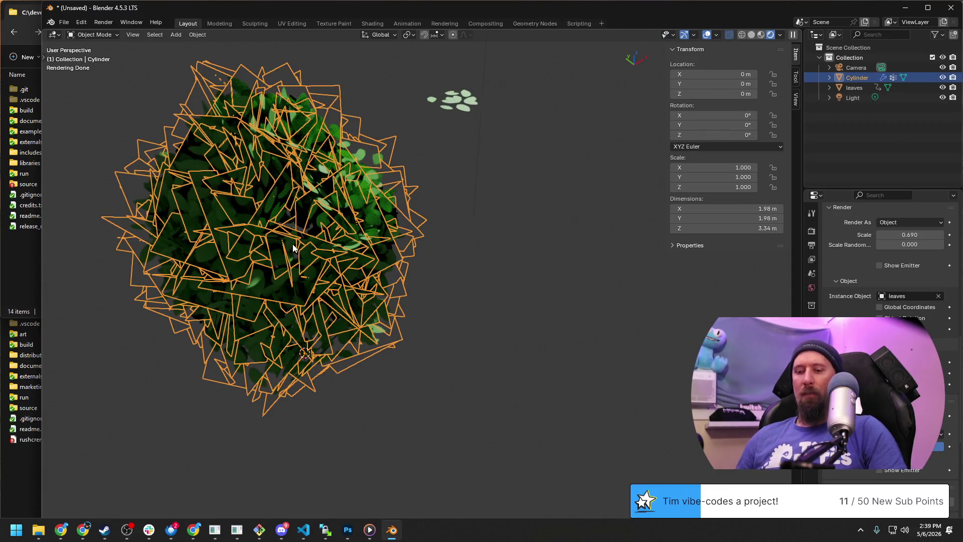
{"action": "key", "text": "shift+d"}
{"action": "key", "text": "shift+z"}
{"action": "left_click", "coordinate": [747, 282]}
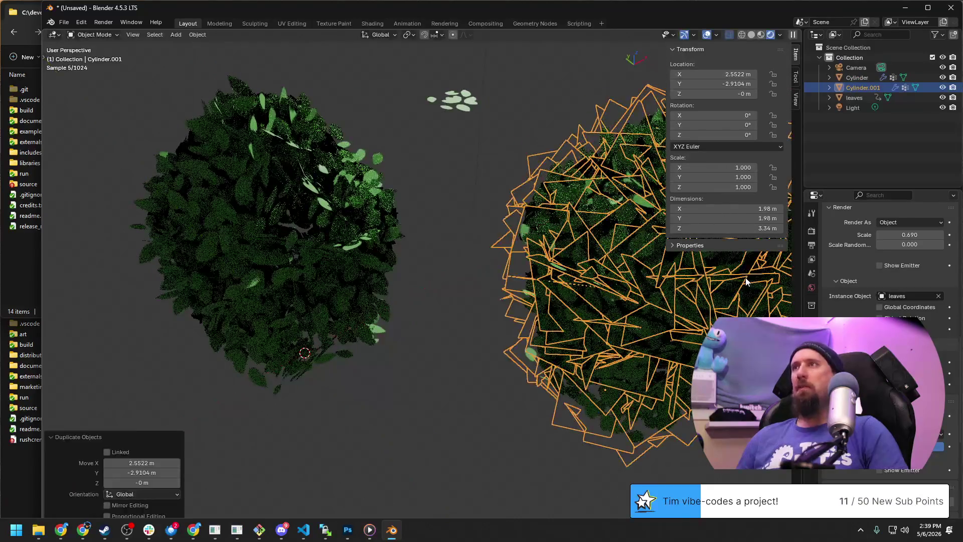
{"action": "scroll", "coordinate": [747, 282], "scroll_direction": "down", "scroll_amount": 4}
{"action": "middle_click_drag", "start_coordinate": [747, 282], "coordinate": [458, 307]}
{"action": "scroll", "coordinate": [458, 308], "scroll_direction": "up", "scroll_amount": 2}
{"action": "scroll", "coordinate": [540, 281], "scroll_direction": "up", "scroll_amount": 2}
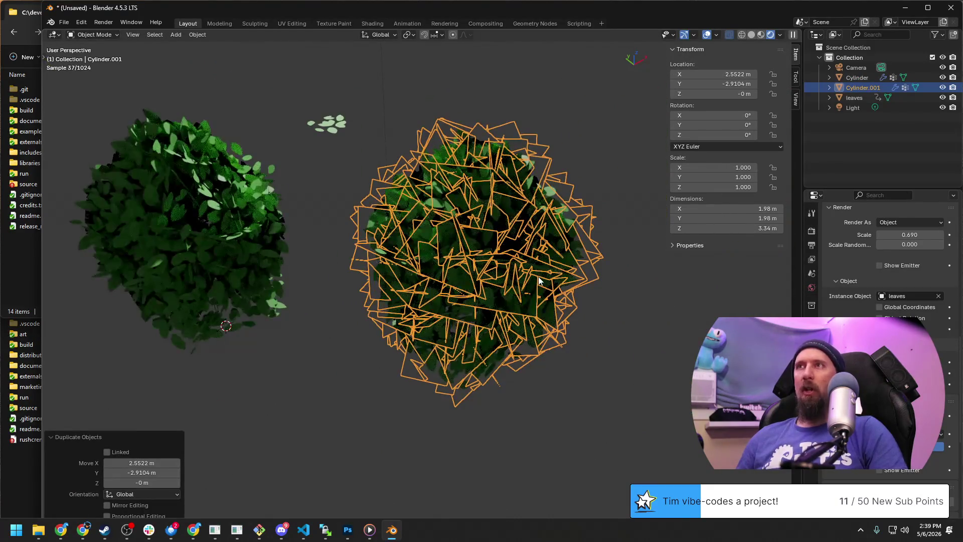
{"action": "middle_click_drag", "start_coordinate": [539, 280], "coordinate": [400, 245]}
{"action": "key", "text": "Tab"}
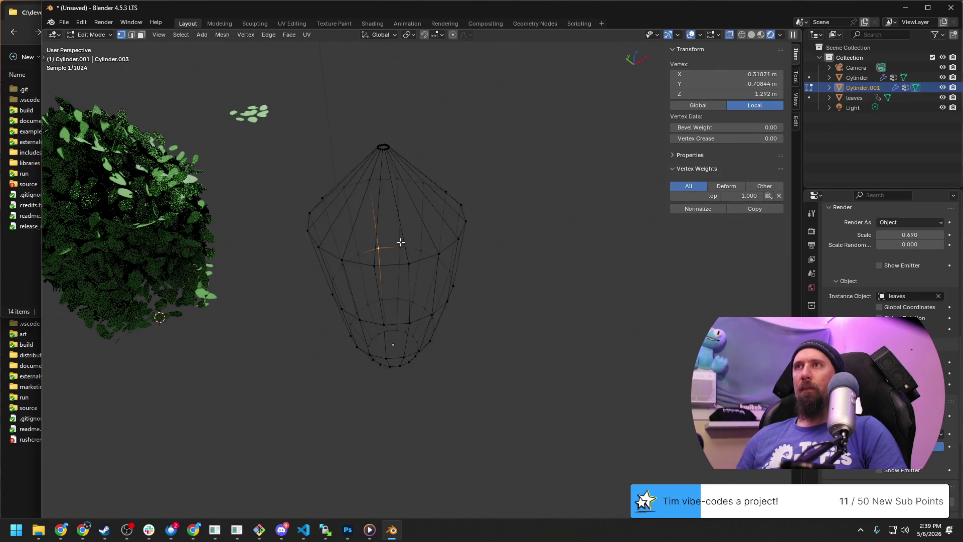
{"action": "key", "text": "Tab"}
{"action": "scroll", "coordinate": [877, 263], "scroll_direction": "down", "scroll_amount": 3}
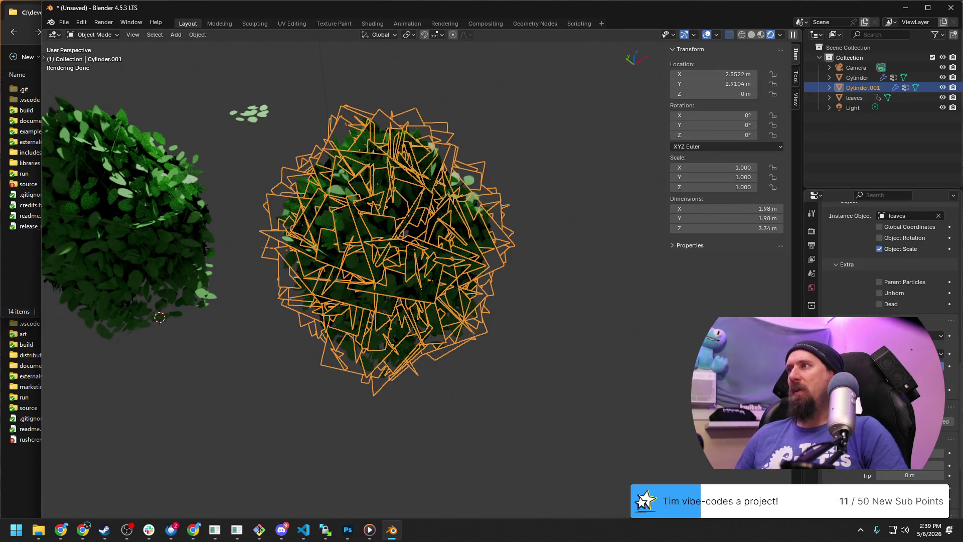
{"action": "scroll", "coordinate": [877, 264], "scroll_direction": "down", "scroll_amount": 4}
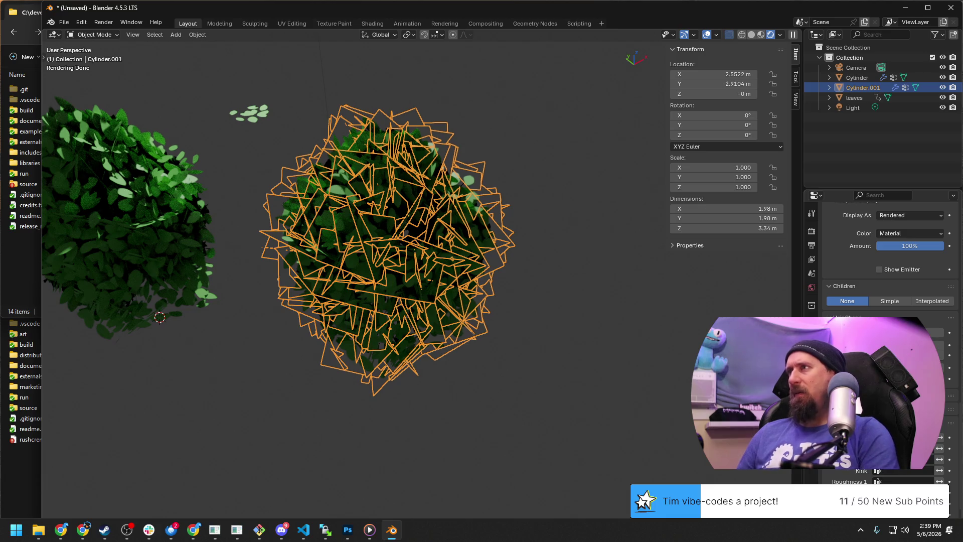
{"action": "scroll", "coordinate": [877, 264], "scroll_direction": "up", "scroll_amount": 2}
{"action": "scroll", "coordinate": [877, 264], "scroll_direction": "up", "scroll_amount": 2}
{"action": "scroll", "coordinate": [877, 264], "scroll_direction": "up", "scroll_amount": 2}
{"action": "scroll", "coordinate": [877, 263], "scroll_direction": "up", "scroll_amount": 2}
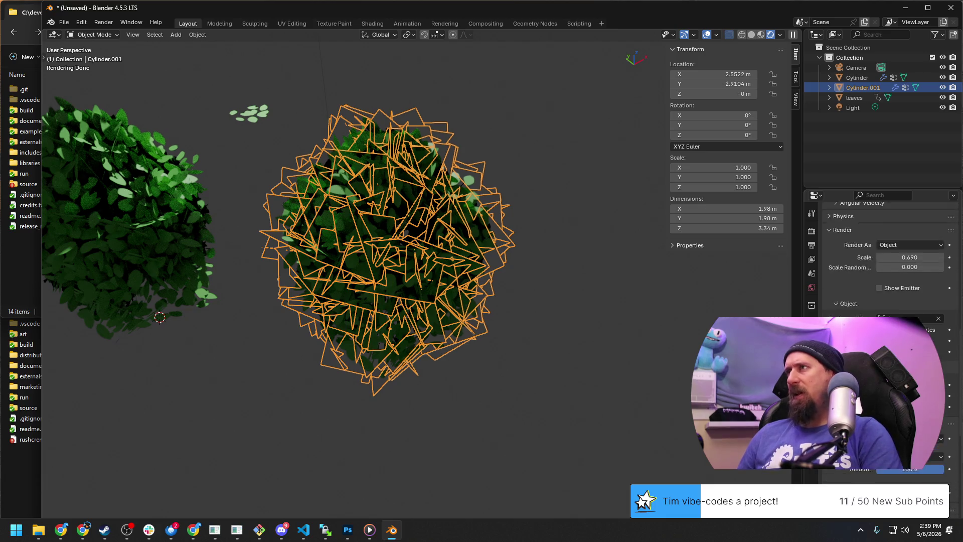
{"action": "scroll", "coordinate": [877, 263], "scroll_direction": "up", "scroll_amount": 2}
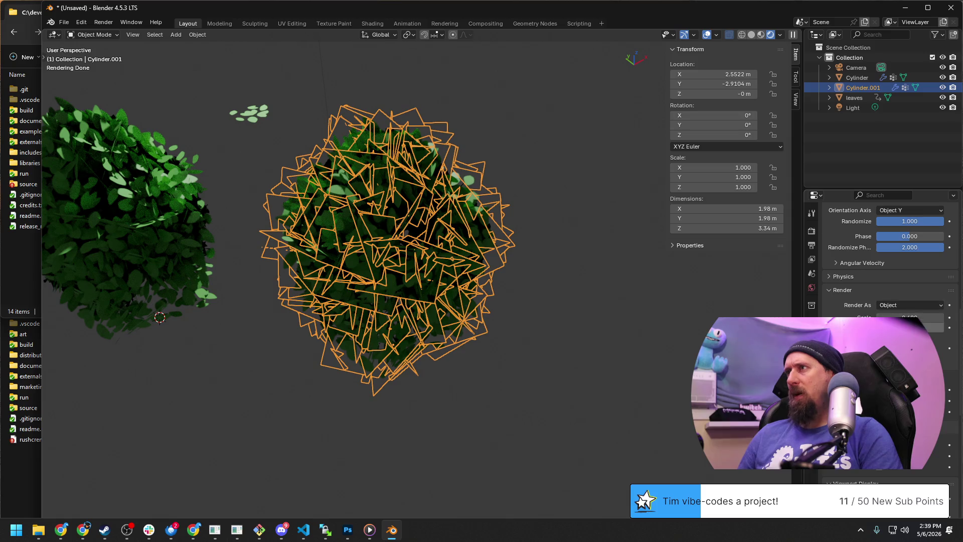
{"action": "scroll", "coordinate": [877, 264], "scroll_direction": "up", "scroll_amount": 3}
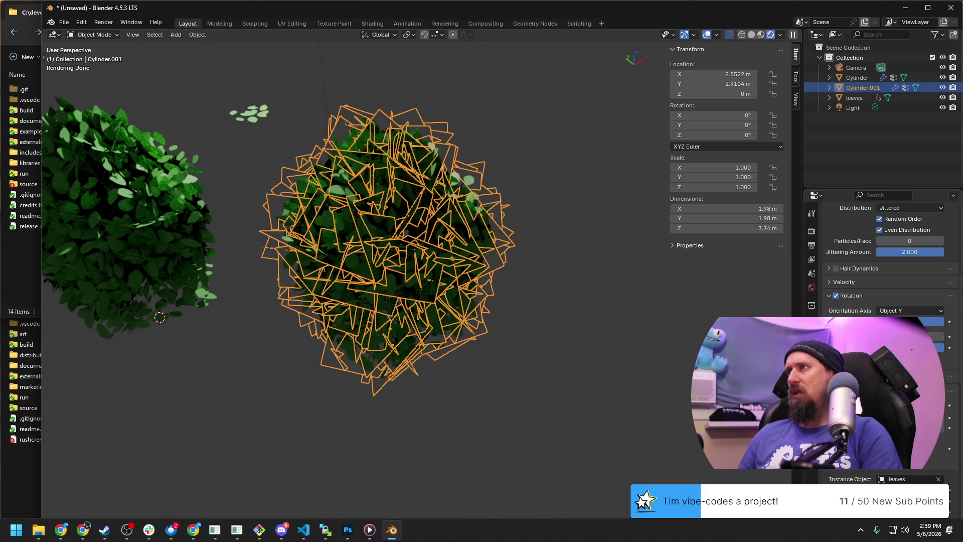
{"action": "middle_click_drag", "start_coordinate": [377, 301], "coordinate": [436, 292]}
{"action": "mouse_move", "coordinate": [866, 322]}
{"action": "left_mouse_down"}
{"action": "mouse_move", "coordinate": [925, 323]}
{"action": "mouse_move", "coordinate": [851, 322]}
{"action": "mouse_move", "coordinate": [925, 323]}
{"action": "left_mouse_up"}
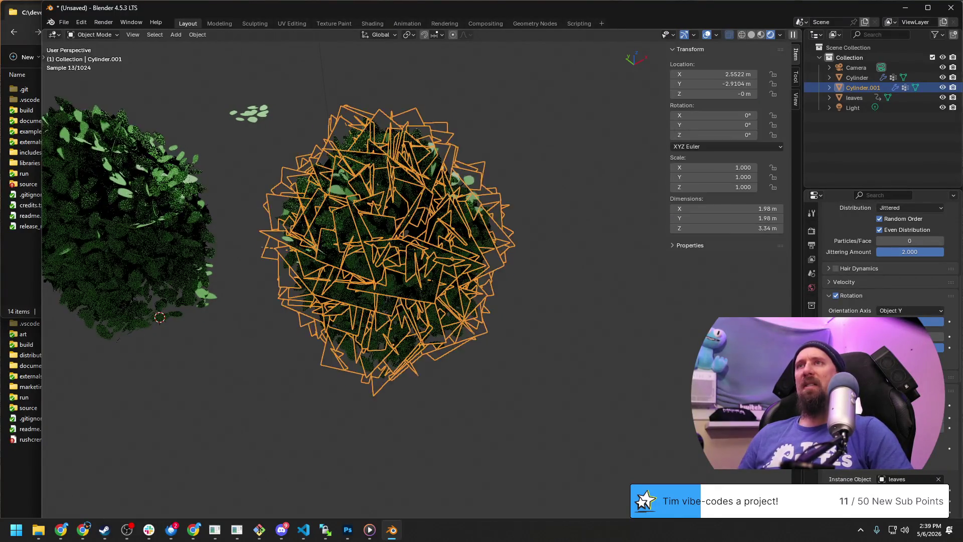
{"action": "key", "text": "ctrl+z"}
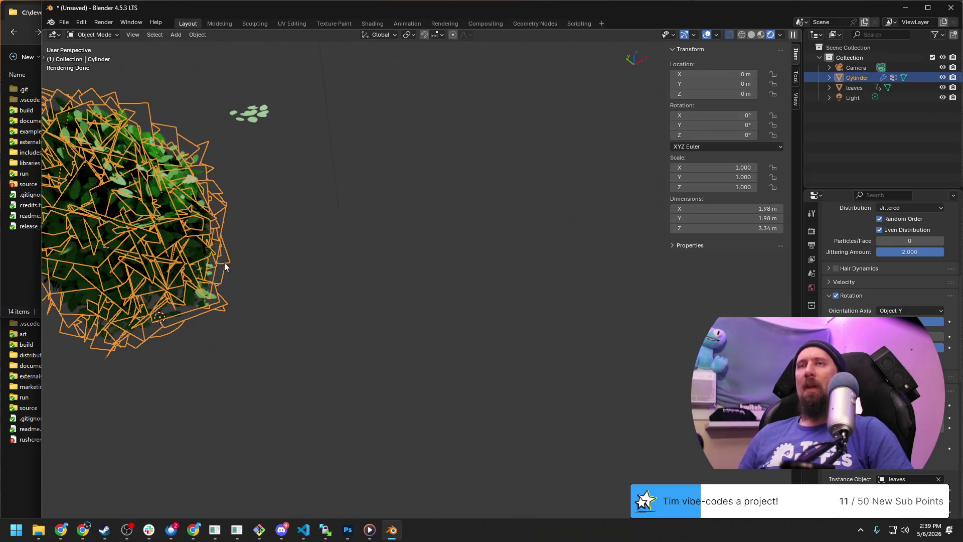
Step: Paste a copy of the bush with its leaves, after undoing a first in-place duplicate
{"action": "left_click", "coordinate": [346, 245]}
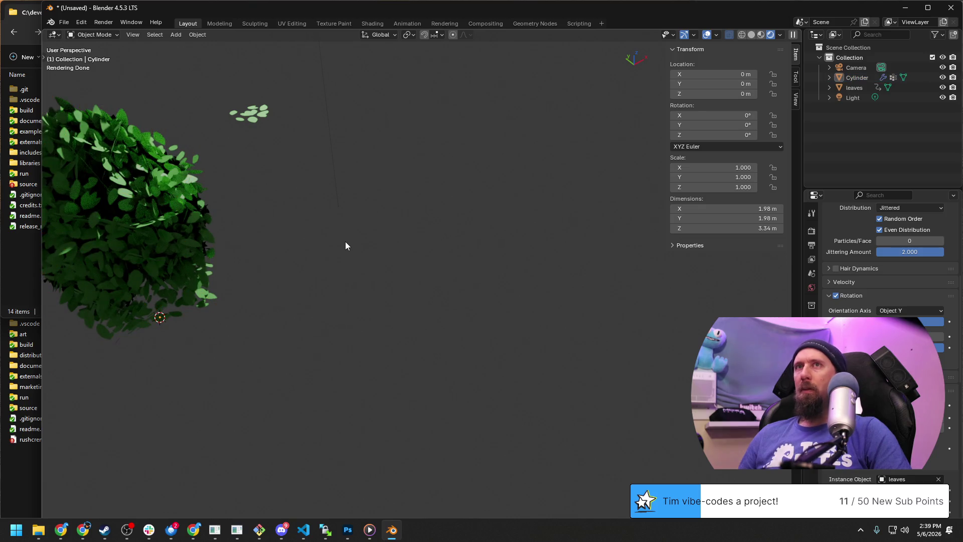
{"action": "left_click", "coordinate": [152, 216]}
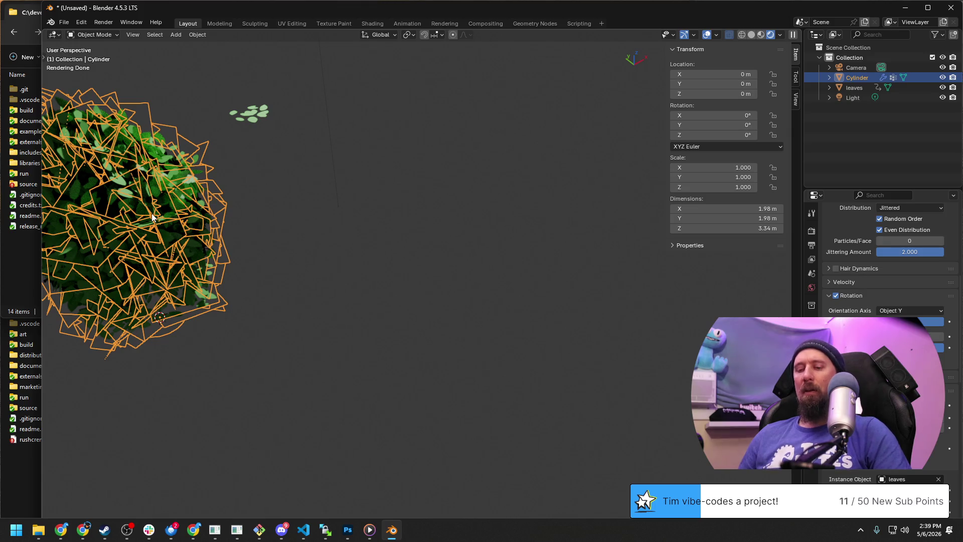
{"action": "key", "text": "shift+d"}
{"action": "key", "text": "Escape"}
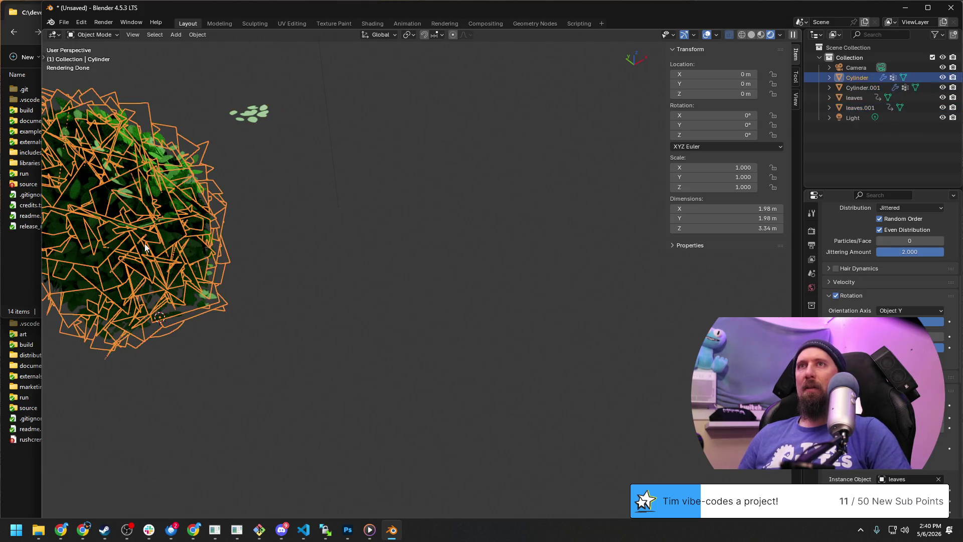
{"action": "key", "text": "ctrl+z"}
{"action": "key", "text": "ctrl+z"}
{"action": "left_click", "coordinate": [379, 277]}
{"action": "left_click", "coordinate": [143, 259]}
{"action": "key", "text": "ctrl+v"}
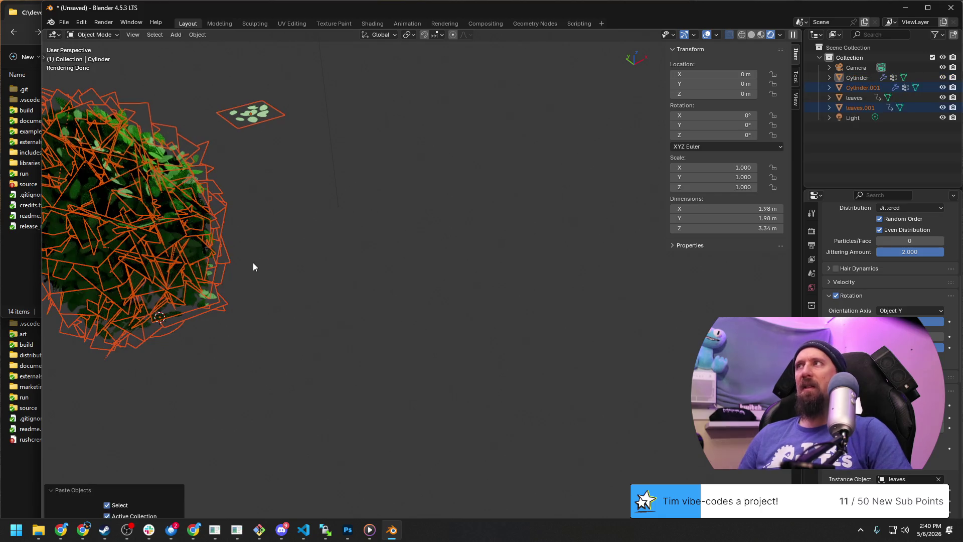
Step: Move the copied bush right along the ground plane and re-randomise its leaf rotation
{"action": "left_click_drag", "start_coordinate": [124, 263], "coordinate": [369, 273]}
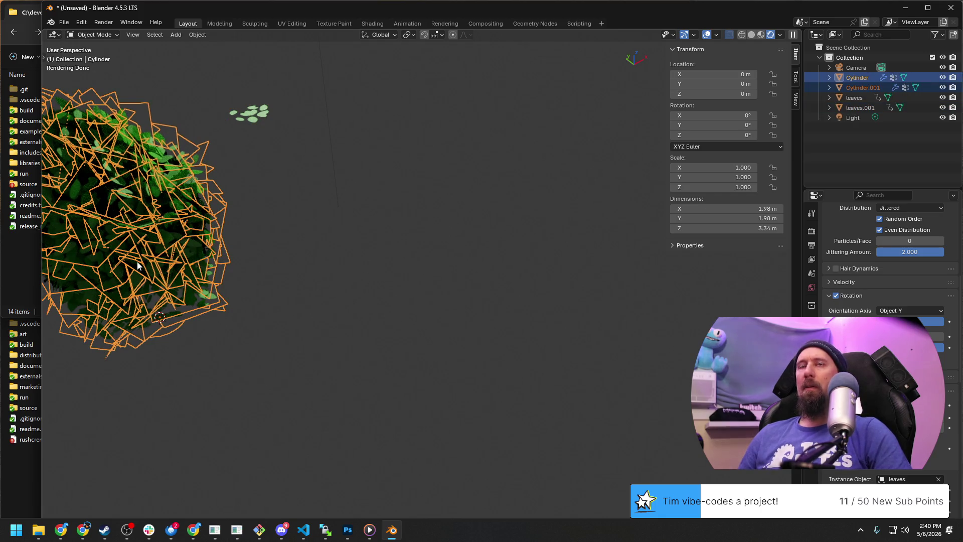
{"action": "key", "text": "g"}
{"action": "key", "text": "shift+z"}
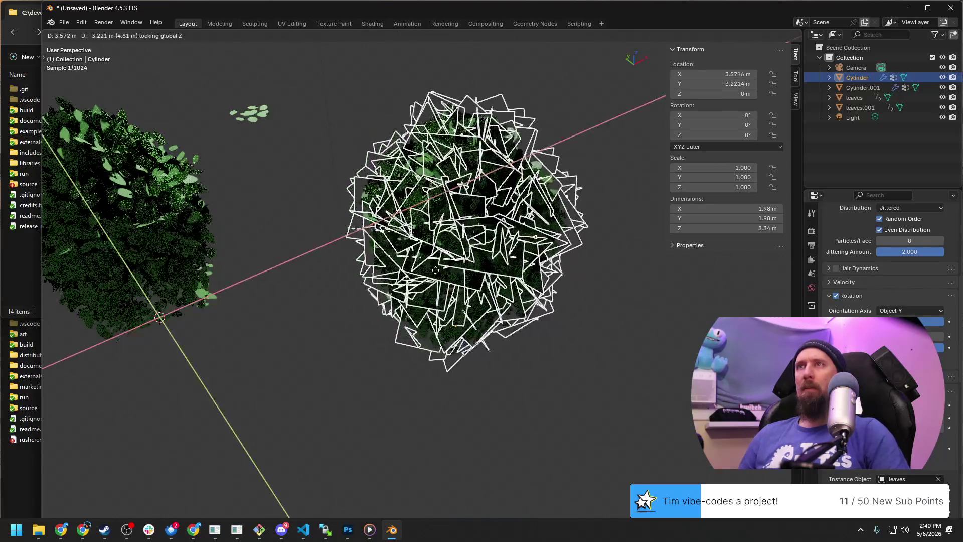
{"action": "left_click", "coordinate": [490, 280]}
{"action": "left_click", "coordinate": [460, 381]}
{"action": "left_click", "coordinate": [551, 280]}
{"action": "left_click_drag", "start_coordinate": [926, 339], "coordinate": [948, 341]}
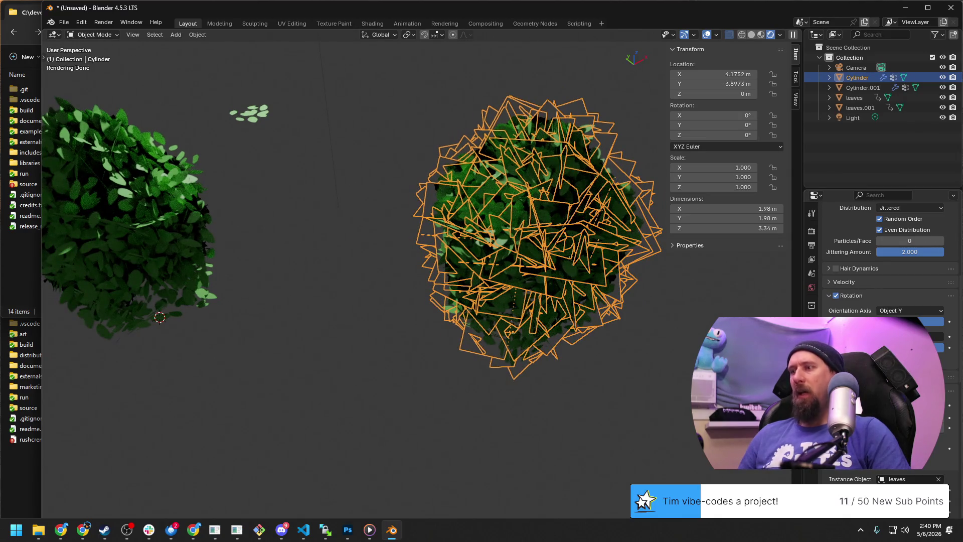
{"action": "left_click_drag", "start_coordinate": [937, 337], "coordinate": [945, 336]}
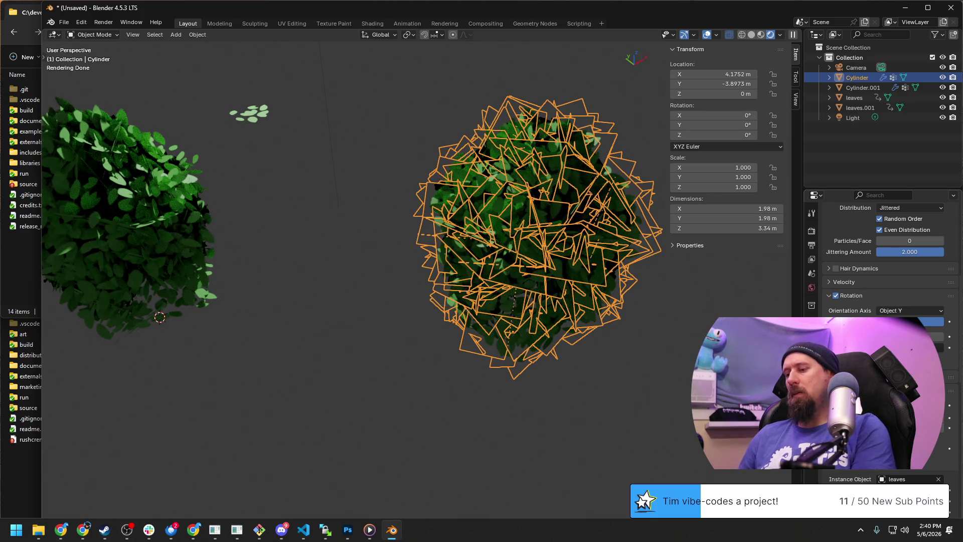
{"action": "left_click_drag", "start_coordinate": [944, 336], "coordinate": [949, 337]}
{"action": "scroll", "coordinate": [594, 250], "scroll_direction": "up", "scroll_amount": 3}
{"action": "scroll", "coordinate": [594, 250], "scroll_direction": "down", "scroll_amount": 1}
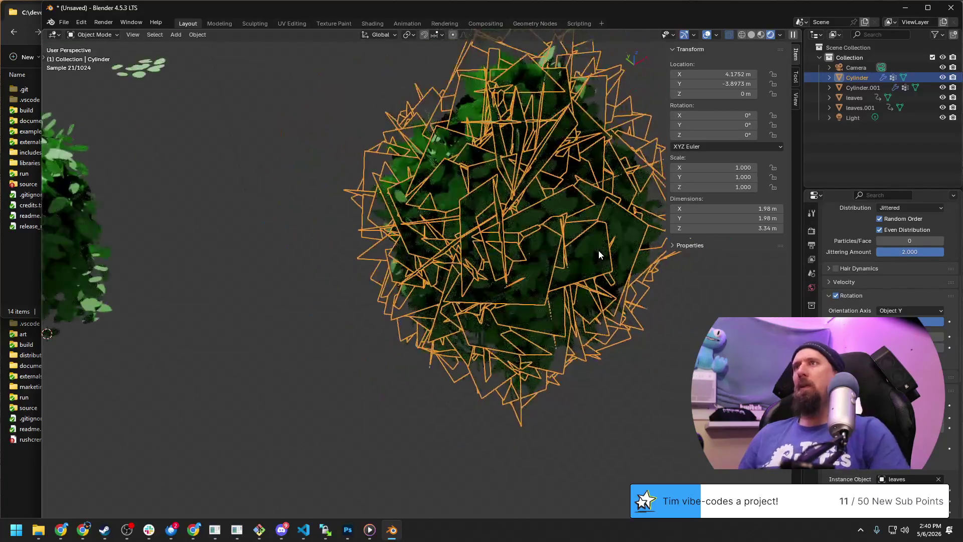
{"action": "middle_click_drag", "start_coordinate": [599, 254], "coordinate": [499, 411]}
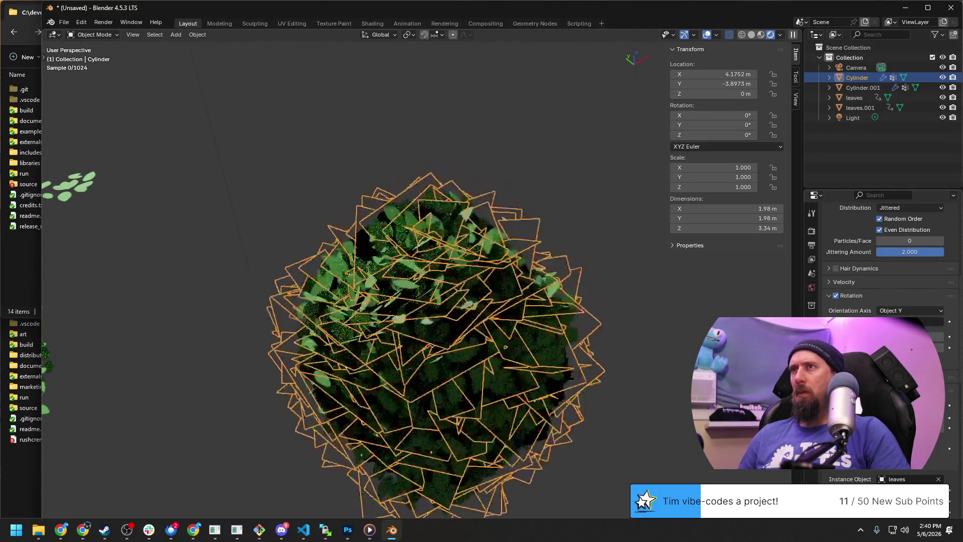
{"action": "left_click", "coordinate": [631, 333]}
{"action": "mouse_move", "coordinate": [689, 370]}
{"action": "middle_mouse_down"}
{"action": "mouse_move", "coordinate": [575, 371]}
{"action": "mouse_move", "coordinate": [550, 445]}
{"action": "mouse_move", "coordinate": [564, 222]}
{"action": "mouse_move", "coordinate": [532, 308]}
{"action": "middle_mouse_up"}
{"action": "scroll", "coordinate": [532, 308], "scroll_direction": "up", "scroll_amount": 3}
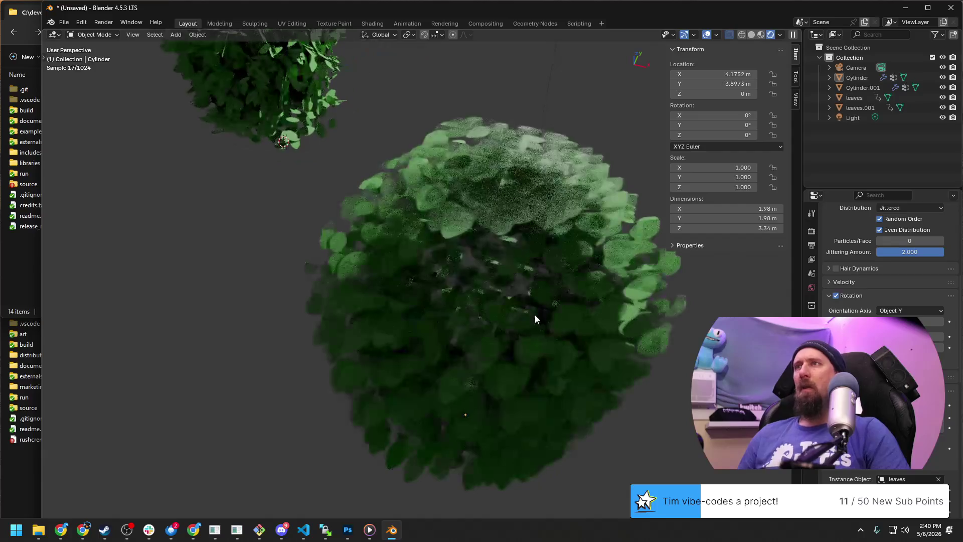
{"action": "left_click", "coordinate": [535, 341]}
{"action": "key", "text": "alt+a"}
{"action": "mouse_move", "coordinate": [545, 318]}
{"action": "middle_mouse_down"}
{"action": "mouse_move", "coordinate": [693, 325]}
{"action": "mouse_move", "coordinate": [592, 355]}
{"action": "mouse_move", "coordinate": [576, 377]}
{"action": "mouse_move", "coordinate": [546, 370]}
{"action": "mouse_move", "coordinate": [465, 400]}
{"action": "mouse_move", "coordinate": [595, 401]}
{"action": "middle_mouse_up"}
{"action": "scroll", "coordinate": [610, 366], "scroll_direction": "down", "scroll_amount": 3}
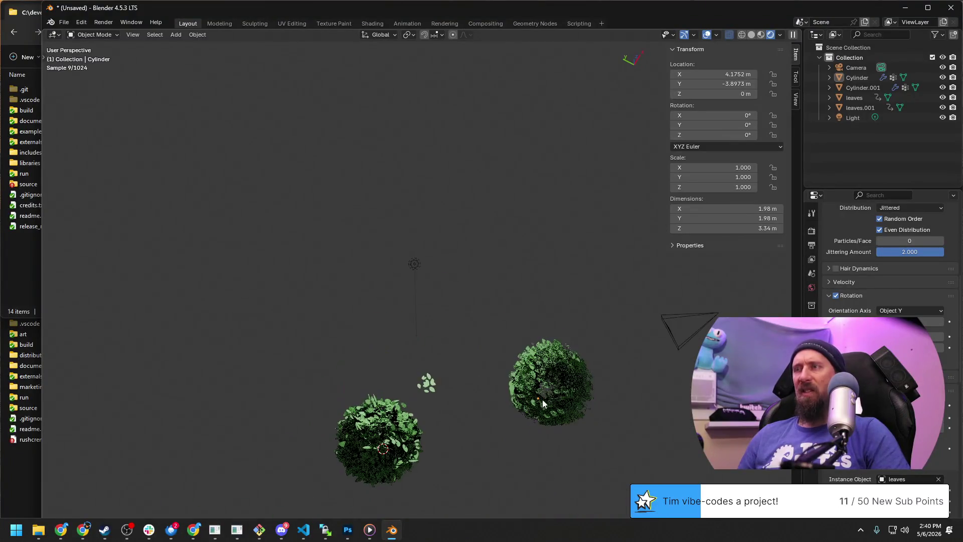
{"action": "scroll", "coordinate": [594, 401], "scroll_direction": "up", "scroll_amount": 3}
{"action": "scroll", "coordinate": [580, 405], "scroll_direction": "up", "scroll_amount": 3}
{"action": "scroll", "coordinate": [624, 368], "scroll_direction": "up", "scroll_amount": 2}
{"action": "middle_click_drag", "start_coordinate": [625, 369], "coordinate": [582, 372]}
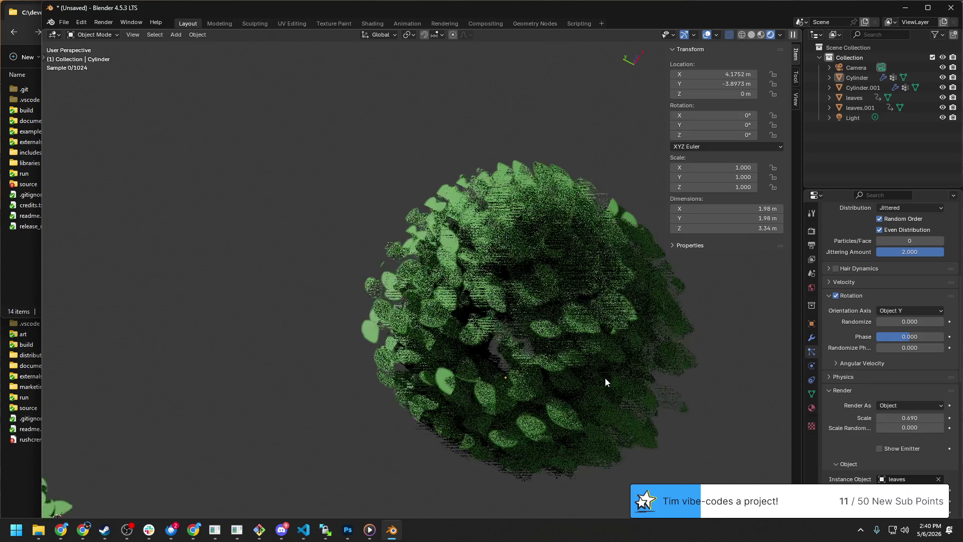
{"action": "mouse_move", "coordinate": [598, 385]}
{"action": "middle_mouse_down"}
{"action": "mouse_move", "coordinate": [350, 227]}
{"action": "mouse_move", "coordinate": [488, 336]}
{"action": "mouse_move", "coordinate": [489, 312]}
{"action": "middle_mouse_up"}
{"action": "left_click", "coordinate": [349, 227]}
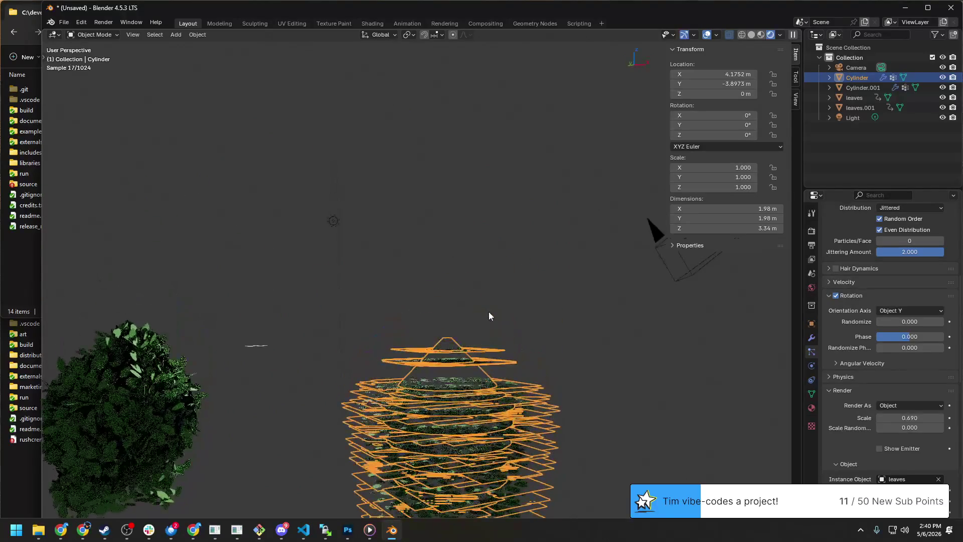
{"action": "scroll", "coordinate": [504, 376], "scroll_direction": "up", "scroll_amount": 5}
{"action": "mouse_move", "coordinate": [525, 362]}
{"action": "middle_mouse_down"}
{"action": "mouse_move", "coordinate": [501, 395]}
{"action": "mouse_move", "coordinate": [465, 405]}
{"action": "mouse_move", "coordinate": [536, 401]}
{"action": "middle_mouse_up"}
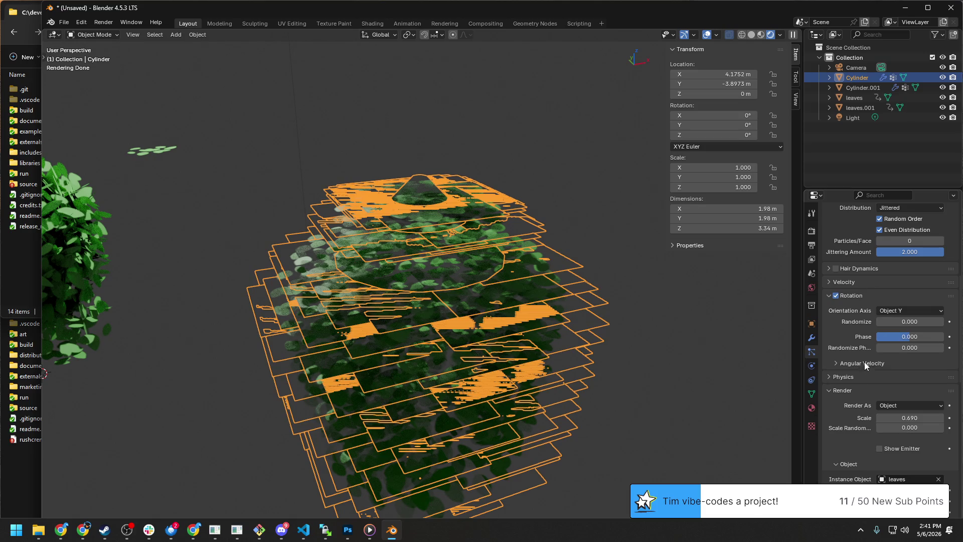
{"action": "mouse_move", "coordinate": [906, 336]}
{"action": "left_mouse_down"}
{"action": "mouse_move", "coordinate": [896, 336]}
{"action": "mouse_move", "coordinate": [926, 336]}
{"action": "left_mouse_up"}
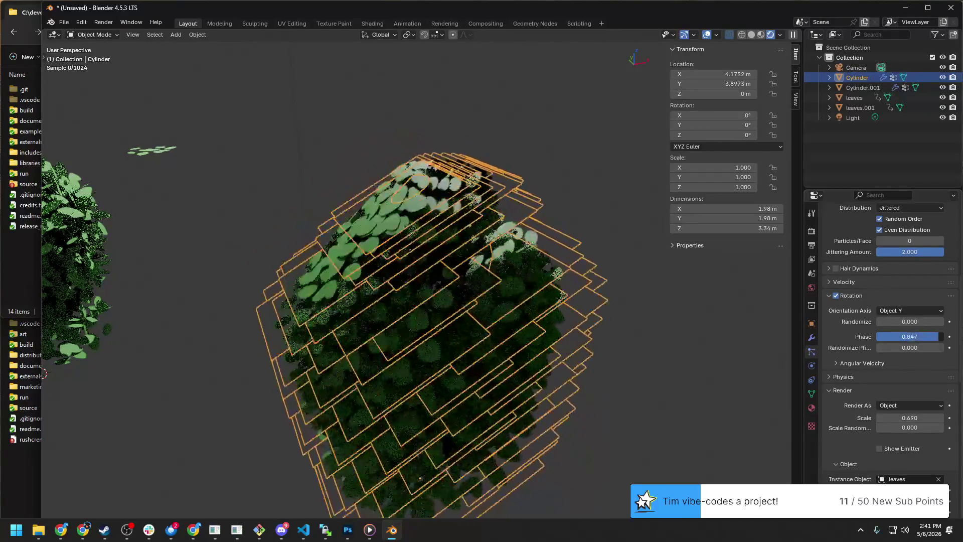
{"action": "mouse_move", "coordinate": [926, 336]}
{"action": "left_mouse_down"}
{"action": "mouse_move", "coordinate": [899, 336]}
{"action": "mouse_move", "coordinate": [922, 321]}
{"action": "mouse_move", "coordinate": [876, 322]}
{"action": "left_mouse_up"}
{"action": "key", "text": "BackSpace"}
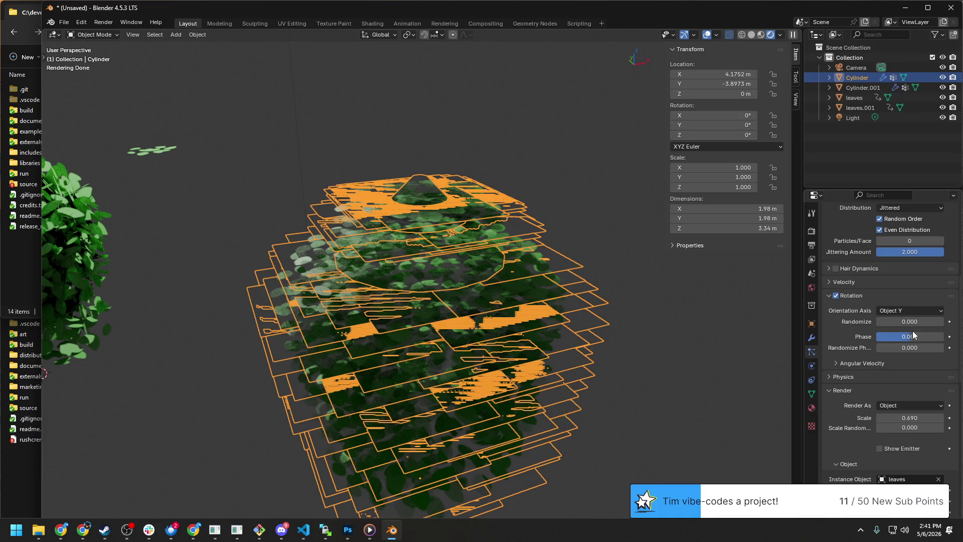
{"action": "left_click", "coordinate": [904, 310]}
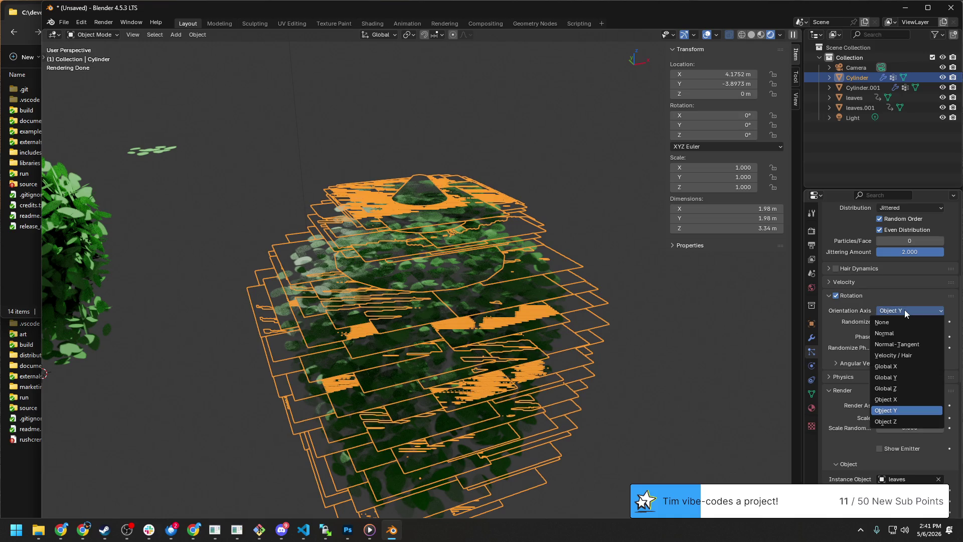
{"action": "left_click", "coordinate": [918, 345]}
{"action": "mouse_move", "coordinate": [617, 353]}
{"action": "middle_mouse_down"}
{"action": "mouse_move", "coordinate": [408, 362]}
{"action": "mouse_move", "coordinate": [530, 343]}
{"action": "mouse_move", "coordinate": [501, 340]}
{"action": "middle_mouse_up"}
{"action": "key", "text": "ctrl+z"}
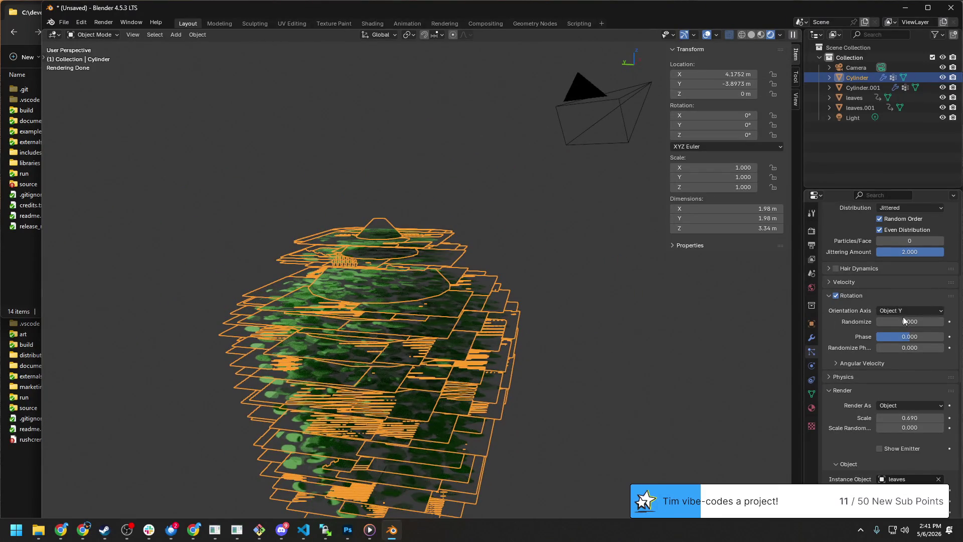
{"action": "scroll", "coordinate": [903, 318], "scroll_direction": "up", "scroll_amount": 2}
{"action": "scroll", "coordinate": [936, 311], "scroll_direction": "up", "scroll_amount": 1}
{"action": "scroll", "coordinate": [935, 310], "scroll_direction": "up", "scroll_amount": 2}
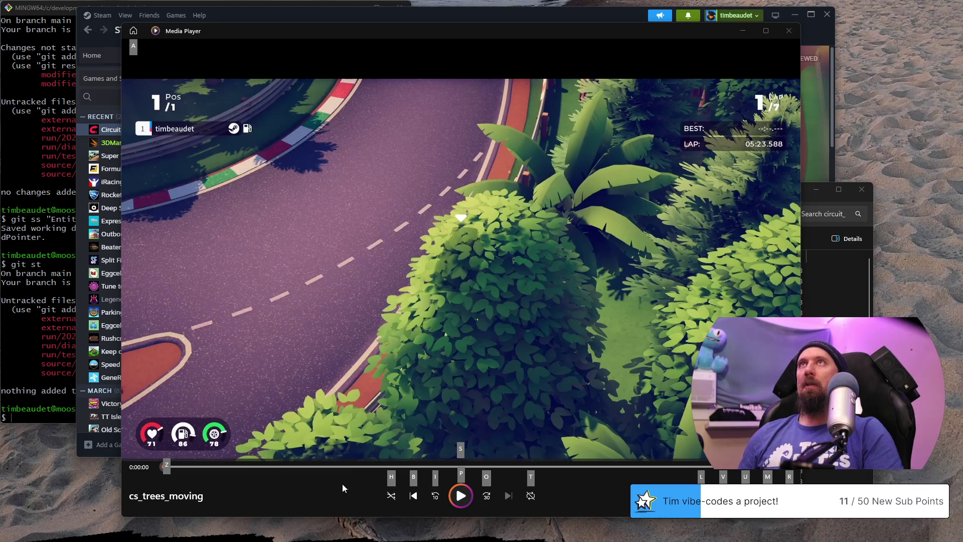
Step: Play the cs_trees_moving reference clip in Media Player
{"action": "left_click", "coordinate": [391, 530]}
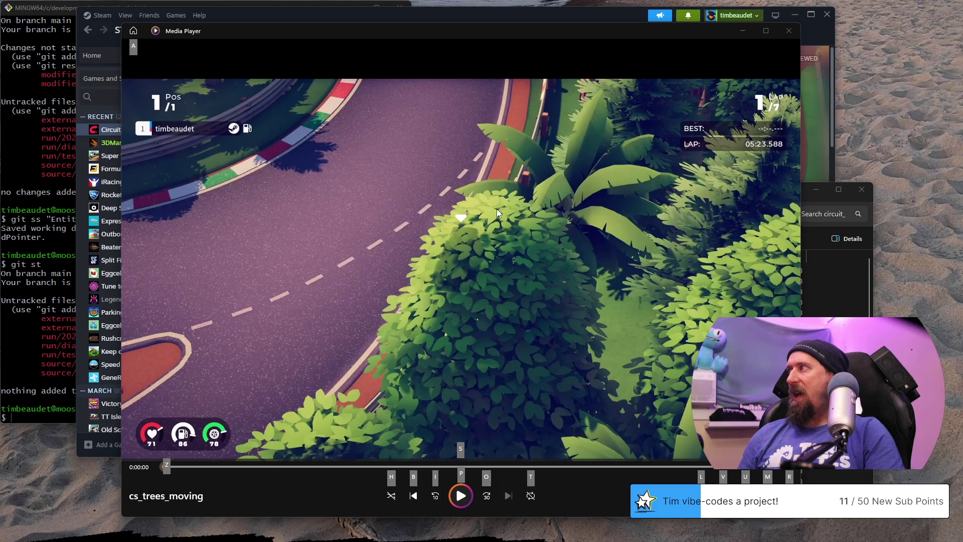
{"action": "left_click", "coordinate": [485, 219]}
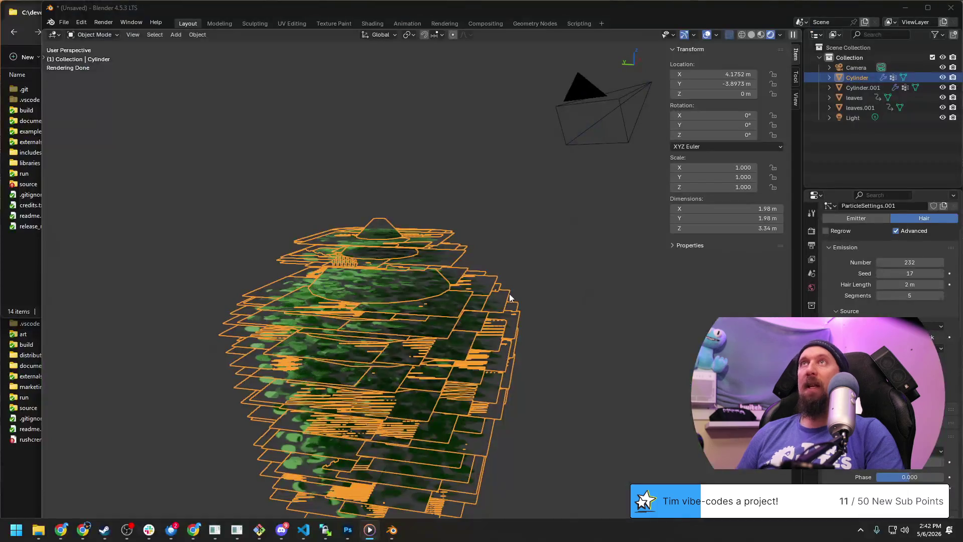
Step: Orbit the viewport to look down on the leaf planes and take in both bushes
{"action": "mouse_move", "coordinate": [431, 326]}
{"action": "middle_mouse_down"}
{"action": "mouse_move", "coordinate": [419, 320]}
{"action": "mouse_move", "coordinate": [403, 265]}
{"action": "mouse_move", "coordinate": [363, 282]}
{"action": "mouse_move", "coordinate": [431, 262]}
{"action": "mouse_move", "coordinate": [408, 290]}
{"action": "middle_mouse_up"}
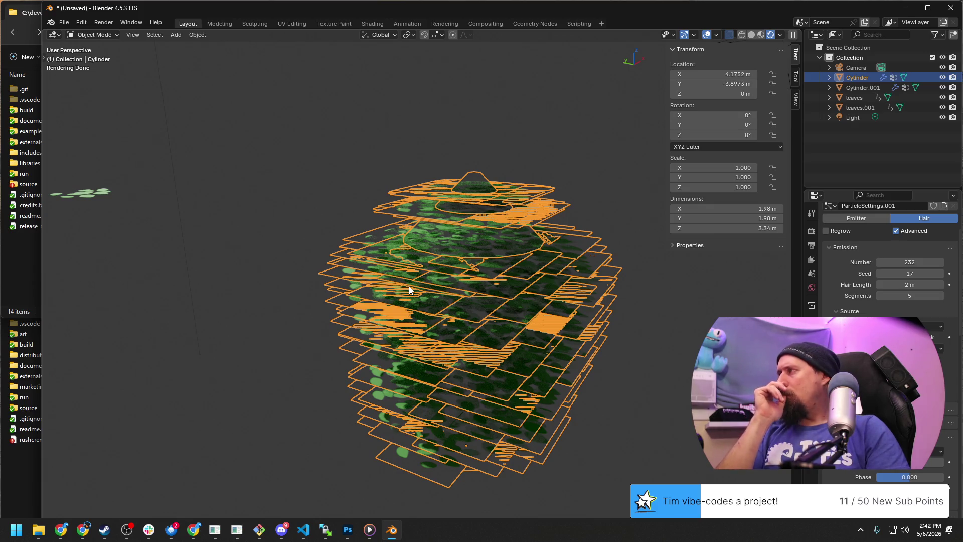
{"action": "mouse_move", "coordinate": [409, 286]}
{"action": "middle_mouse_down"}
{"action": "mouse_move", "coordinate": [435, 297]}
{"action": "mouse_move", "coordinate": [440, 320]}
{"action": "mouse_move", "coordinate": [42, 202]}
{"action": "middle_mouse_up"}
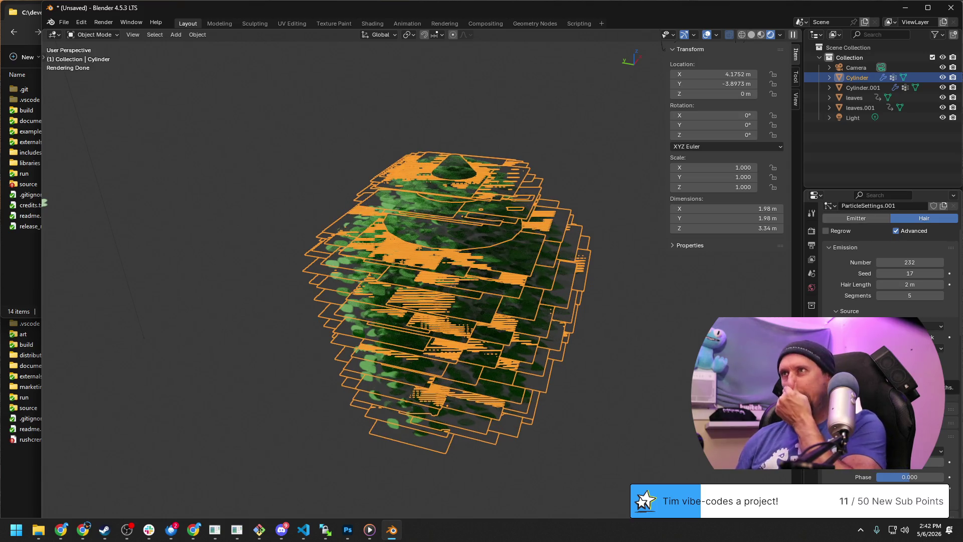
{"action": "scroll", "coordinate": [638, 348], "scroll_direction": "down", "scroll_amount": 2}
{"action": "scroll", "coordinate": [635, 349], "scroll_direction": "down", "scroll_amount": 3}
{"action": "scroll", "coordinate": [617, 357], "scroll_direction": "down", "scroll_amount": 3}
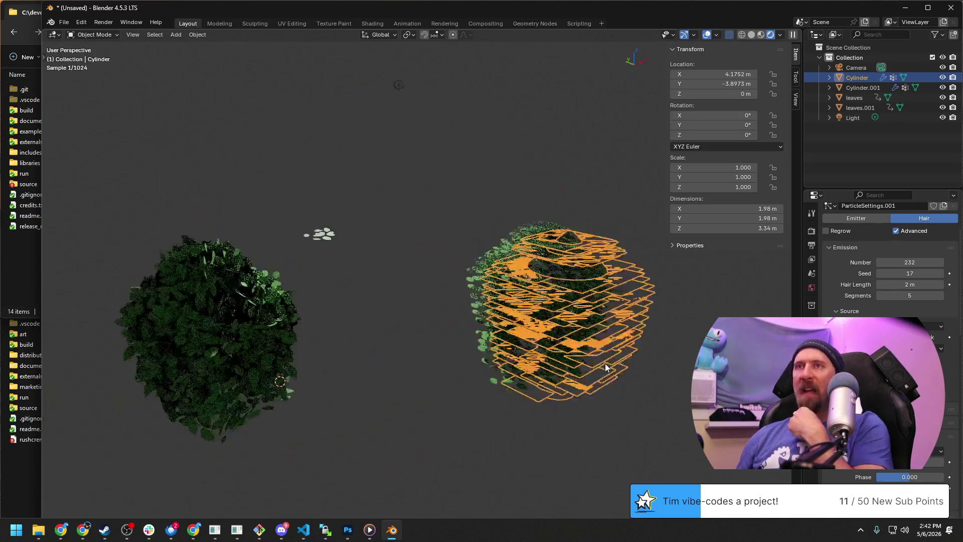
{"action": "scroll", "coordinate": [594, 358], "scroll_direction": "down", "scroll_amount": 2}
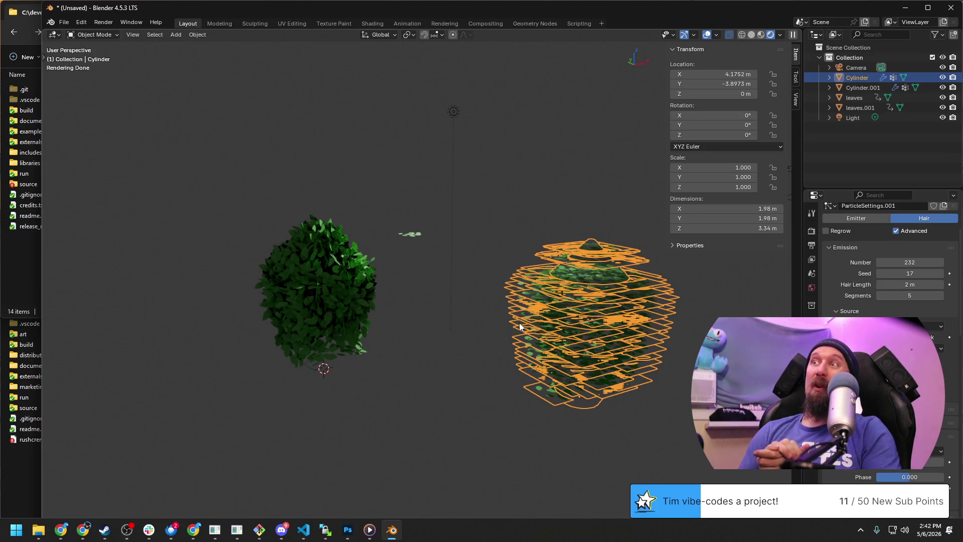
{"action": "mouse_move", "coordinate": [554, 340]}
{"action": "middle_mouse_down"}
{"action": "mouse_move", "coordinate": [581, 356]}
{"action": "mouse_move", "coordinate": [572, 362]}
{"action": "middle_mouse_up"}
{"action": "scroll", "coordinate": [860, 293], "scroll_direction": "up", "scroll_amount": 2}
{"action": "scroll", "coordinate": [865, 284], "scroll_direction": "up", "scroll_amount": 2}
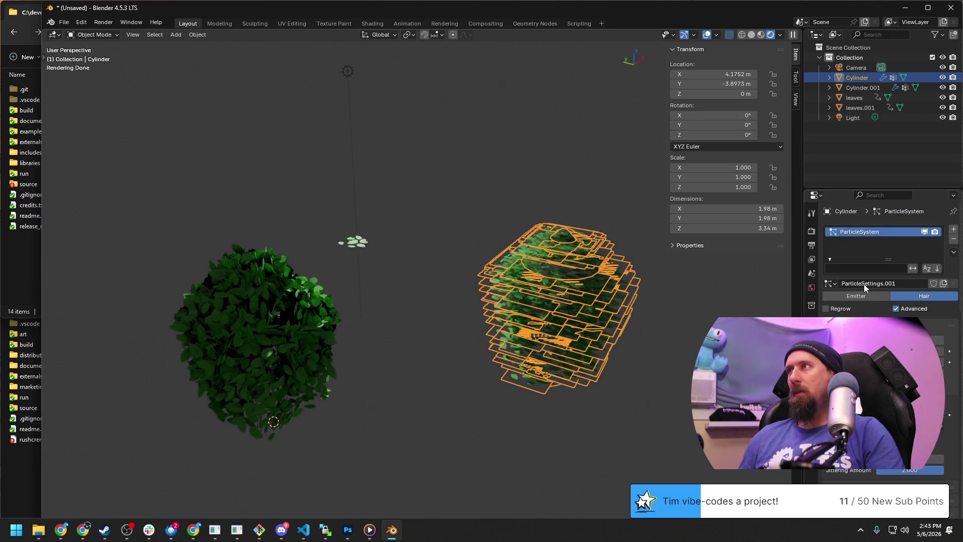
{"action": "right_click", "coordinate": [897, 210]}
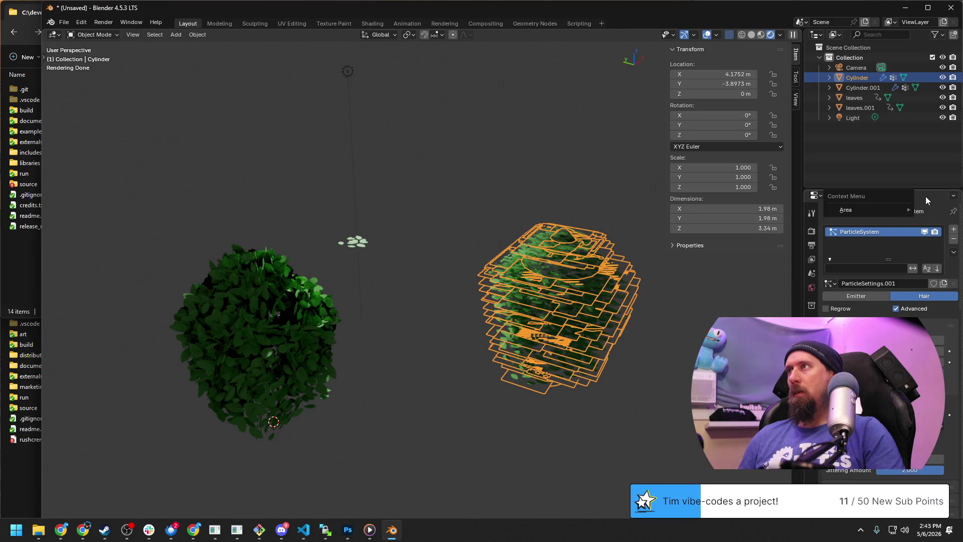
Step: Inspect the left bush's emitter mesh, then pull back and select the right bush's emitter cylinder
{"action": "left_click", "coordinate": [279, 332]}
{"action": "key", "text": "Tab"}
{"action": "key", "text": "Tab"}
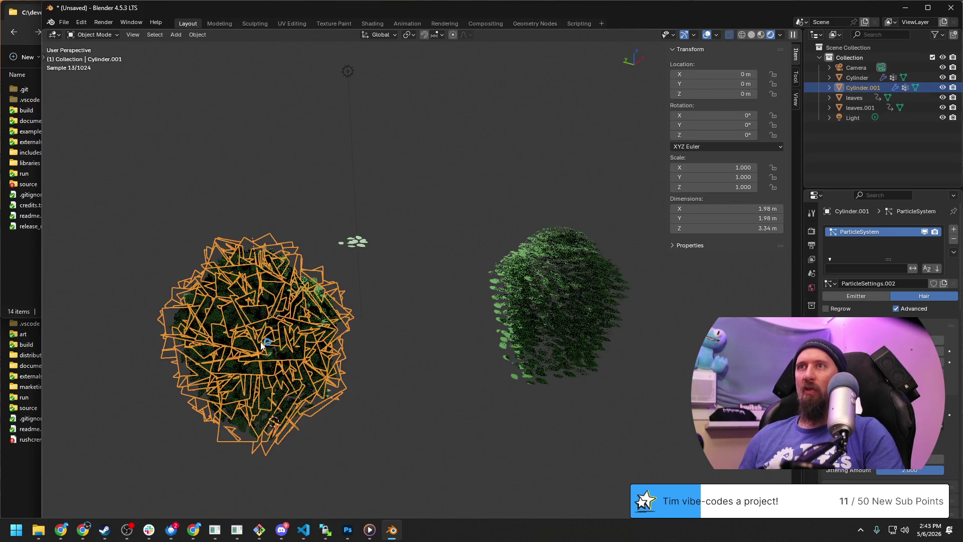
{"action": "scroll", "coordinate": [256, 311], "scroll_direction": "down", "scroll_amount": 2}
{"action": "scroll", "coordinate": [255, 312], "scroll_direction": "up", "scroll_amount": 3}
{"action": "middle_click_drag", "start_coordinate": [255, 311], "coordinate": [409, 342], "text": "shift"}
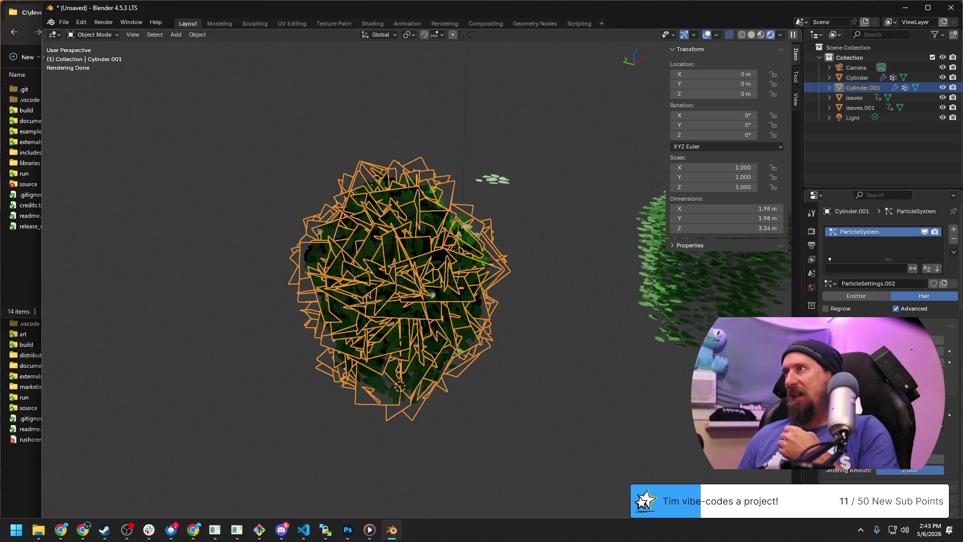
{"action": "key", "text": "alt+a"}
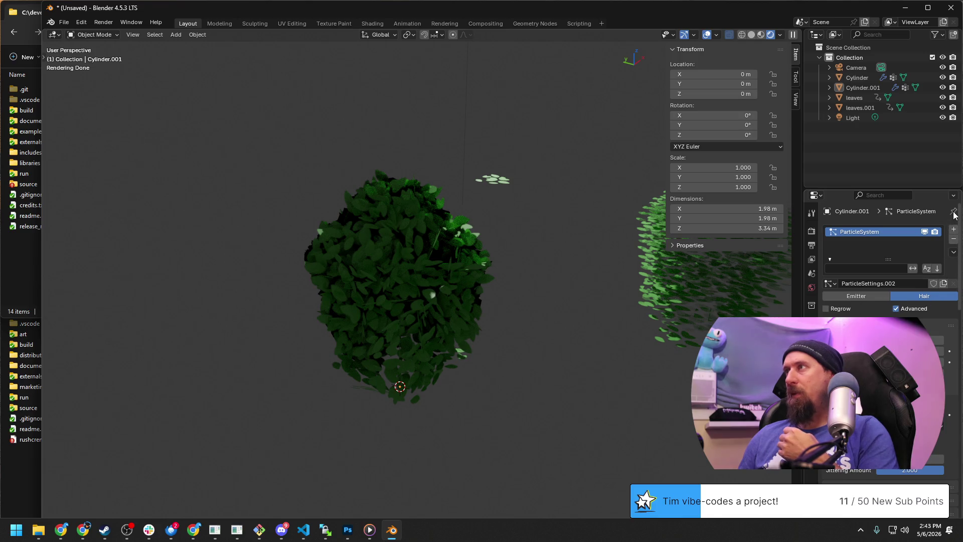
{"action": "scroll", "coordinate": [540, 313], "scroll_direction": "down", "scroll_amount": 3}
{"action": "middle_click_drag", "start_coordinate": [595, 307], "coordinate": [449, 275]}
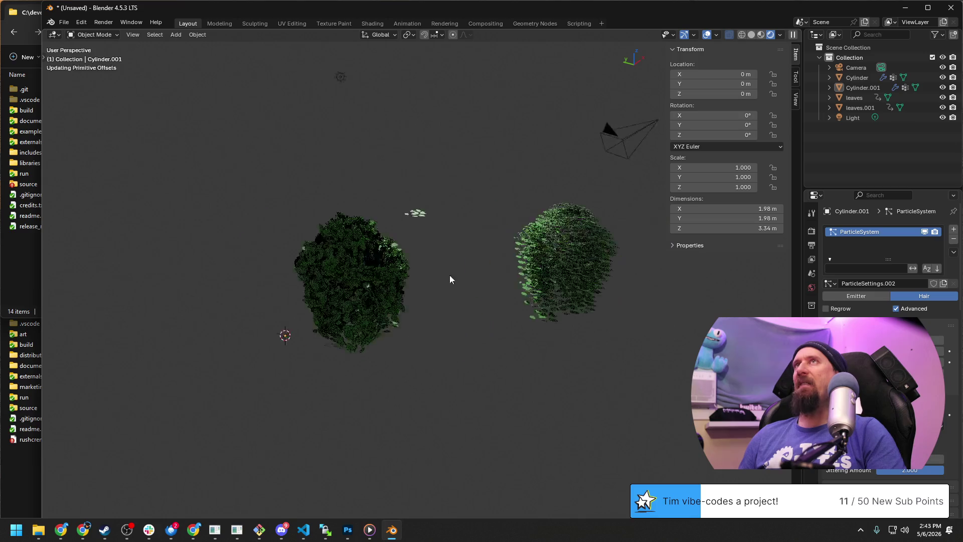
{"action": "left_click", "coordinate": [427, 254]}
Step: Check a vertex on the cylinder, then add a UV sphere to the scene
{"action": "key", "text": "Tab"}
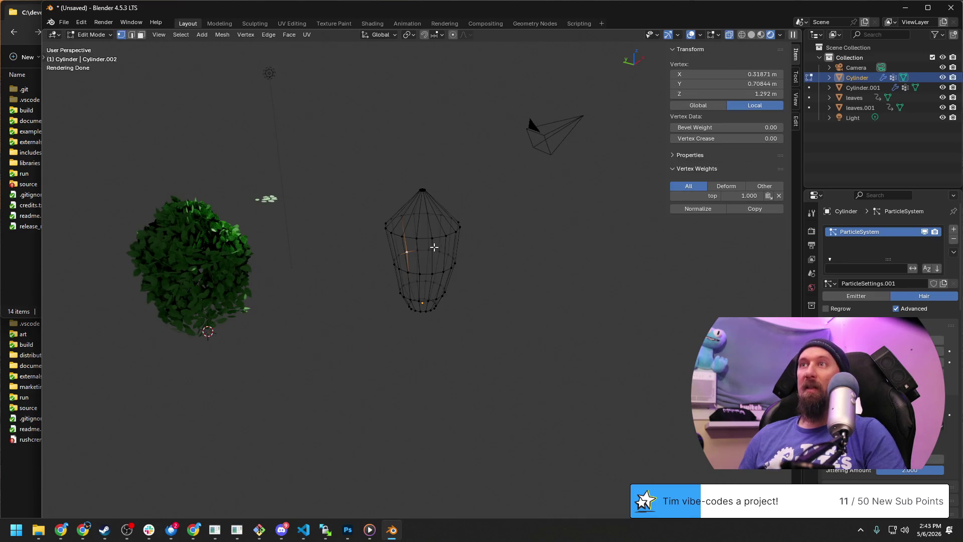
{"action": "left_click", "coordinate": [435, 240]}
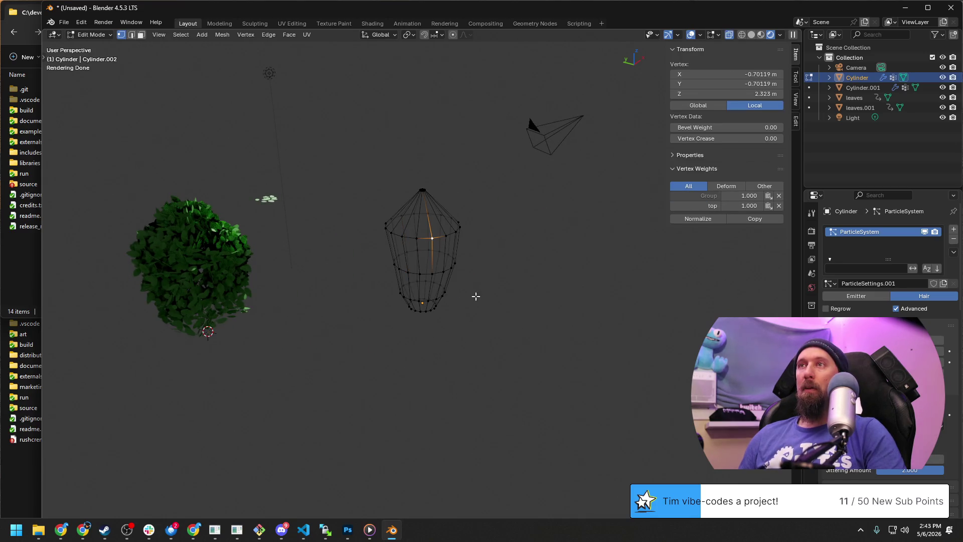
{"action": "scroll", "coordinate": [475, 295], "scroll_direction": "down", "scroll_amount": 2}
{"action": "key", "text": "Tab"}
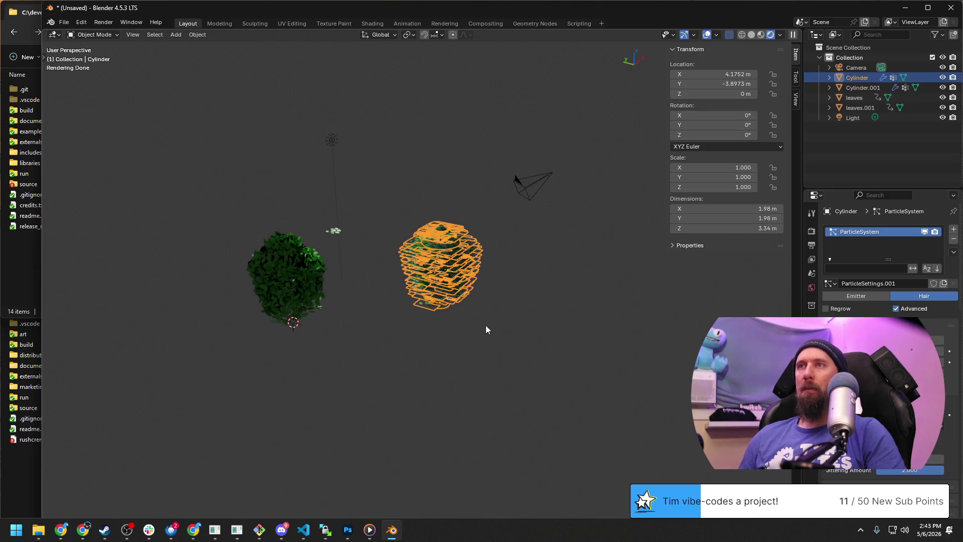
{"action": "key", "text": "shift+a"}
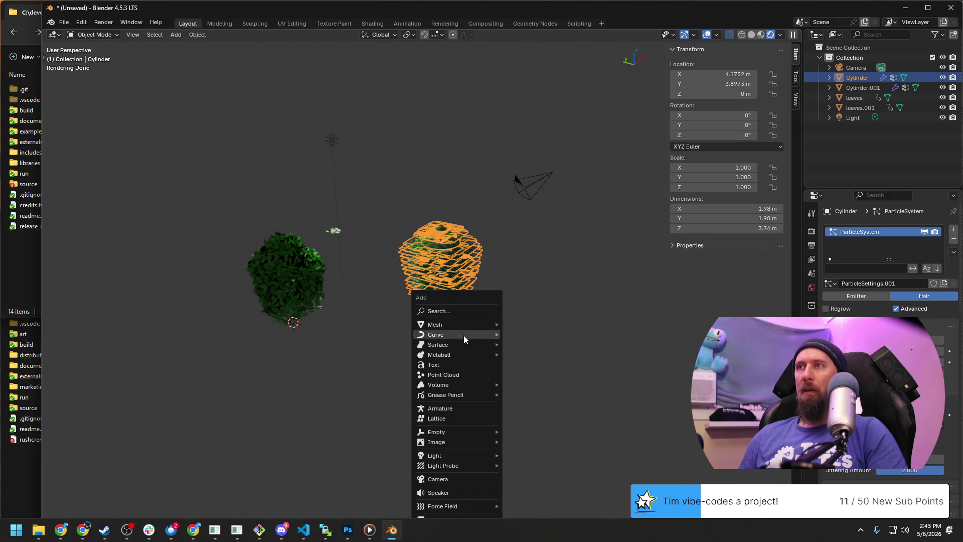
{"action": "mouse_move", "coordinate": [444, 325]}
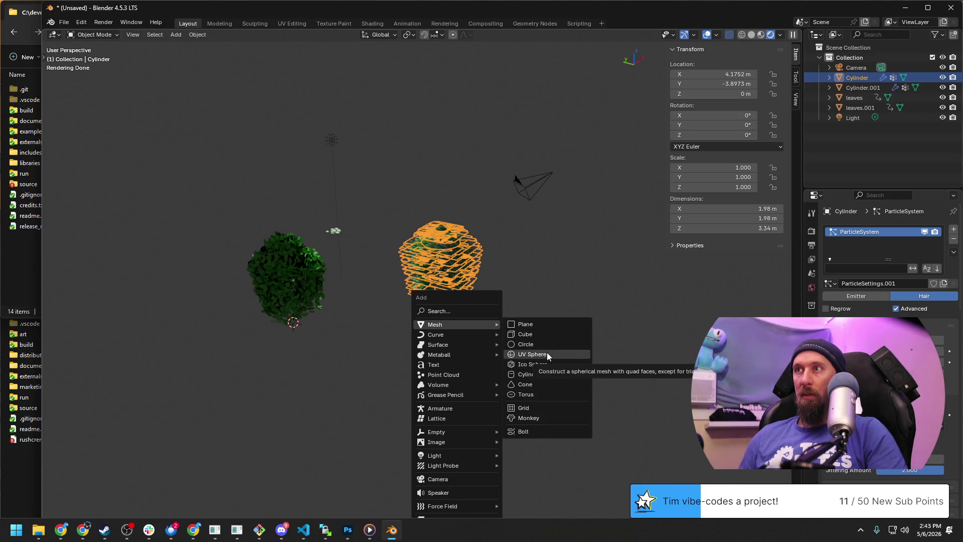
{"action": "left_click", "coordinate": [548, 354]}
Step: Raise the new sphere straight up above the bushes and frame the view on it
{"action": "middle_click_drag", "start_coordinate": [432, 269], "coordinate": [484, 262]}
{"action": "key", "text": "g"}
{"action": "key", "text": "shift+z"}
{"action": "key", "text": "z"}
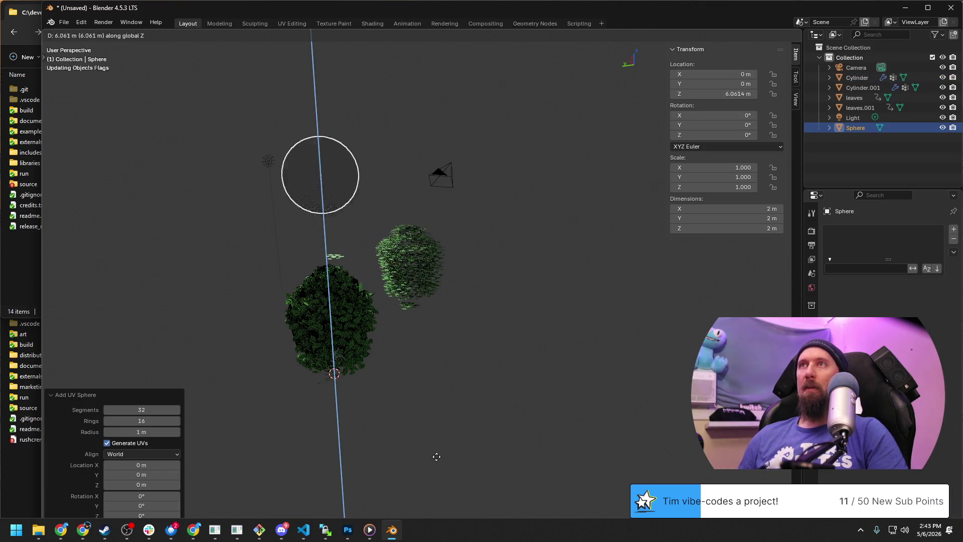
{"action": "left_click", "coordinate": [437, 409]}
{"action": "key", "text": "Tab"}
{"action": "middle_click_drag", "start_coordinate": [437, 408], "coordinate": [494, 445], "text": "shift"}
{"action": "scroll", "coordinate": [486, 368], "scroll_direction": "up", "scroll_amount": 5}
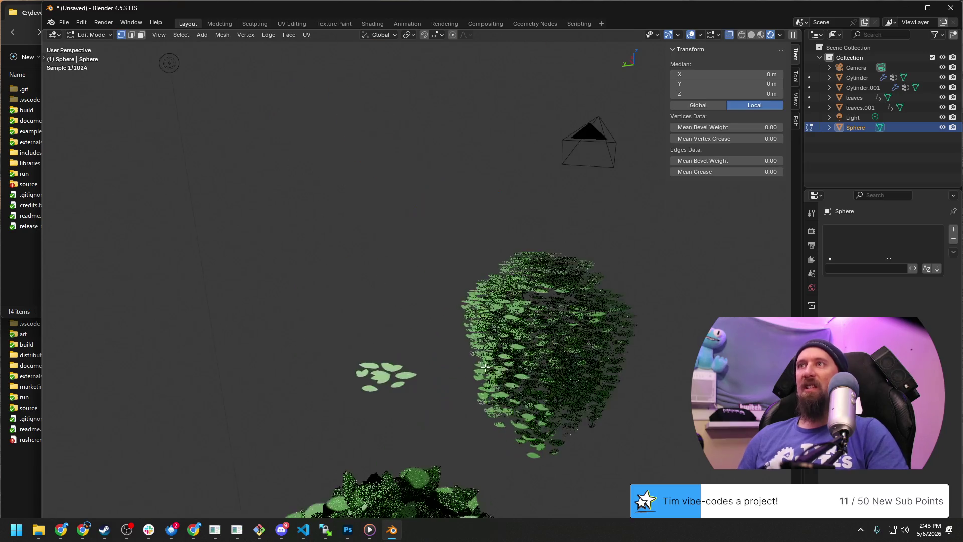
{"action": "scroll", "coordinate": [486, 367], "scroll_direction": "down", "scroll_amount": 4}
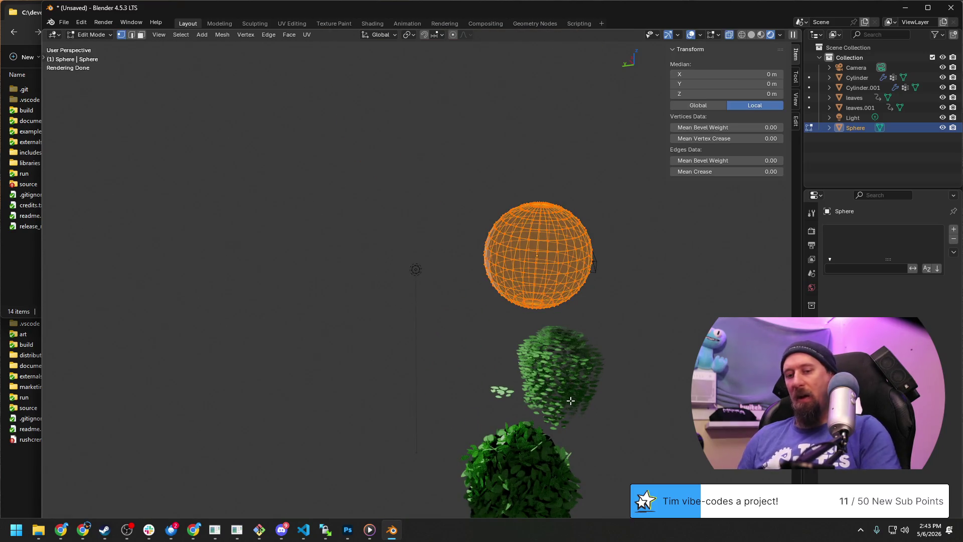
{"action": "key", "text": "KP_Decimal"}
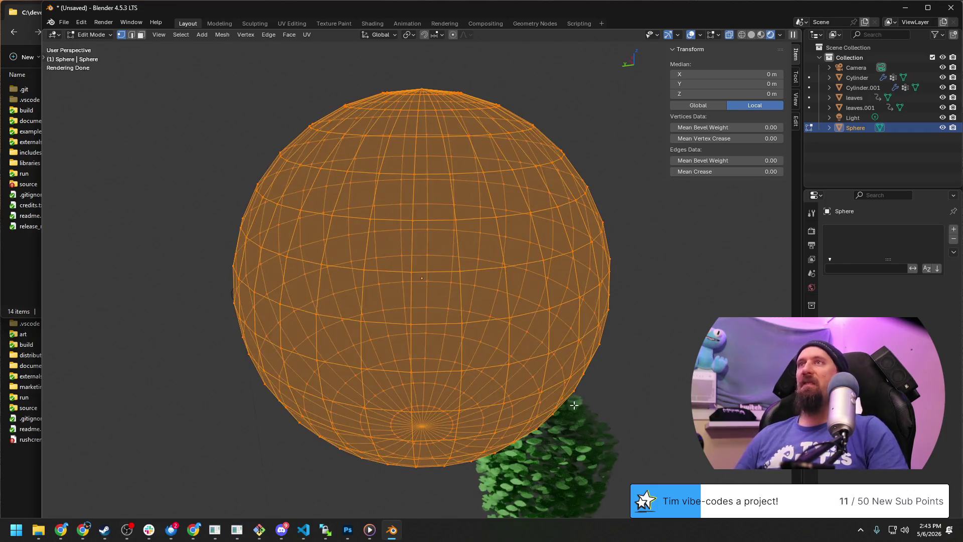
{"action": "scroll", "coordinate": [572, 401], "scroll_direction": "down", "scroll_amount": 5}
{"action": "scroll", "coordinate": [573, 399], "scroll_direction": "up", "scroll_amount": 3}
{"action": "scroll", "coordinate": [565, 391], "scroll_direction": "up", "scroll_amount": 1}
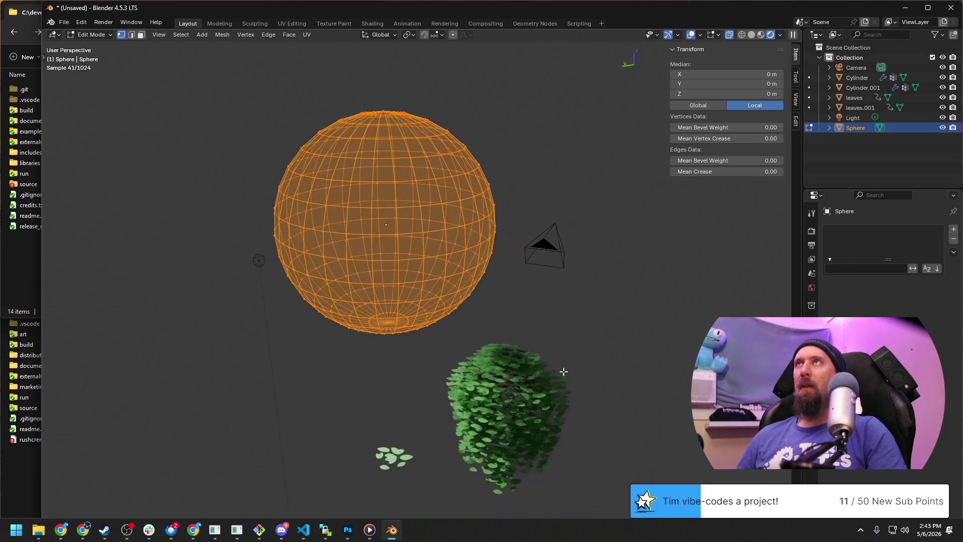
{"action": "mouse_move", "coordinate": [566, 391]}
{"action": "middle_mouse_down"}
{"action": "mouse_move", "coordinate": [432, 323]}
{"action": "mouse_move", "coordinate": [549, 334]}
{"action": "mouse_move", "coordinate": [462, 279]}
{"action": "mouse_move", "coordinate": [516, 279]}
{"action": "mouse_move", "coordinate": [451, 242]}
{"action": "mouse_move", "coordinate": [508, 303]}
{"action": "mouse_move", "coordinate": [489, 294]}
{"action": "middle_mouse_up"}
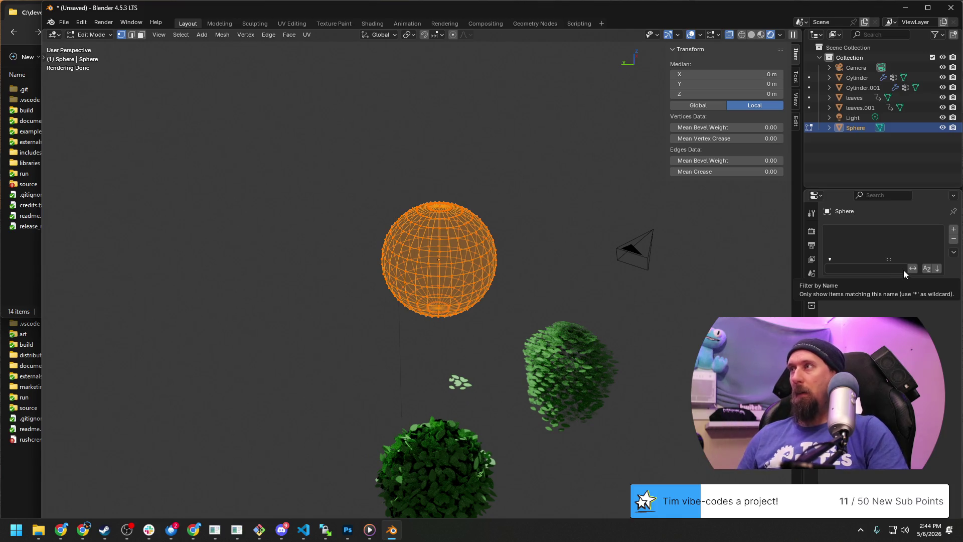
Step: Leave the sphere's edit mode and focus the view on the leafy Cylinder bush
{"action": "left_click", "coordinate": [573, 373]}
{"action": "key", "text": "Tab"}
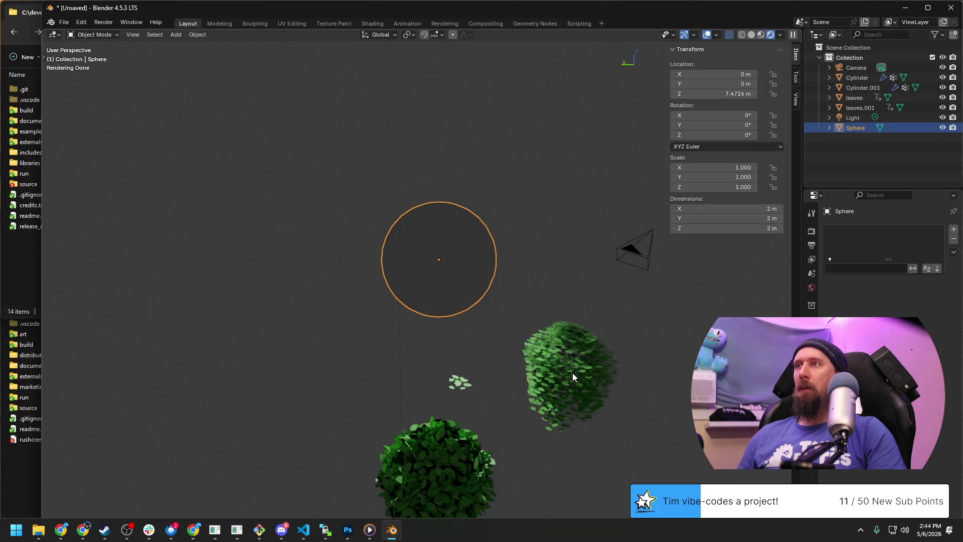
{"action": "left_click", "coordinate": [572, 373]}
{"action": "key", "text": "KP_Decimal"}
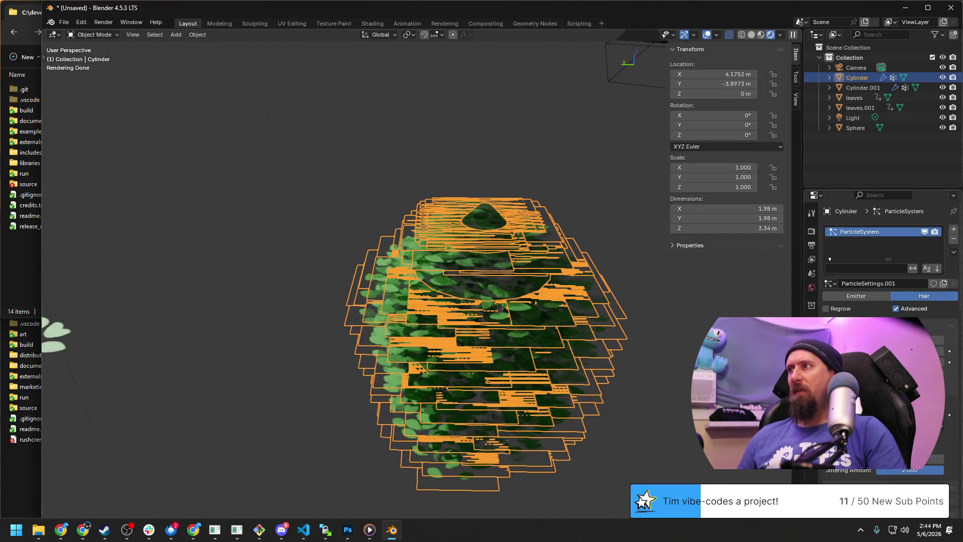
{"action": "scroll", "coordinate": [888, 301], "scroll_direction": "down", "scroll_amount": 3}
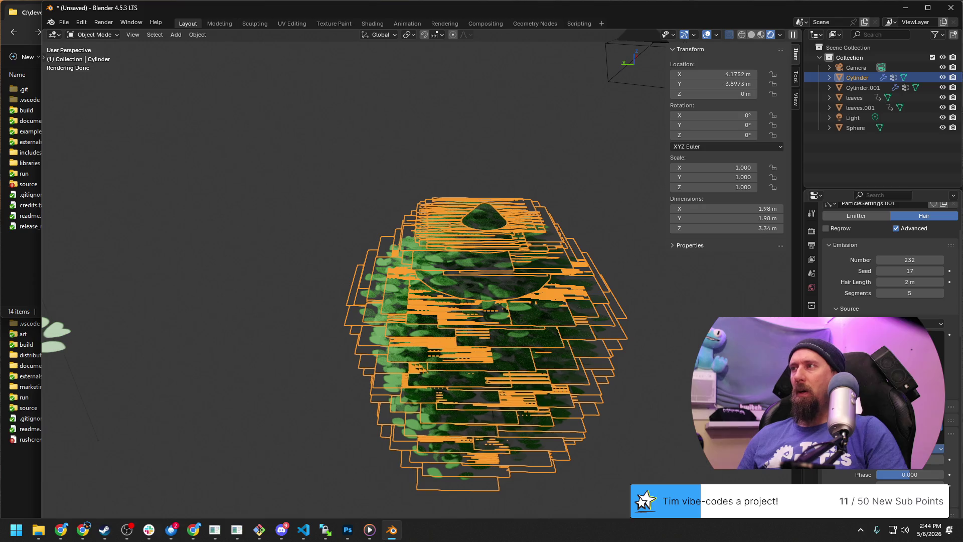
{"action": "left_click", "coordinate": [903, 345]}
{"action": "mouse_move", "coordinate": [248, 387]}
{"action": "middle_mouse_down"}
{"action": "mouse_move", "coordinate": [386, 365]}
{"action": "mouse_move", "coordinate": [307, 372]}
{"action": "middle_mouse_up"}
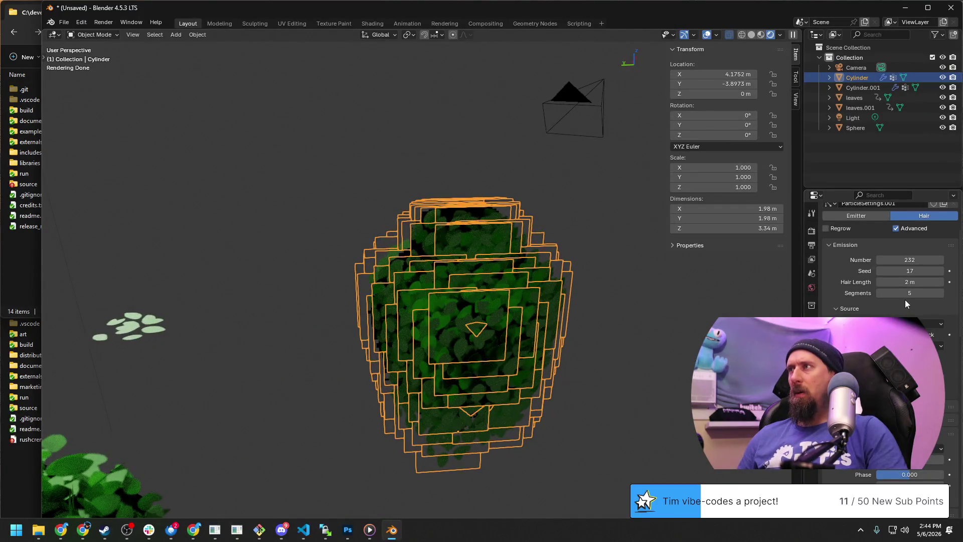
{"action": "scroll", "coordinate": [888, 263], "scroll_direction": "down", "scroll_amount": 2}
{"action": "scroll", "coordinate": [889, 263], "scroll_direction": "down", "scroll_amount": 1}
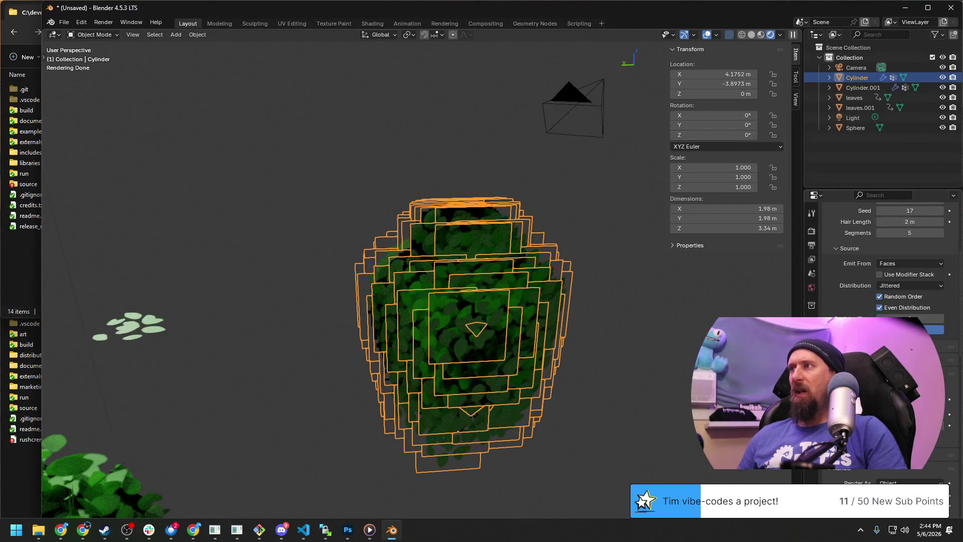
{"action": "left_click_drag", "start_coordinate": [903, 330], "coordinate": [933, 329]}
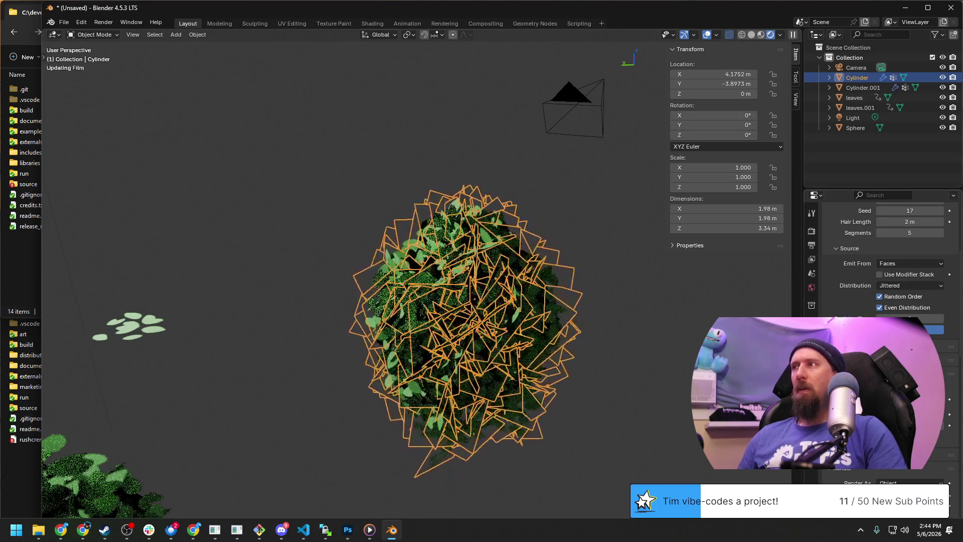
{"action": "key", "text": "ctrl+z"}
{"action": "key", "text": "ctrl+shift+z"}
{"action": "key", "text": "ctrl+z"}
{"action": "key", "text": "ctrl+shift+z"}
{"action": "key", "text": "ctrl+z"}
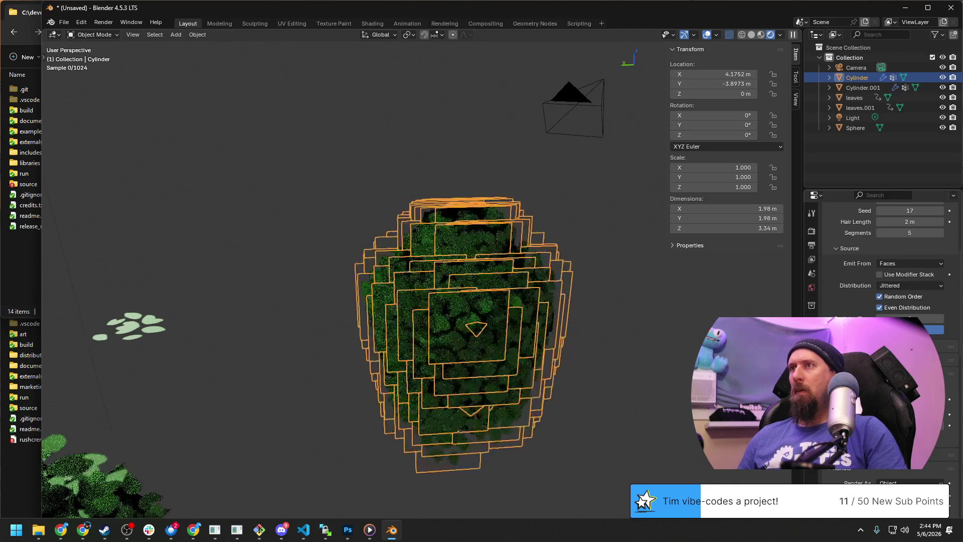
{"action": "key", "text": "ctrl+shift+z"}
{"action": "key", "text": "ctrl+z"}
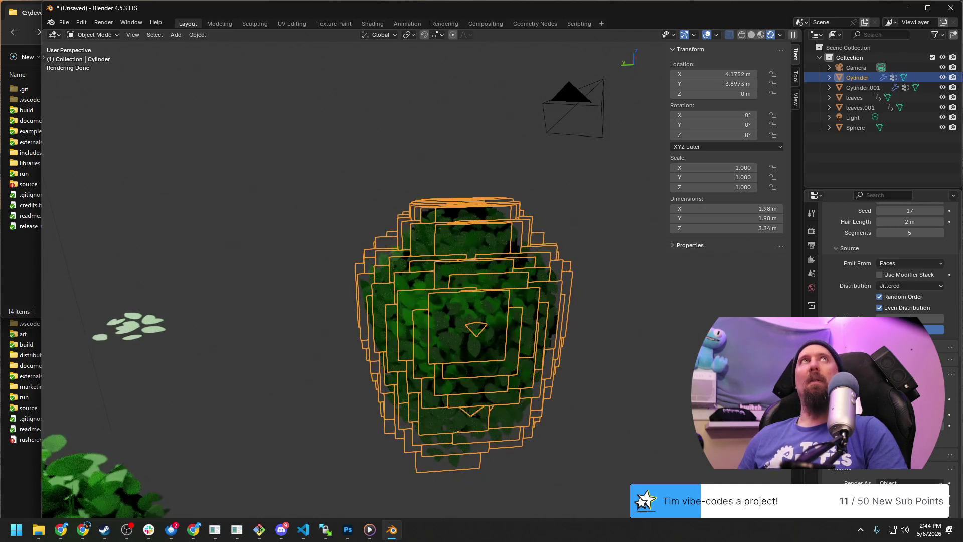
{"action": "key", "text": "ctrl+shift+z"}
{"action": "left_click", "coordinate": [885, 476]}
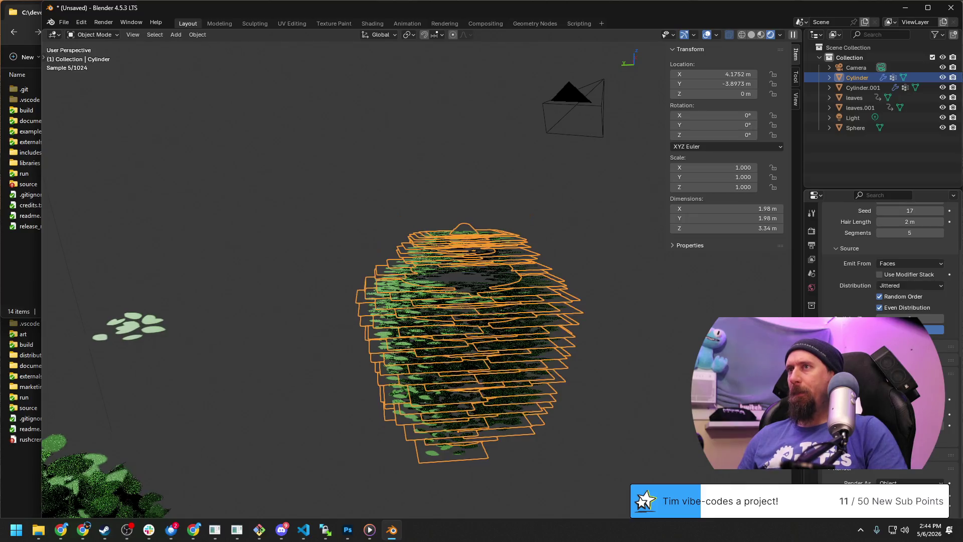
{"action": "key", "text": "ctrl+z"}
{"action": "key", "text": "ctrl+shift+z"}
{"action": "key", "text": "ctrl+z"}
{"action": "key", "text": "ctrl+shift+z"}
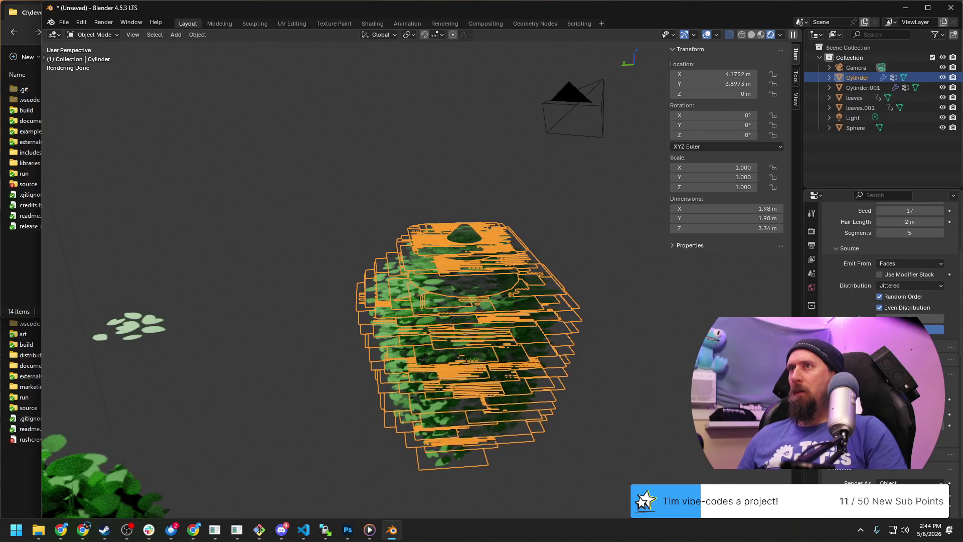
{"action": "key", "text": "ctrl+z"}
{"action": "key", "text": "ctrl+shift+z"}
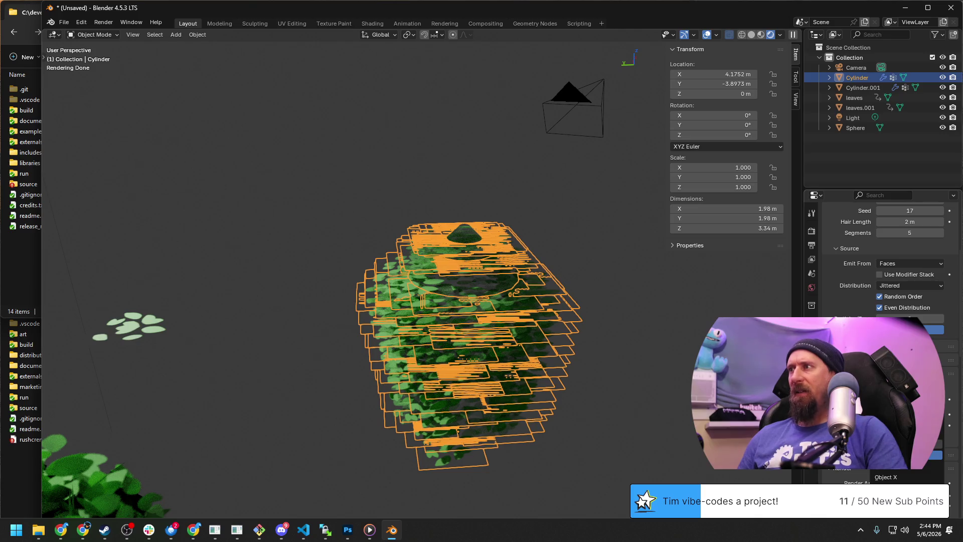
{"action": "key", "text": "ctrl+z"}
{"action": "key", "text": "ctrl+shift+z"}
{"action": "key", "text": "ctrl+z"}
{"action": "key", "text": "ctrl+shift+z"}
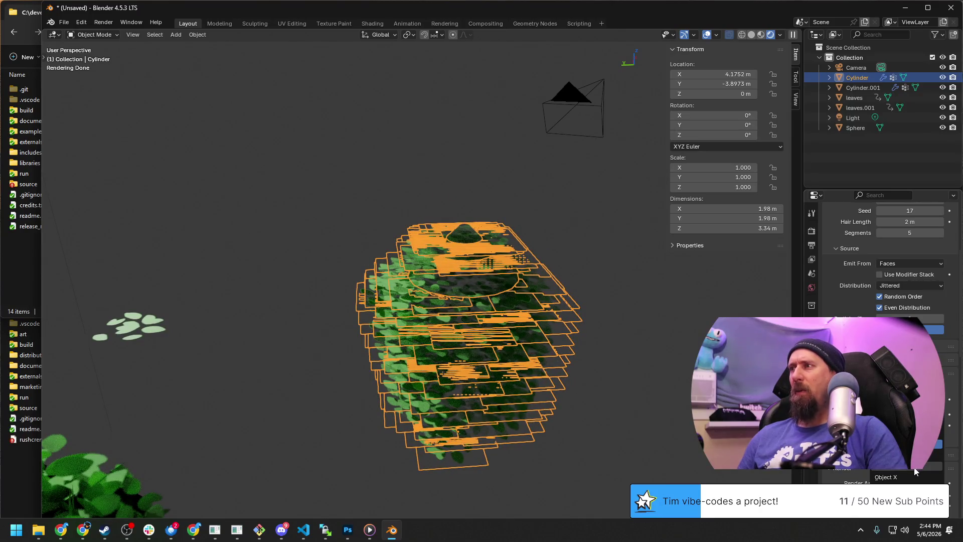
{"action": "left_click", "coordinate": [824, 362]}
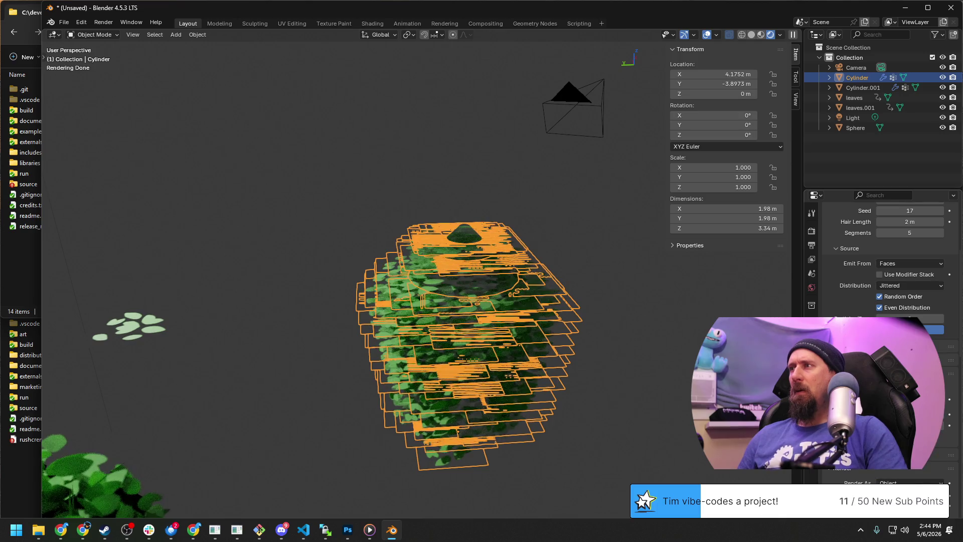
{"action": "key", "text": "ctrl+z"}
{"action": "key", "text": "ctrl+shift+z"}
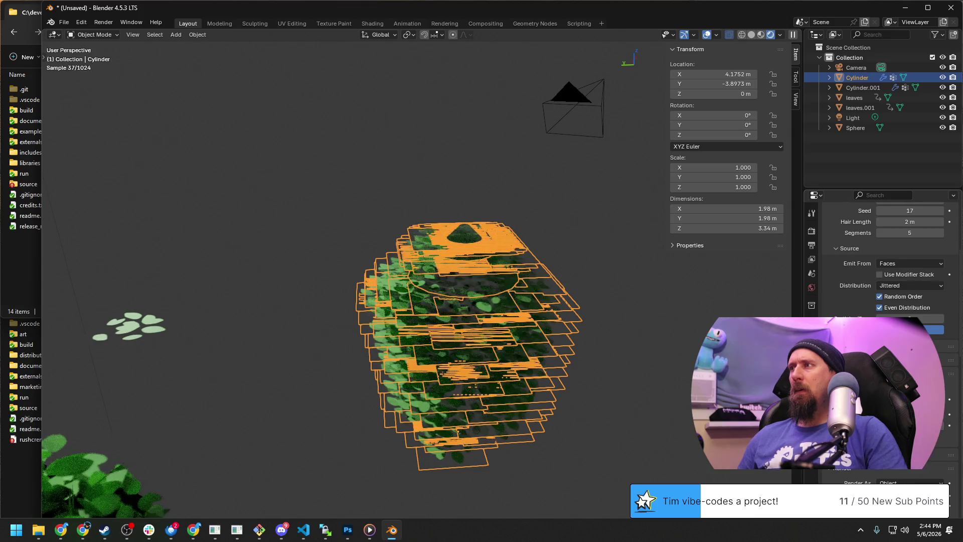
{"action": "left_click_drag", "start_coordinate": [905, 479], "coordinate": [889, 422]}
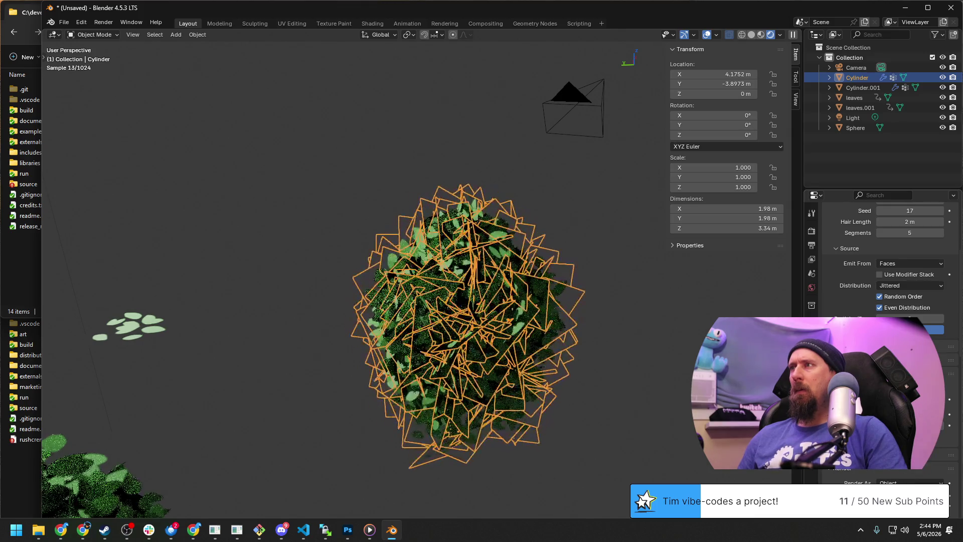
{"action": "key", "text": "ctrl+z"}
{"action": "key", "text": "ctrl+z"}
{"action": "key", "text": "ctrl+shift+z"}
{"action": "key", "text": "ctrl+z"}
{"action": "key", "text": "ctrl+shift+z"}
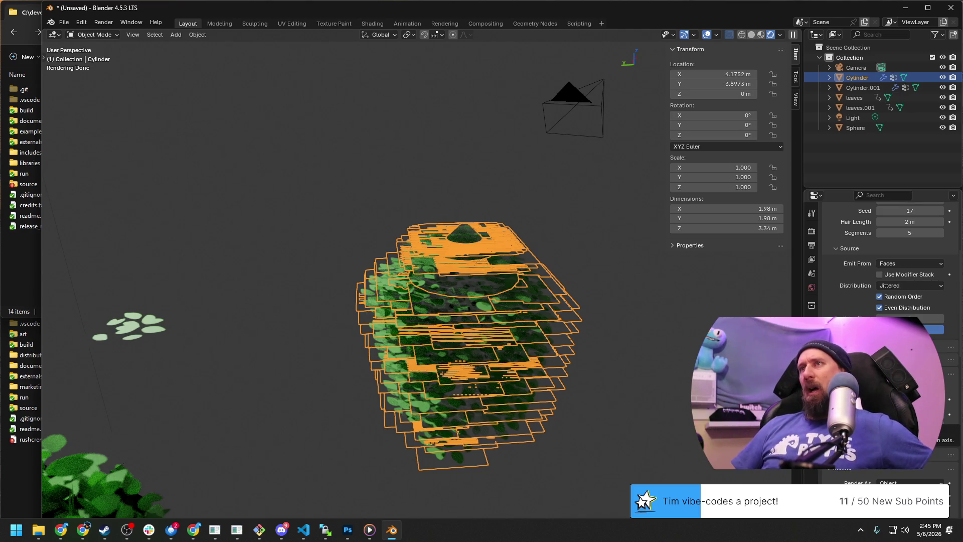
{"action": "key", "text": "Tab"}
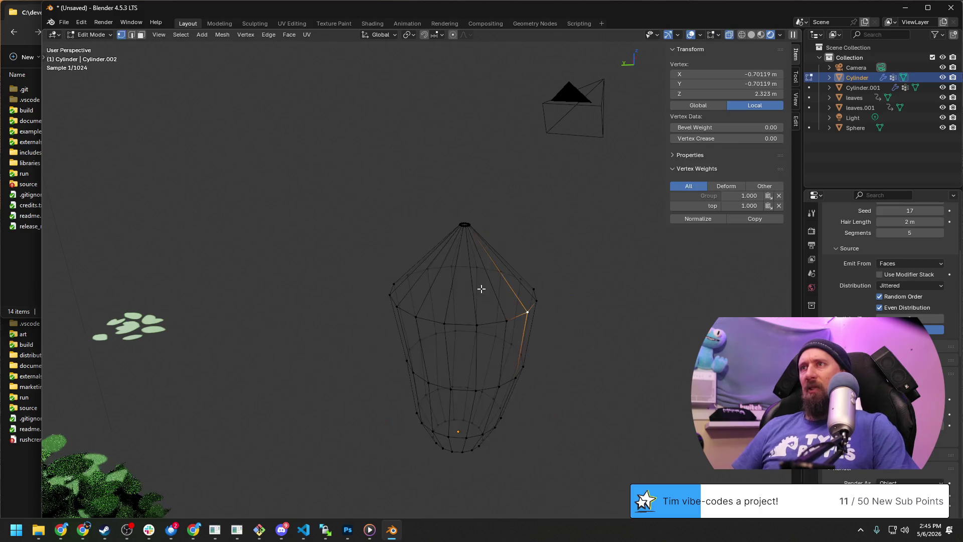
{"action": "left_click", "coordinate": [483, 300]}
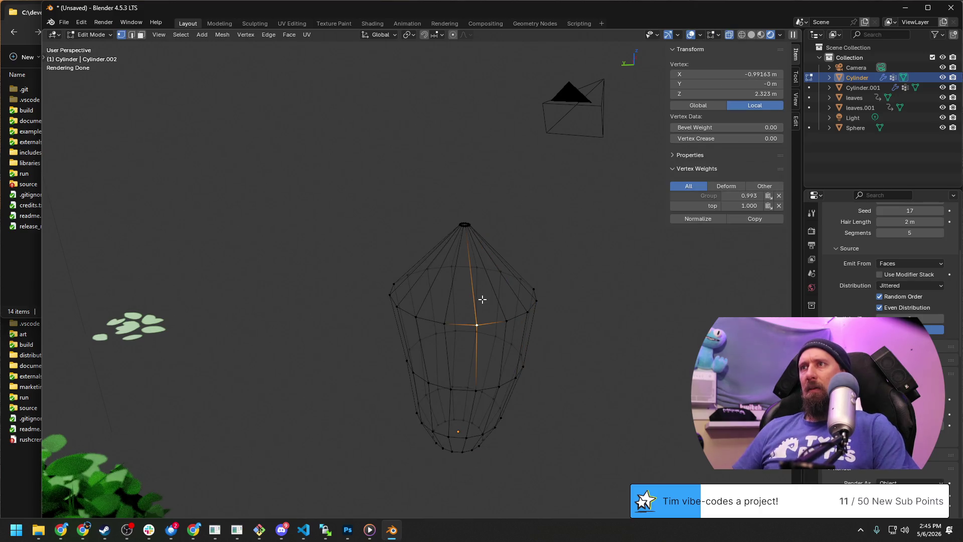
{"action": "left_click", "coordinate": [94, 35]}
{"action": "left_click", "coordinate": [99, 46]}
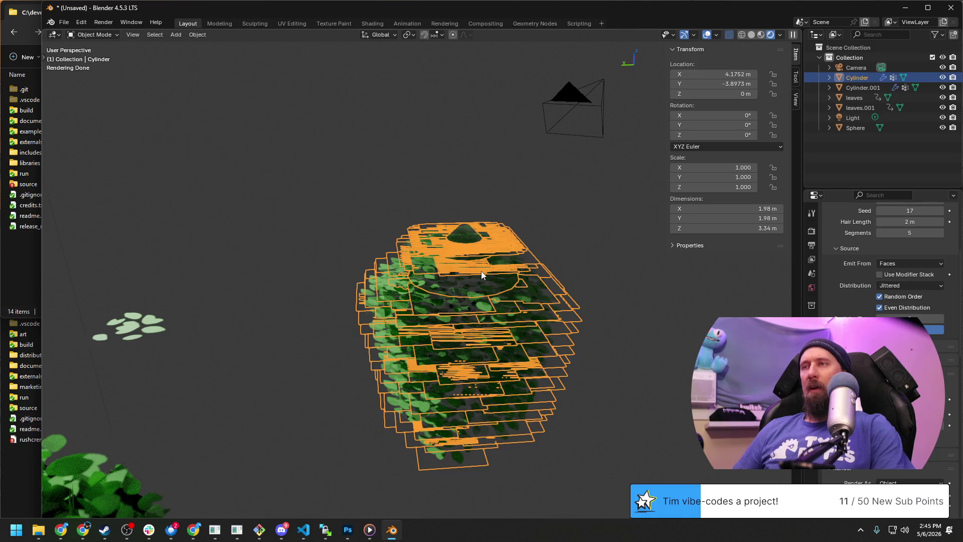
Step: Tilt the Cylinder bush about 29° around the X axis, then undo it back to 0°
{"action": "key", "text": "r"}
{"action": "key", "text": "z"}
{"action": "key", "text": "x"}
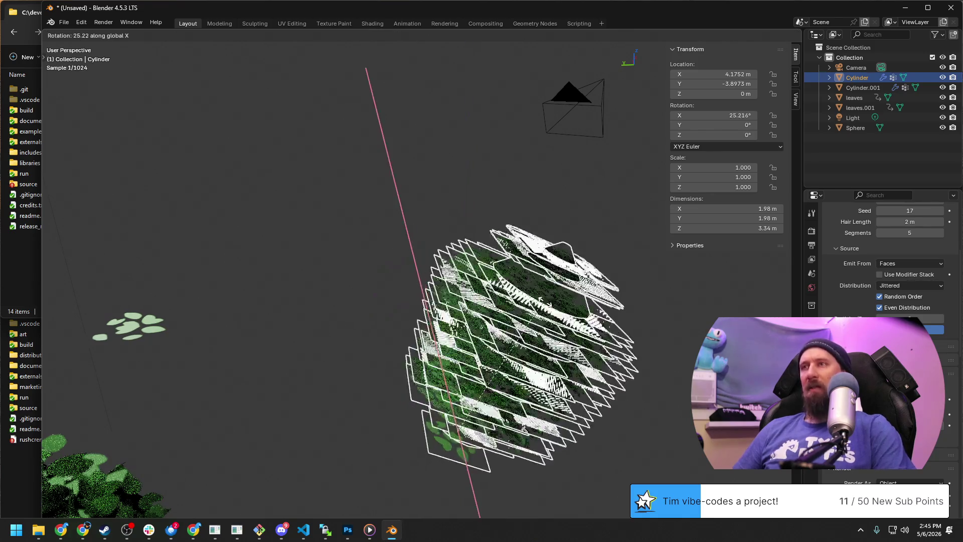
{"action": "left_click", "coordinate": [477, 412]}
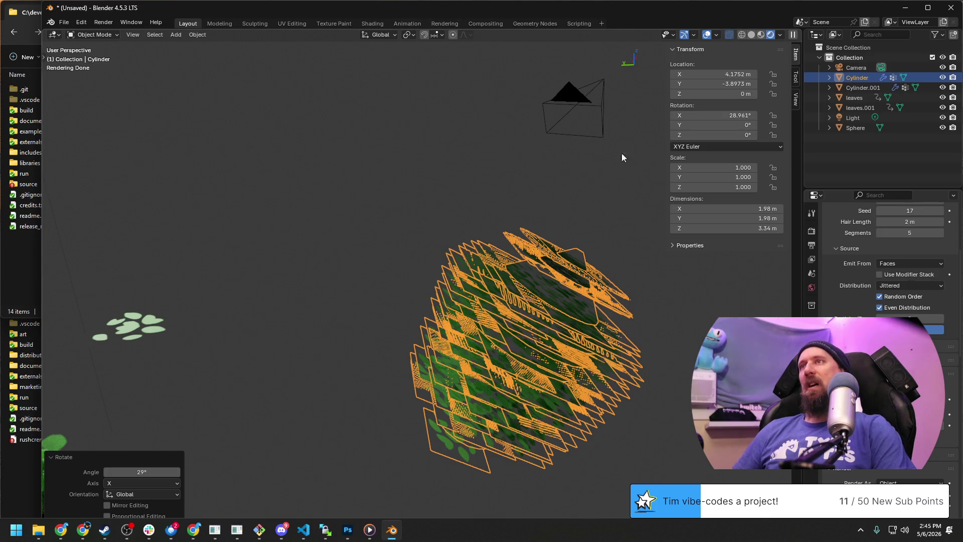
{"action": "key", "text": "ctrl+z"}
{"action": "key", "text": "Tab"}
{"action": "key", "text": "Tab"}
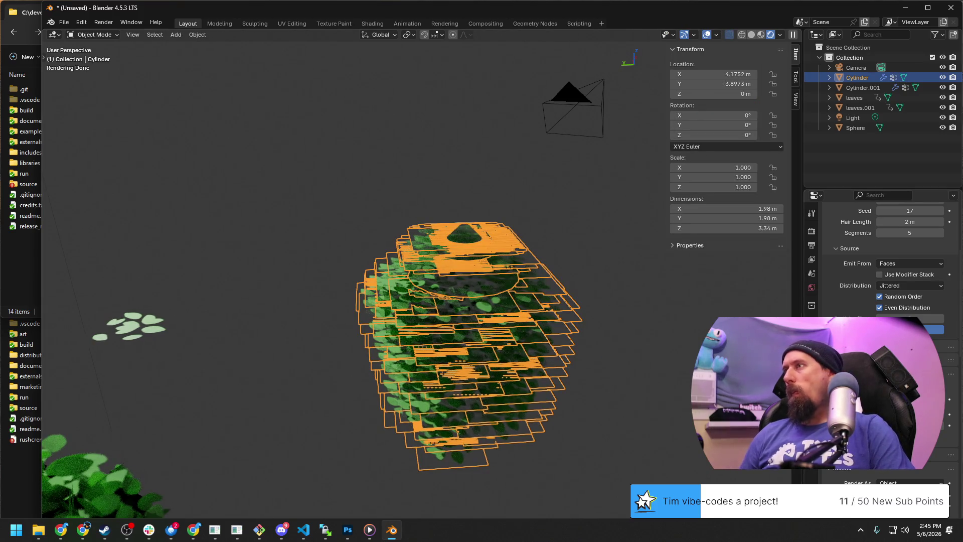
Step: Keep the leaves rendered as objects and select the Sphere
{"action": "left_click", "coordinate": [907, 482]}
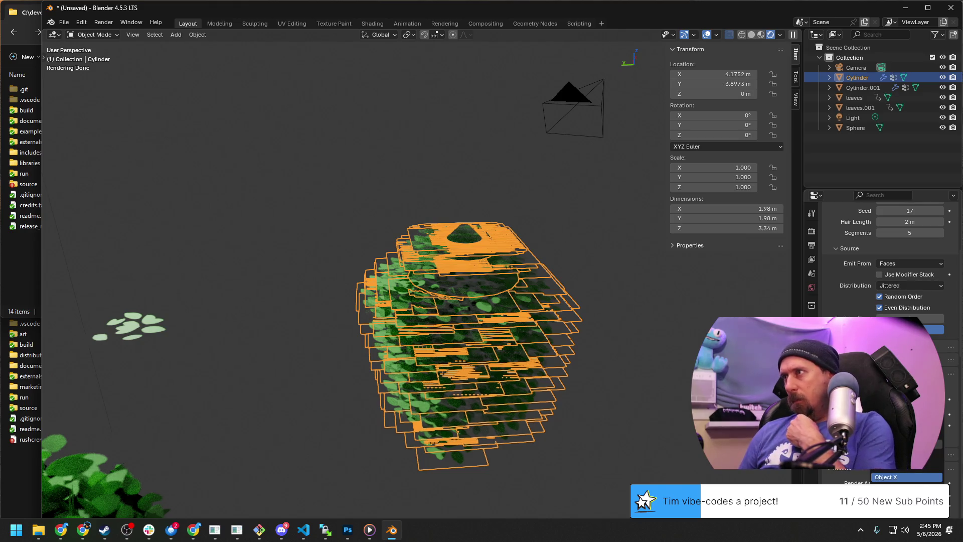
{"action": "left_click", "coordinate": [886, 476]}
{"action": "mouse_move", "coordinate": [482, 353]}
{"action": "middle_mouse_down"}
{"action": "mouse_move", "coordinate": [516, 373]}
{"action": "mouse_move", "coordinate": [562, 374]}
{"action": "mouse_move", "coordinate": [487, 395]}
{"action": "mouse_move", "coordinate": [569, 385]}
{"action": "mouse_move", "coordinate": [481, 316]}
{"action": "mouse_move", "coordinate": [406, 226]}
{"action": "middle_mouse_up"}
{"action": "left_click", "coordinate": [422, 119]}
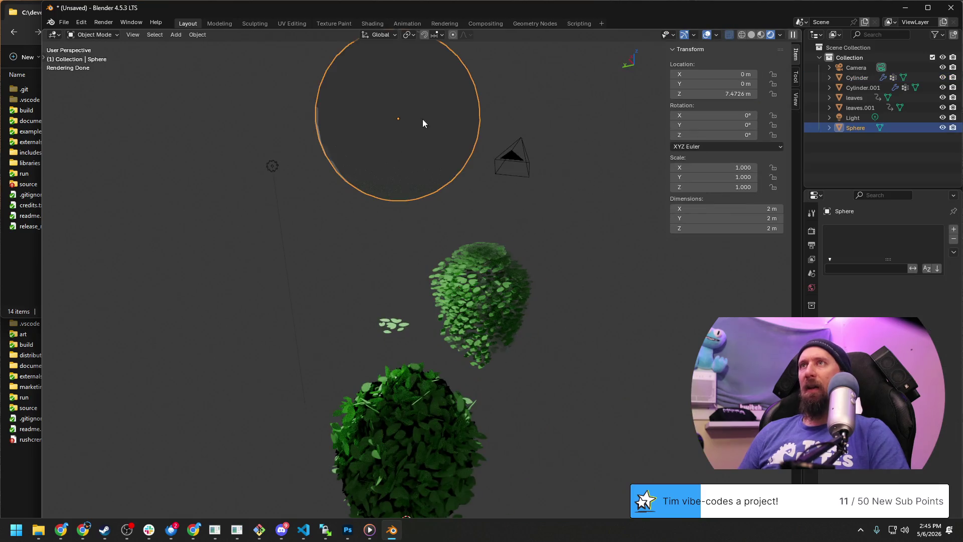
Step: Edit the sphere's mesh and select all of its vertices
{"action": "key", "text": "Tab"}
{"action": "scroll", "coordinate": [575, 230], "scroll_direction": "down", "scroll_amount": 3}
{"action": "scroll", "coordinate": [587, 227], "scroll_direction": "up", "scroll_amount": 3}
{"action": "mouse_move", "coordinate": [588, 228]}
{"action": "middle_mouse_down"}
{"action": "mouse_move", "coordinate": [639, 420]}
{"action": "mouse_move", "coordinate": [610, 417]}
{"action": "mouse_move", "coordinate": [430, 296]}
{"action": "middle_mouse_up"}
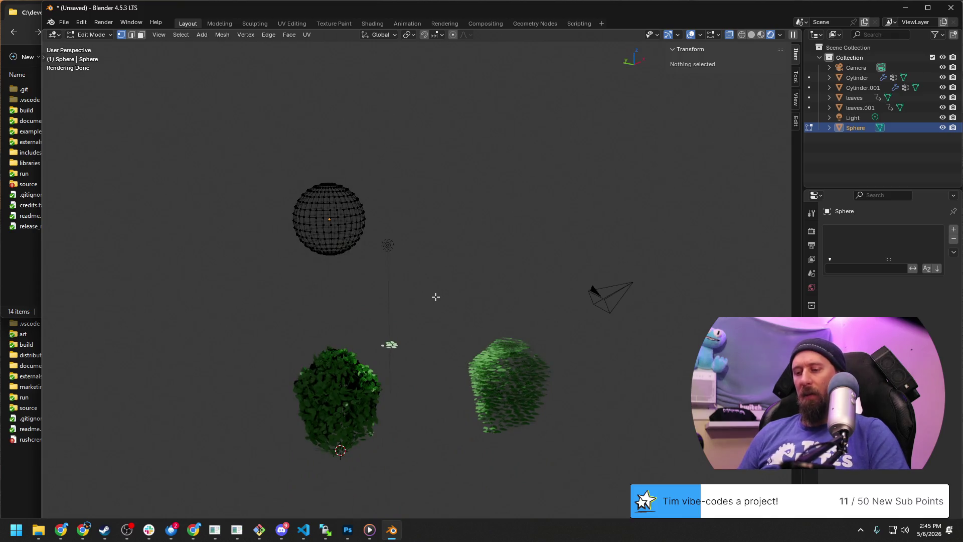
{"action": "left_click", "coordinate": [357, 208]}
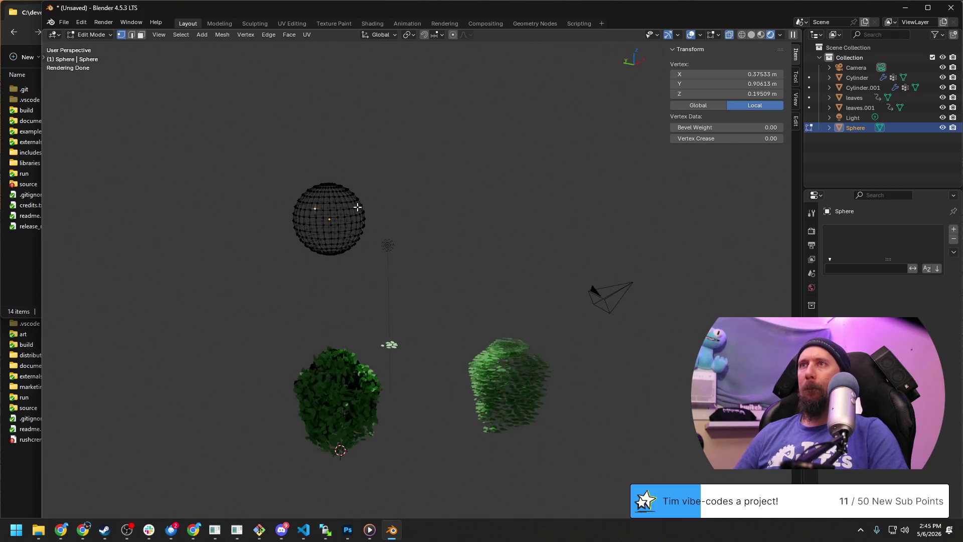
{"action": "key", "text": "a"}
{"action": "key", "text": "KP_Decimal"}
{"action": "scroll", "coordinate": [441, 263], "scroll_direction": "down", "scroll_amount": 4}
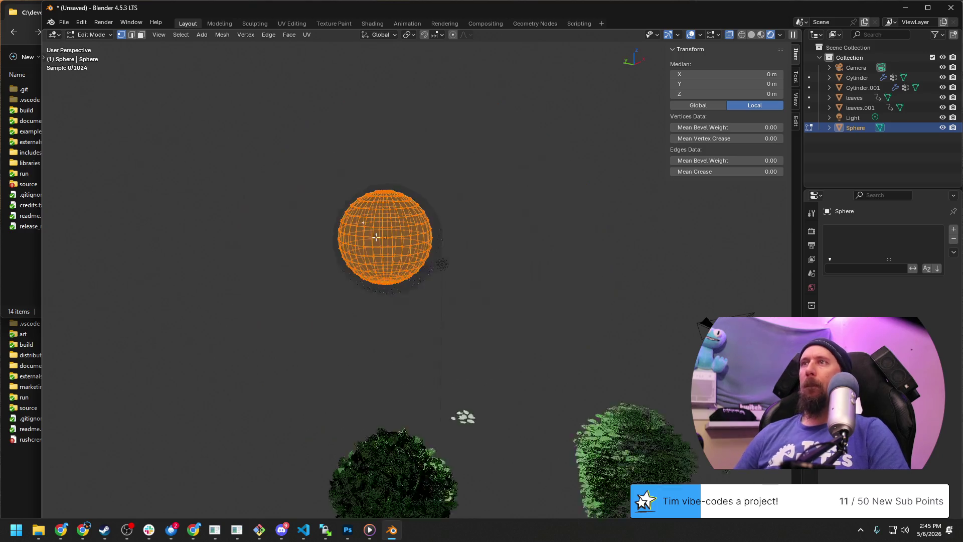
{"action": "scroll", "coordinate": [387, 243], "scroll_direction": "up", "scroll_amount": 1}
Step: Add a hair particle system to the sphere rendered as object copies
{"action": "middle_click_drag", "start_coordinate": [388, 242], "coordinate": [506, 265]}
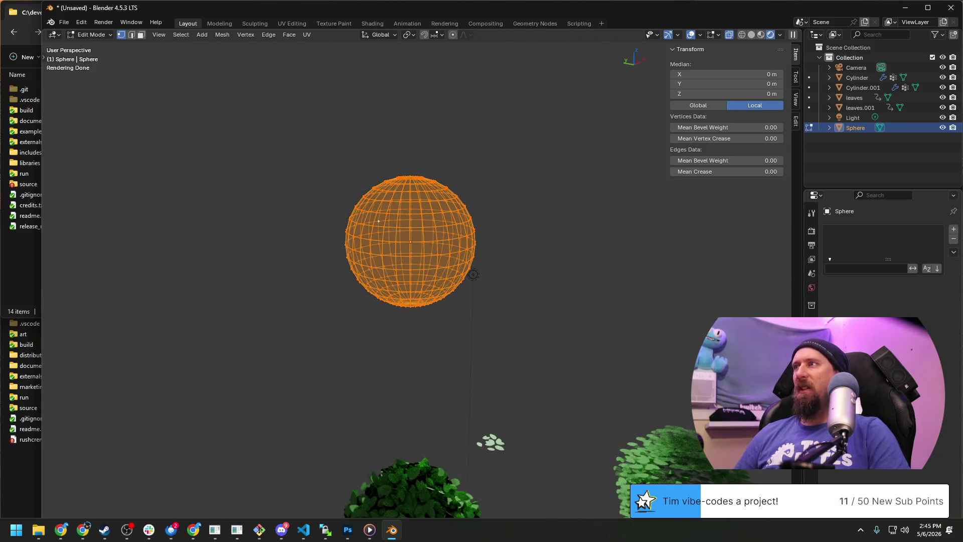
{"action": "left_click", "coordinate": [954, 229]}
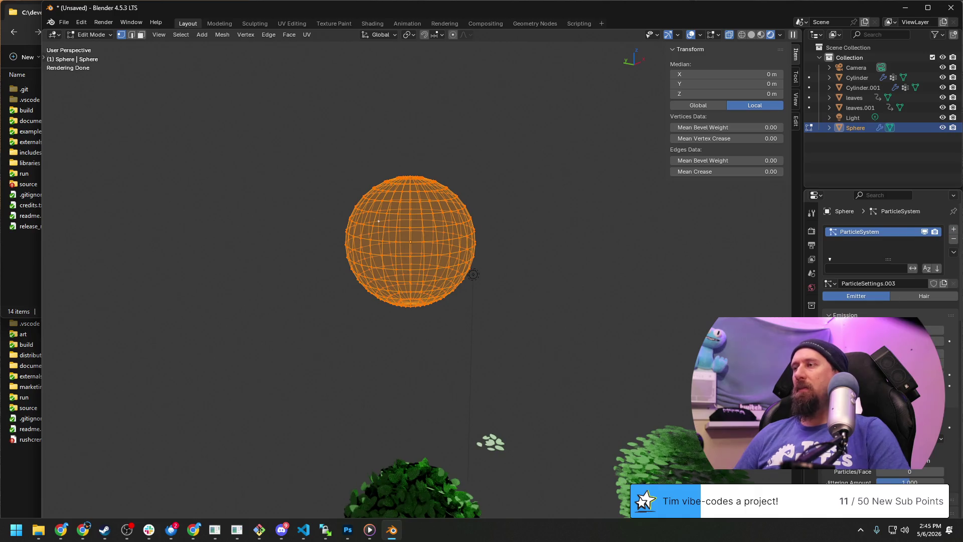
{"action": "scroll", "coordinate": [888, 264], "scroll_direction": "down", "scroll_amount": 2}
{"action": "scroll", "coordinate": [888, 263], "scroll_direction": "down", "scroll_amount": 1}
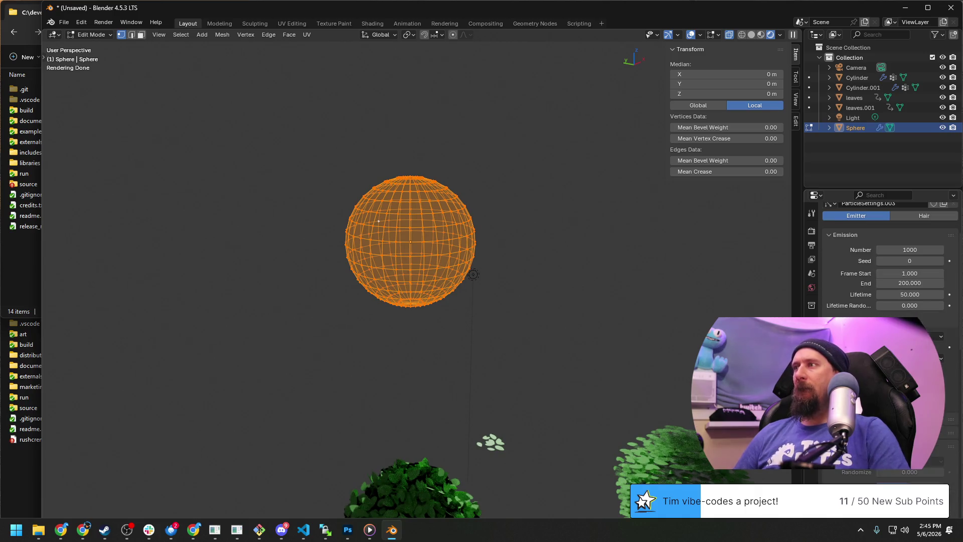
{"action": "scroll", "coordinate": [888, 264], "scroll_direction": "down", "scroll_amount": 3}
{"action": "scroll", "coordinate": [888, 263], "scroll_direction": "down", "scroll_amount": 2}
{"action": "scroll", "coordinate": [888, 264], "scroll_direction": "down", "scroll_amount": 2}
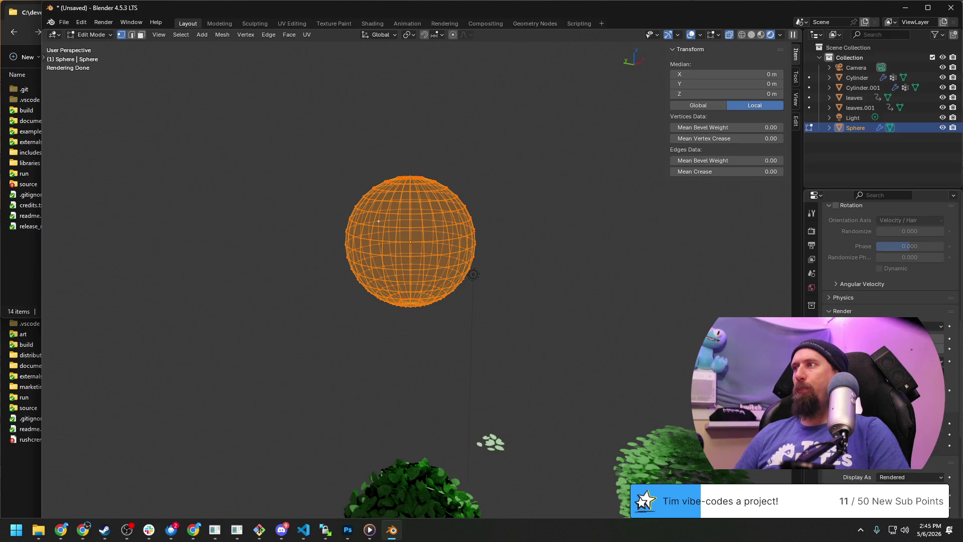
{"action": "left_click", "coordinate": [903, 326]}
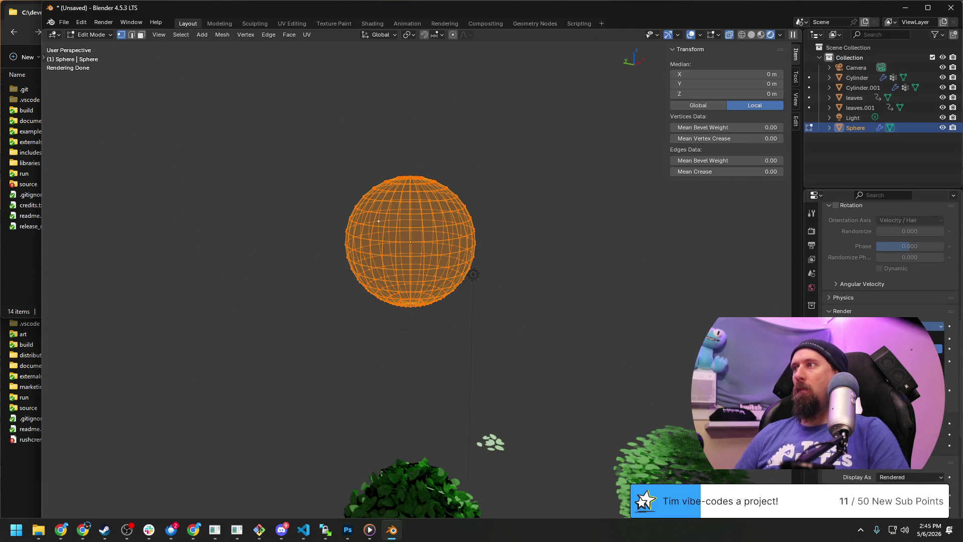
{"action": "left_click", "coordinate": [903, 349]}
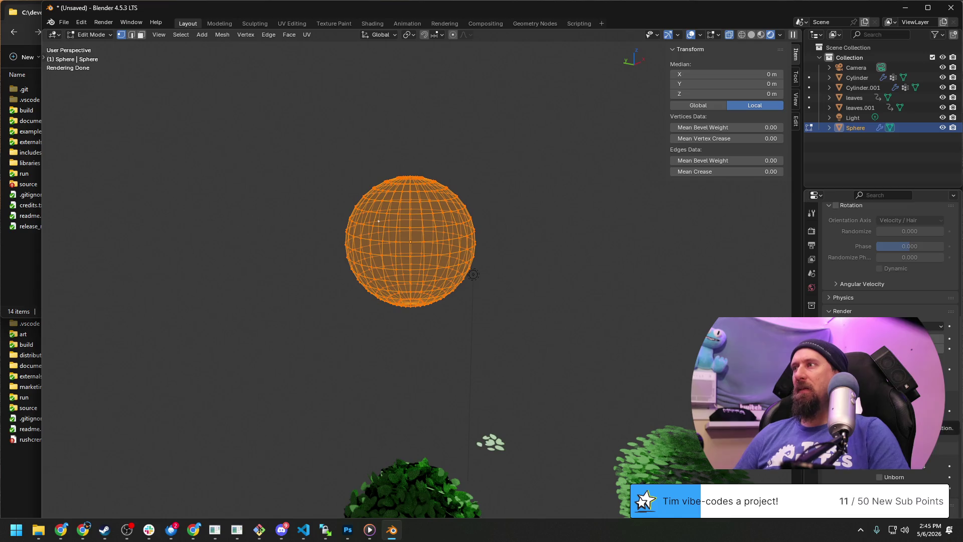
{"action": "scroll", "coordinate": [889, 264], "scroll_direction": "up", "scroll_amount": 3}
{"action": "scroll", "coordinate": [888, 264], "scroll_direction": "up", "scroll_amount": 4}
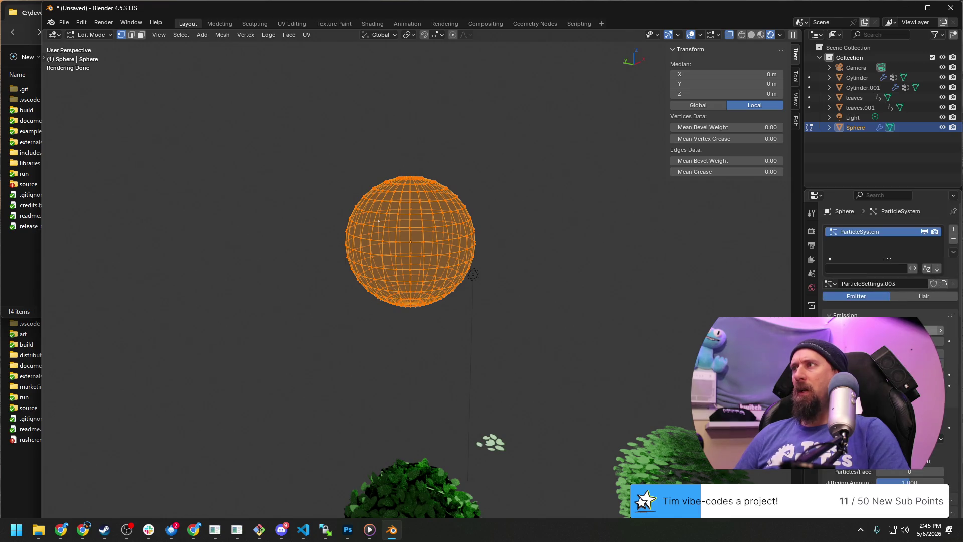
{"action": "scroll", "coordinate": [919, 311], "scroll_direction": "down", "scroll_amount": 1}
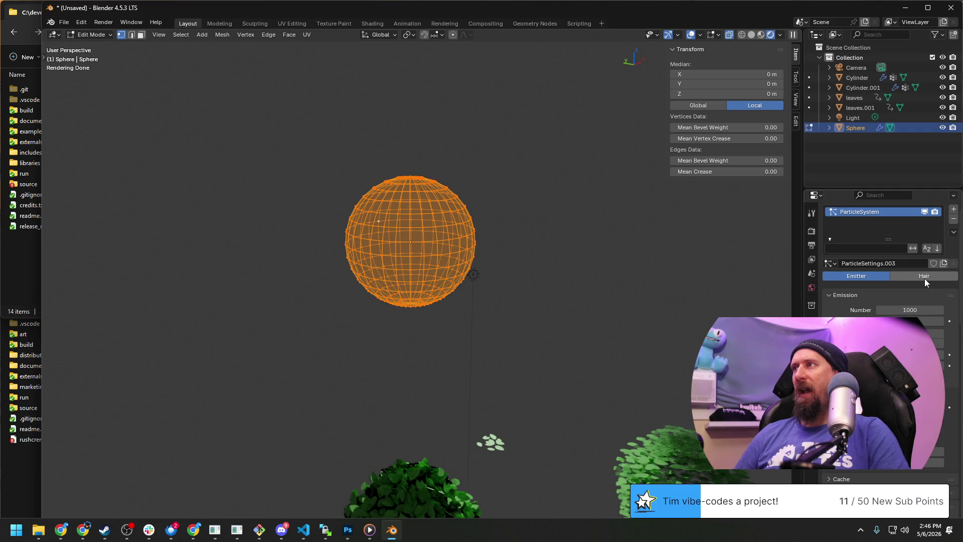
{"action": "left_click", "coordinate": [925, 278]}
{"action": "scroll", "coordinate": [898, 291], "scroll_direction": "down", "scroll_amount": 2}
{"action": "scroll", "coordinate": [898, 291], "scroll_direction": "down", "scroll_amount": 3}
{"action": "scroll", "coordinate": [912, 301], "scroll_direction": "down", "scroll_amount": 5}
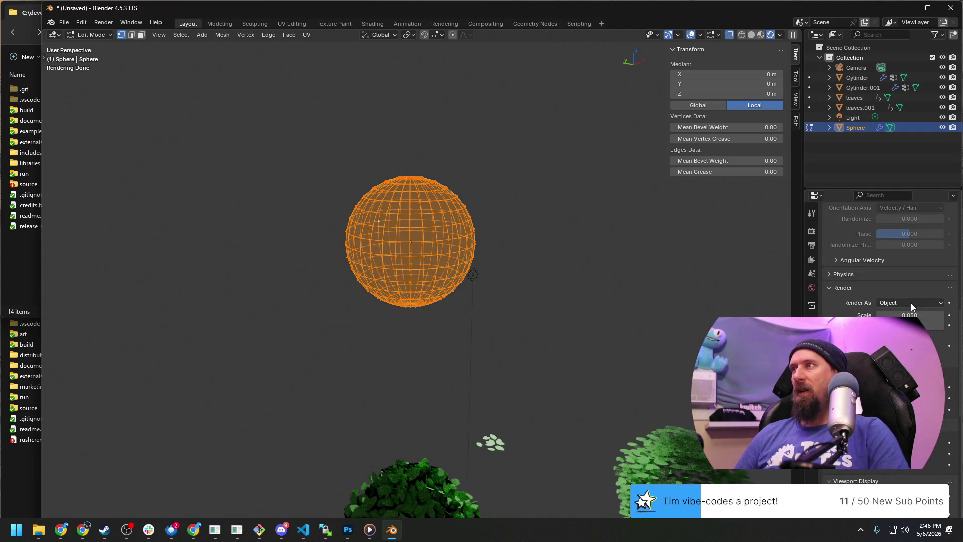
{"action": "scroll", "coordinate": [911, 303], "scroll_direction": "down", "scroll_amount": 2}
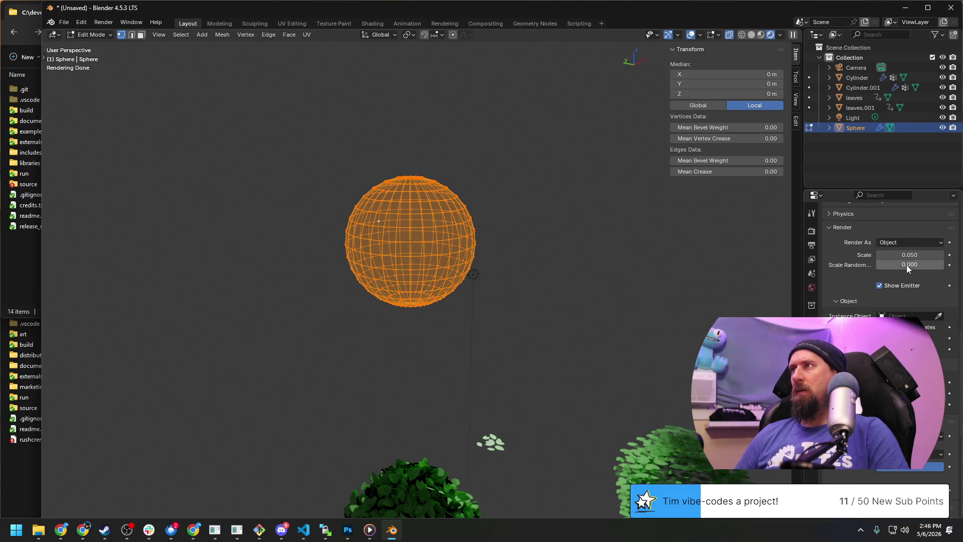
{"action": "left_click_drag", "start_coordinate": [889, 254], "coordinate": [865, 278]}
{"action": "scroll", "coordinate": [865, 317], "scroll_direction": "down", "scroll_amount": 1}
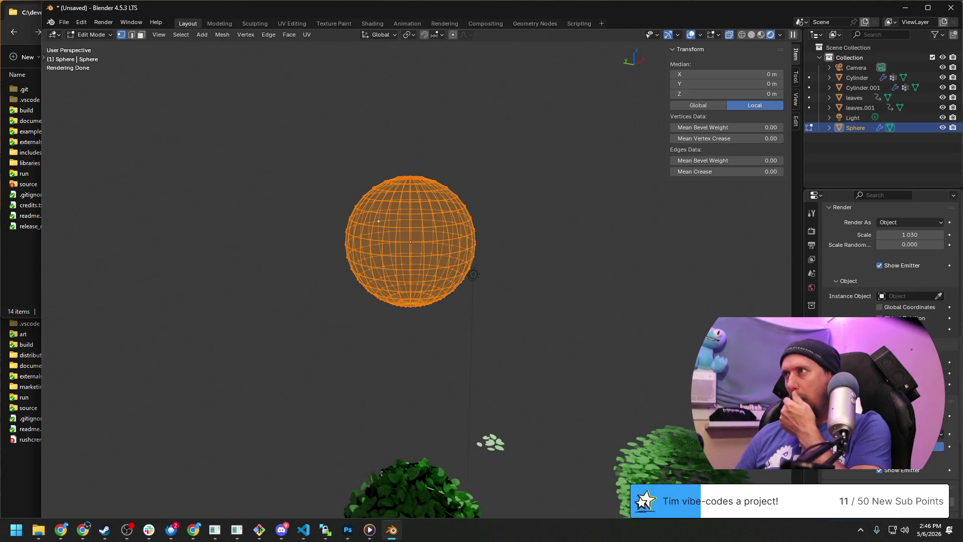
Step: Instance the 'leaves' object on the particles and view the result in object mode
{"action": "left_click", "coordinate": [901, 296]}
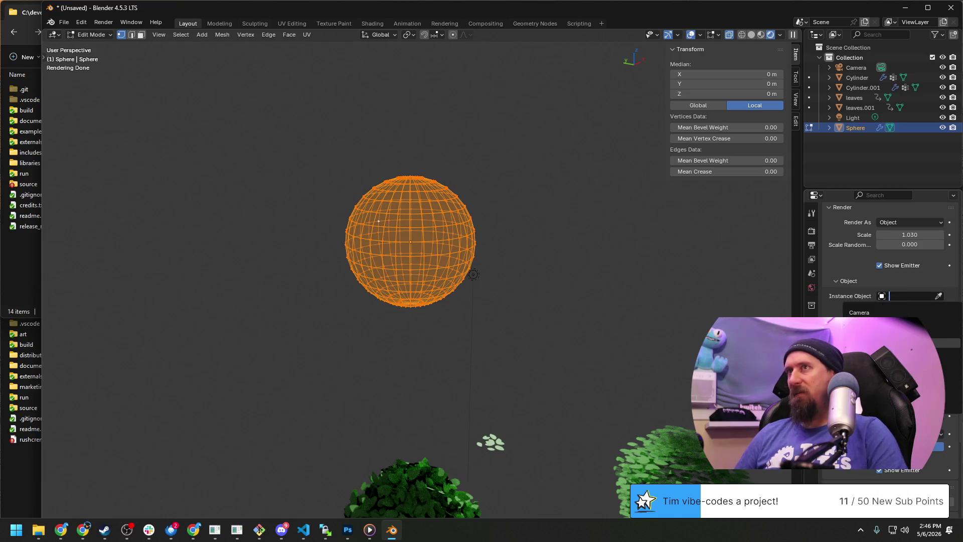
{"action": "left_click", "coordinate": [896, 343]}
{"action": "scroll", "coordinate": [659, 346], "scroll_direction": "down", "scroll_amount": 3}
{"action": "mouse_move", "coordinate": [632, 351]}
{"action": "middle_mouse_down"}
{"action": "mouse_move", "coordinate": [652, 221]}
{"action": "mouse_move", "coordinate": [624, 252]}
{"action": "mouse_move", "coordinate": [602, 301]}
{"action": "middle_mouse_up"}
{"action": "key", "text": "Tab"}
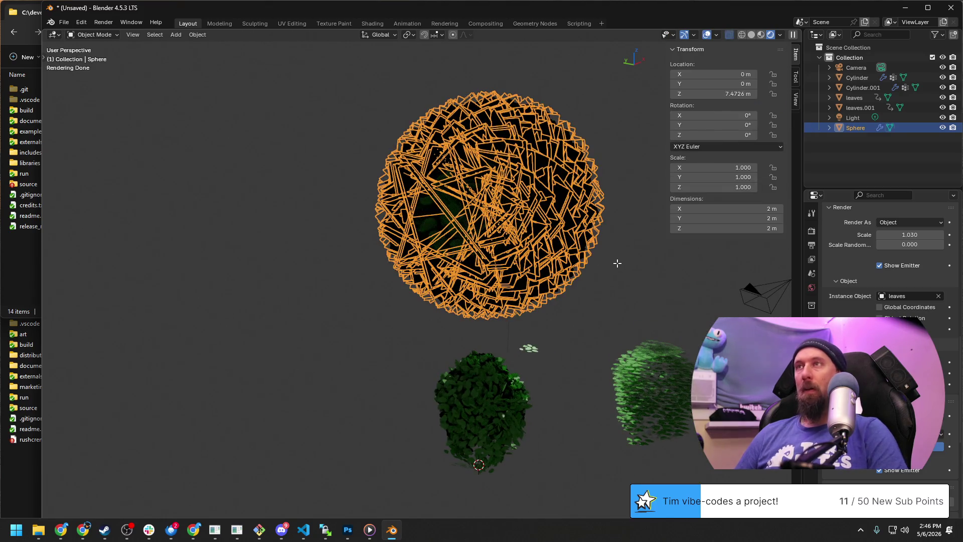
{"action": "scroll", "coordinate": [545, 239], "scroll_direction": "up", "scroll_amount": 3}
Step: Slide the leaf sphere horizontally over beside the other bushes
{"action": "middle_click_drag", "start_coordinate": [565, 247], "coordinate": [577, 262]}
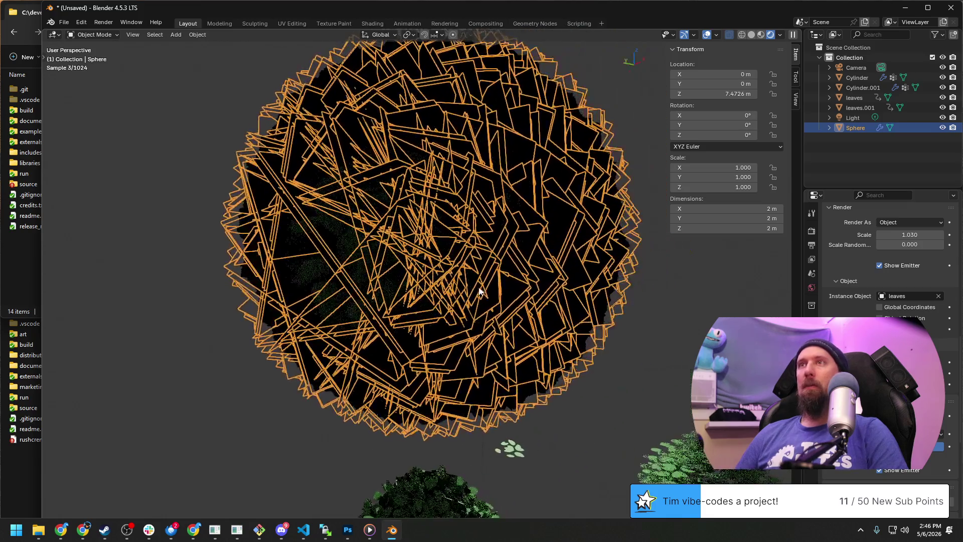
{"action": "scroll", "coordinate": [619, 292], "scroll_direction": "up", "scroll_amount": 2}
{"action": "scroll", "coordinate": [618, 292], "scroll_direction": "down", "scroll_amount": 1}
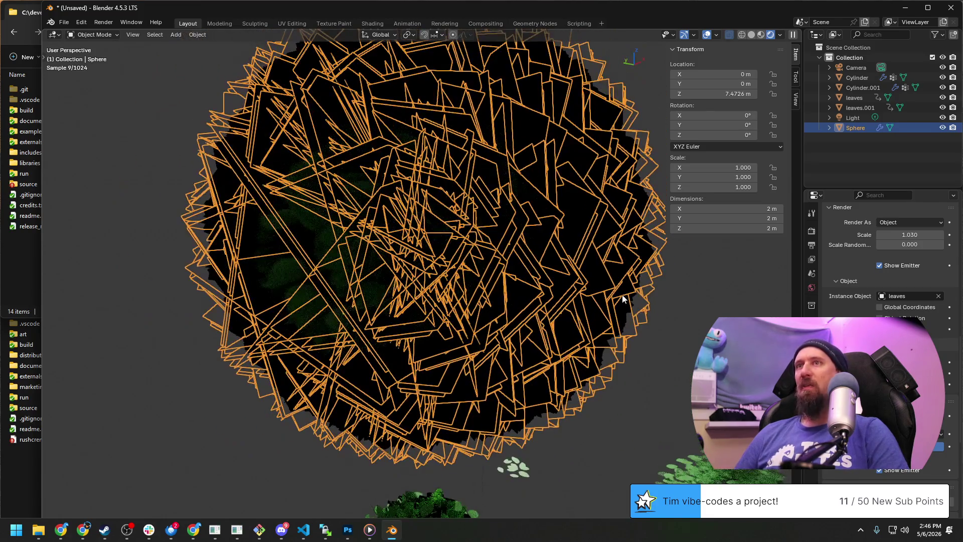
{"action": "scroll", "coordinate": [910, 254], "scroll_direction": "up", "scroll_amount": 3}
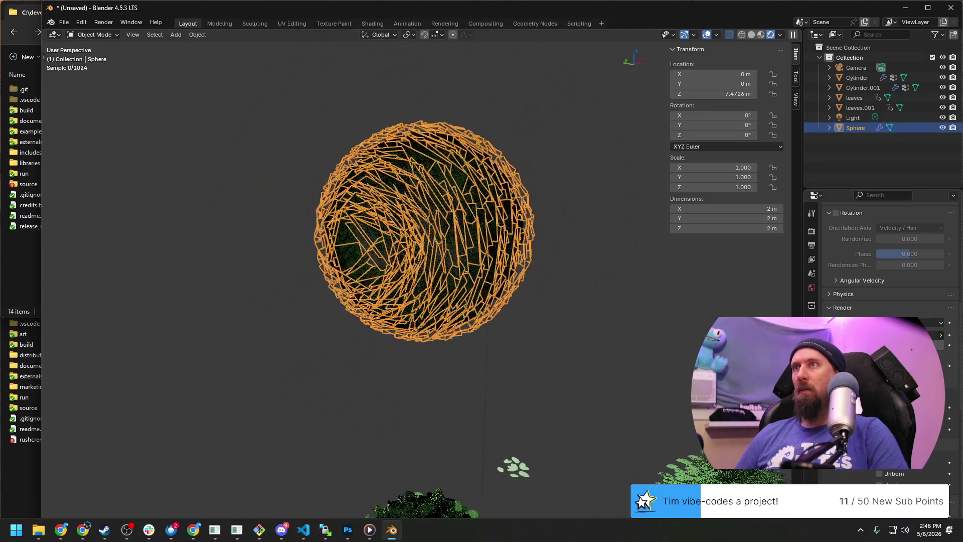
{"action": "scroll", "coordinate": [655, 295], "scroll_direction": "up", "scroll_amount": 1}
{"action": "middle_click_drag", "start_coordinate": [654, 294], "coordinate": [563, 299]}
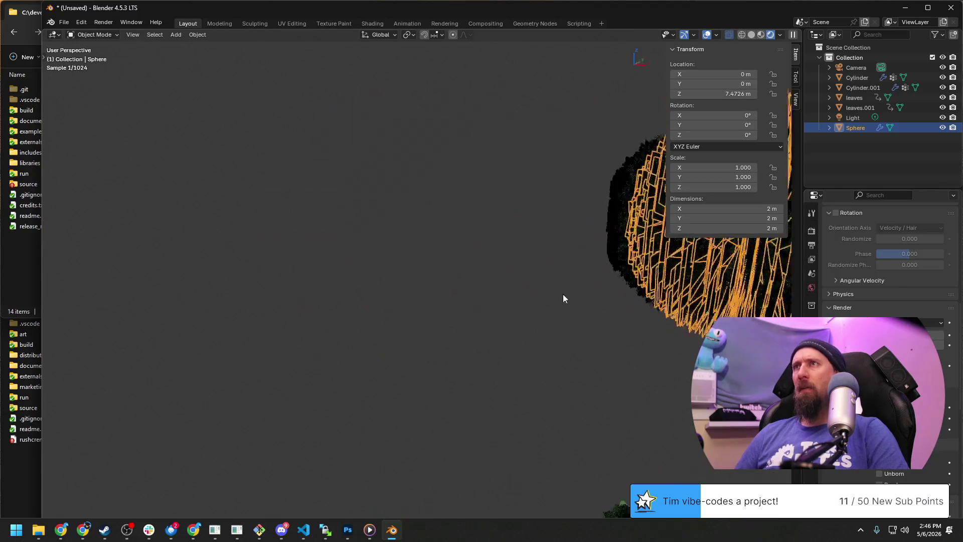
{"action": "scroll", "coordinate": [595, 299], "scroll_direction": "down", "scroll_amount": 2}
{"action": "scroll", "coordinate": [648, 342], "scroll_direction": "down", "scroll_amount": 2}
{"action": "scroll", "coordinate": [658, 361], "scroll_direction": "down", "scroll_amount": 3}
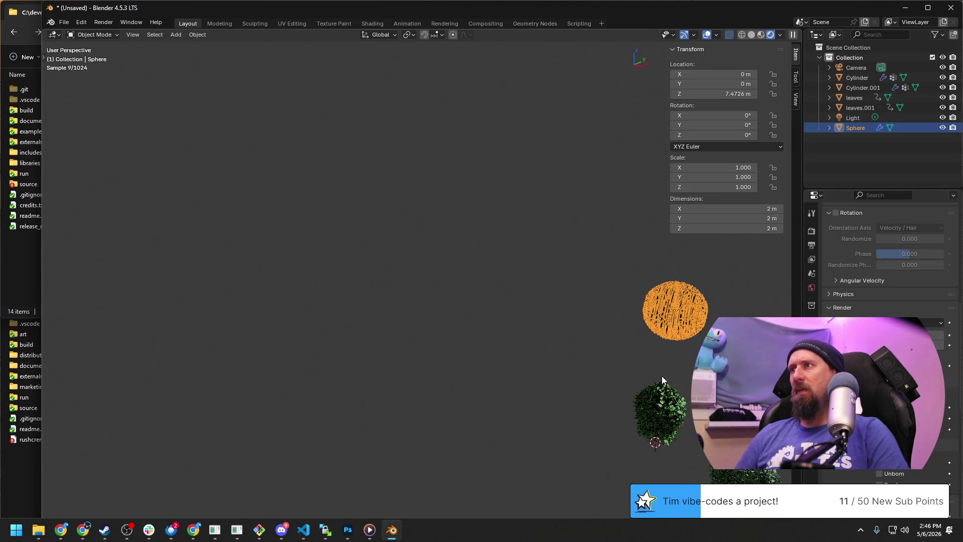
{"action": "middle_click_drag", "start_coordinate": [666, 346], "coordinate": [662, 389]}
{"action": "mouse_move", "coordinate": [672, 346]}
{"action": "middle_mouse_down"}
{"action": "mouse_move", "coordinate": [608, 362]}
{"action": "mouse_move", "coordinate": [570, 286]}
{"action": "middle_mouse_up"}
{"action": "key", "text": "g"}
{"action": "key", "text": "shift+z"}
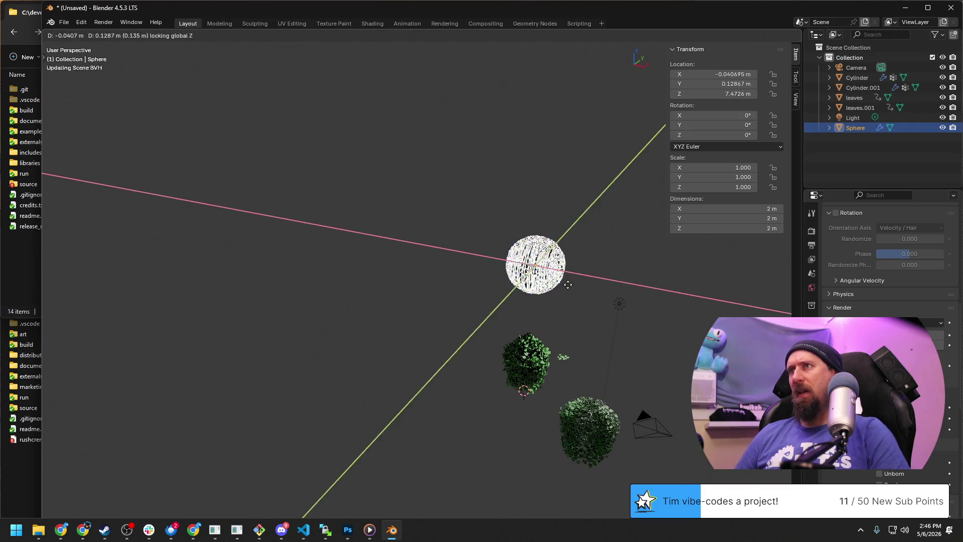
{"action": "left_click", "coordinate": [670, 358]}
{"action": "scroll", "coordinate": [670, 358], "scroll_direction": "up", "scroll_amount": 3}
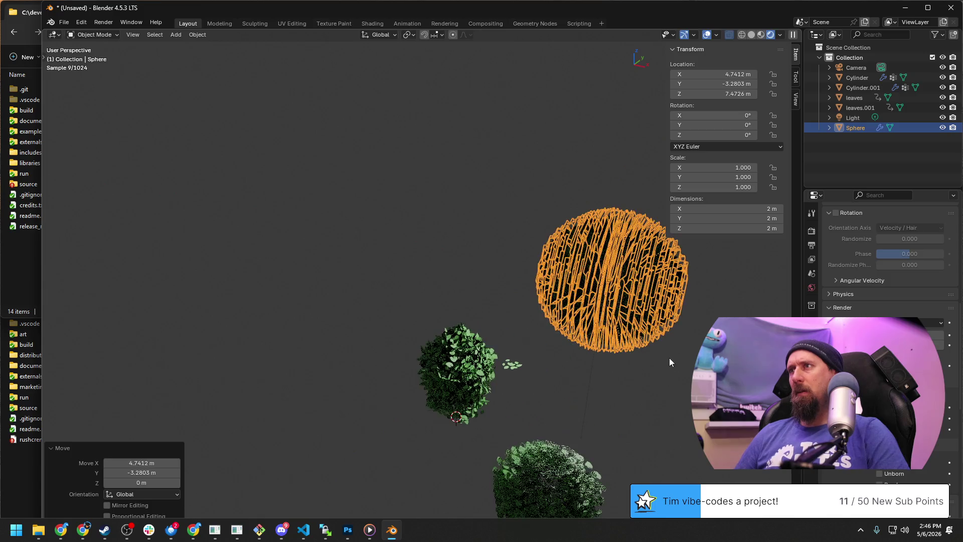
Step: Lower the sphere to about 5.3 m and start editing its hair particle count
{"action": "key", "text": "g"}
{"action": "key", "text": "z"}
{"action": "left_click", "coordinate": [660, 444]}
{"action": "key", "text": "Tab"}
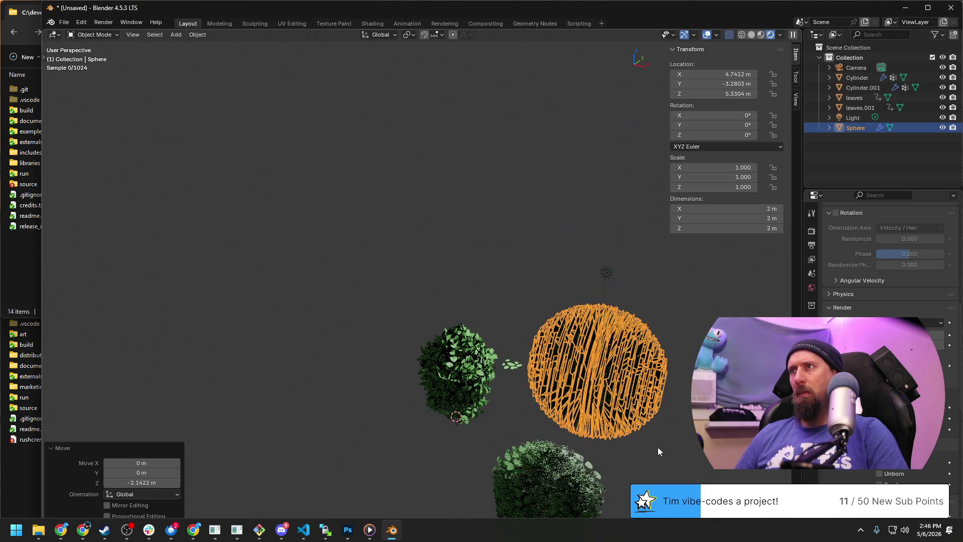
{"action": "key", "text": "Tab"}
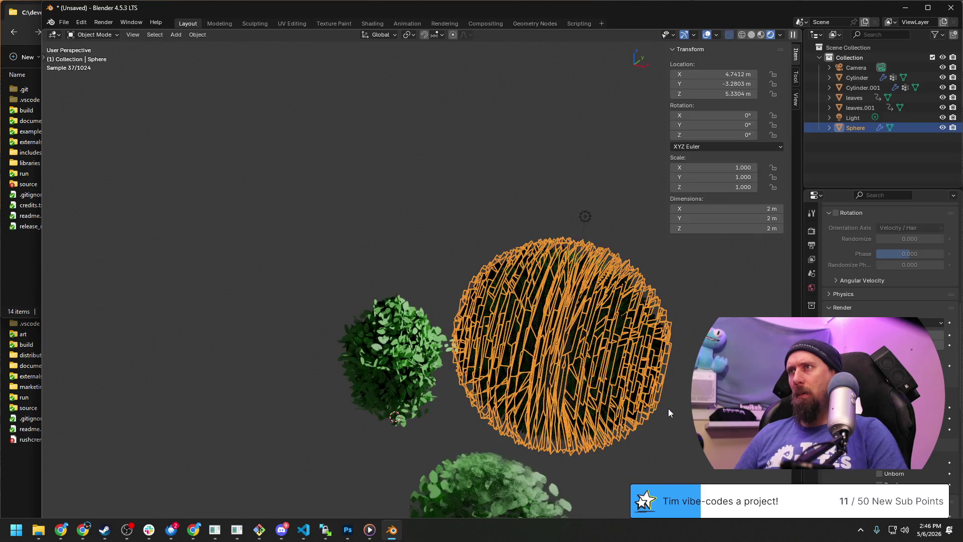
{"action": "scroll", "coordinate": [668, 409], "scroll_direction": "up", "scroll_amount": 2}
{"action": "scroll", "coordinate": [382, 273], "scroll_direction": "up", "scroll_amount": 2}
{"action": "mouse_move", "coordinate": [381, 273]}
{"action": "middle_mouse_down"}
{"action": "mouse_move", "coordinate": [458, 252]}
{"action": "mouse_move", "coordinate": [486, 267]}
{"action": "mouse_move", "coordinate": [456, 293]}
{"action": "mouse_move", "coordinate": [679, 309]}
{"action": "middle_mouse_up"}
{"action": "scroll", "coordinate": [888, 264], "scroll_direction": "up", "scroll_amount": 3}
{"action": "scroll", "coordinate": [889, 264], "scroll_direction": "up", "scroll_amount": 2}
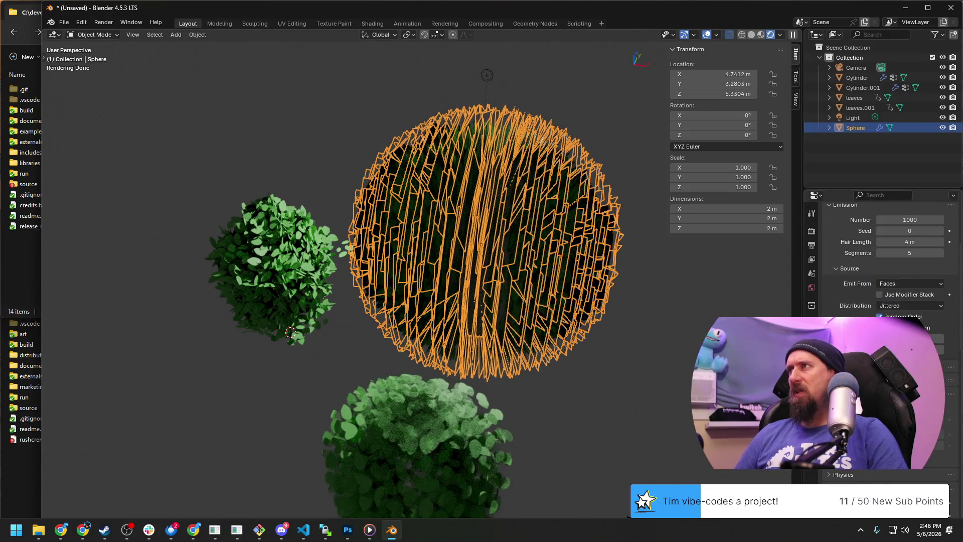
{"action": "scroll", "coordinate": [922, 240], "scroll_direction": "up", "scroll_amount": 1}
{"action": "left_click", "coordinate": [912, 240]}
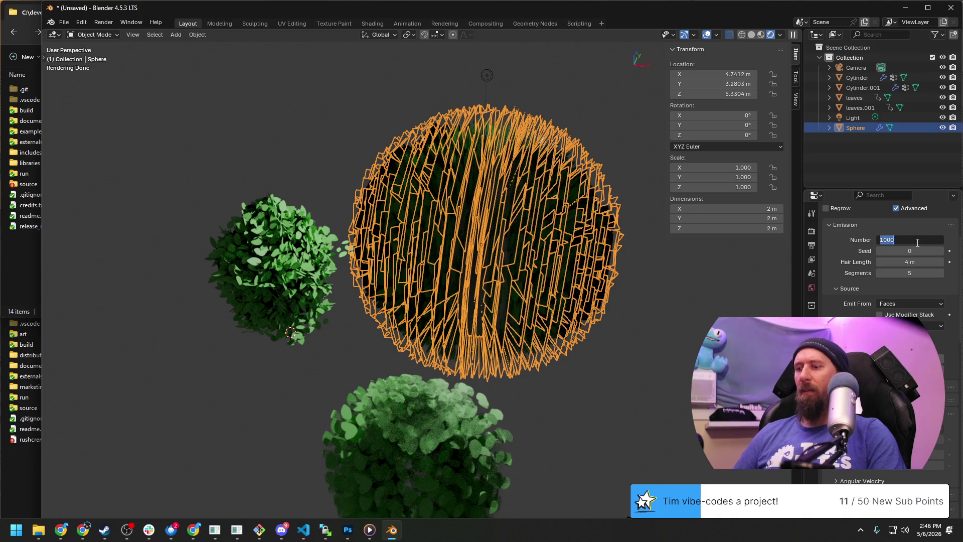
{"action": "type", "text": "10"}
Step: Confirm 10 particles and slide the sphere to a new spot on the horizontal plane
{"action": "key", "text": "Return"}
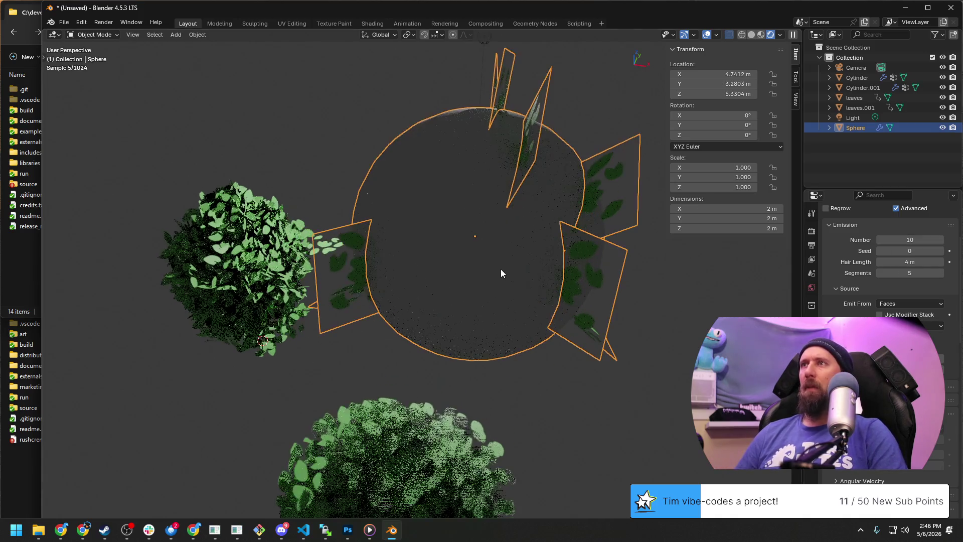
{"action": "middle_click_drag", "start_coordinate": [440, 298], "coordinate": [598, 334]}
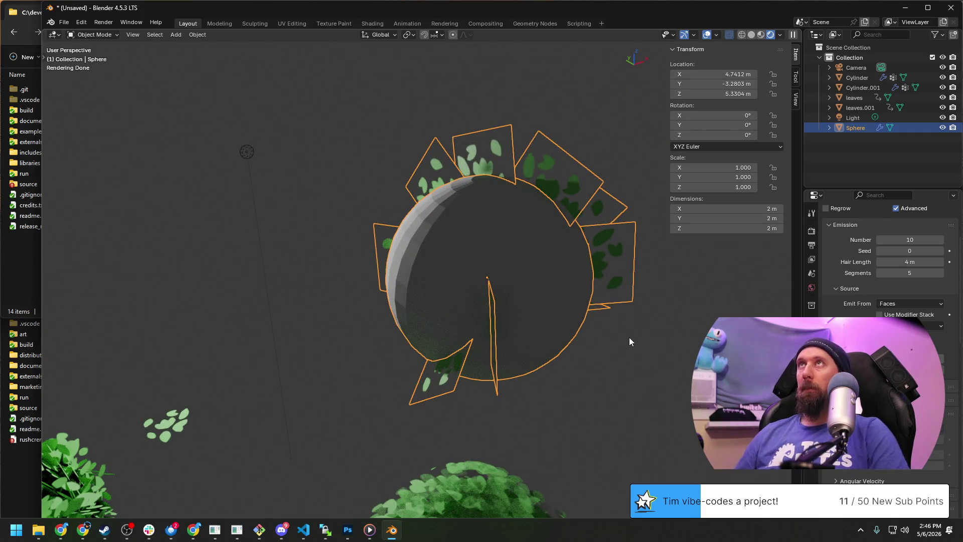
{"action": "scroll", "coordinate": [630, 342], "scroll_direction": "down", "scroll_amount": 3}
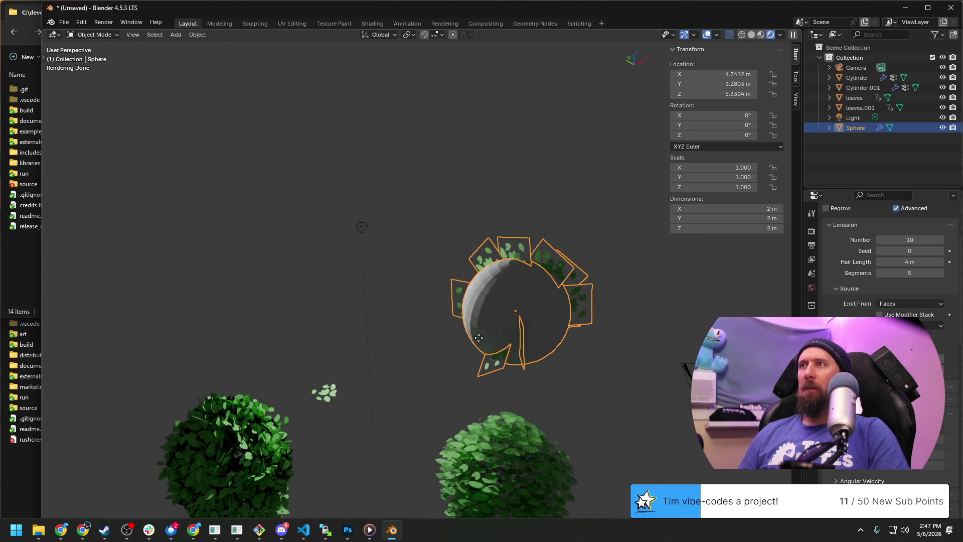
{"action": "key", "text": "g"}
{"action": "key", "text": "shift+z"}
{"action": "left_click", "coordinate": [391, 331]}
{"action": "scroll", "coordinate": [399, 338], "scroll_direction": "up", "scroll_amount": 2}
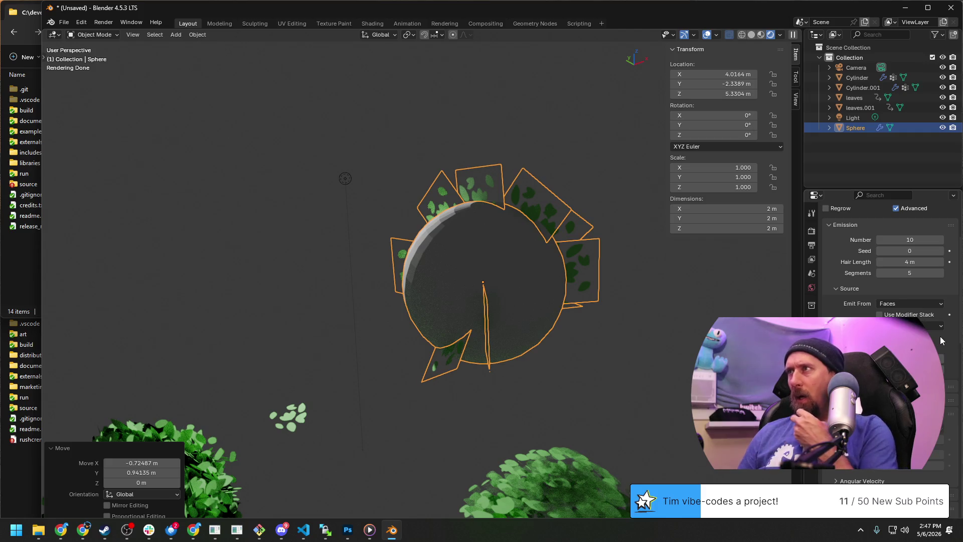
{"action": "scroll", "coordinate": [940, 336], "scroll_direction": "down", "scroll_amount": 3}
{"action": "scroll", "coordinate": [934, 333], "scroll_direction": "down", "scroll_amount": 3}
{"action": "scroll", "coordinate": [934, 333], "scroll_direction": "down", "scroll_amount": 2}
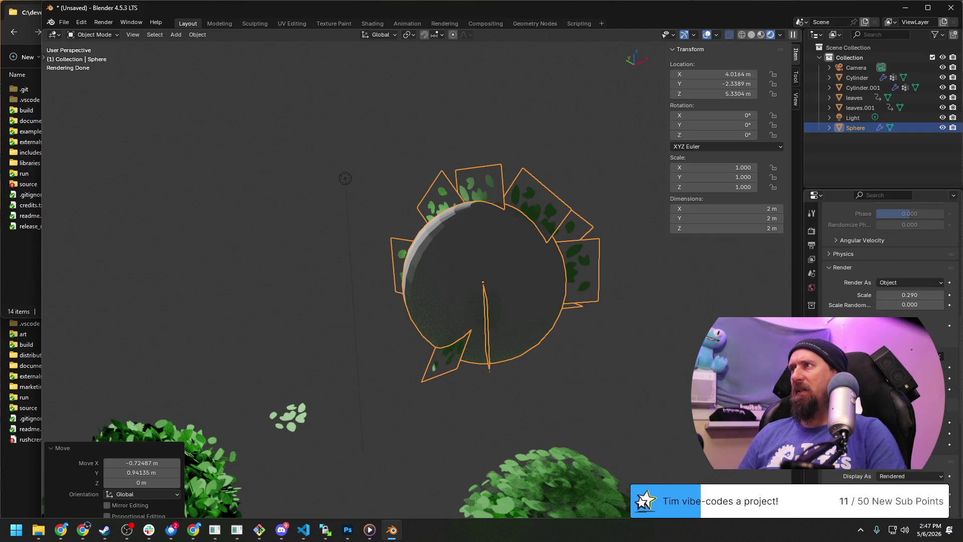
Step: Enlarge the leaf cards to about 0.43 scale and enable particle rotation
{"action": "left_click_drag", "start_coordinate": [903, 295], "coordinate": [933, 296]}
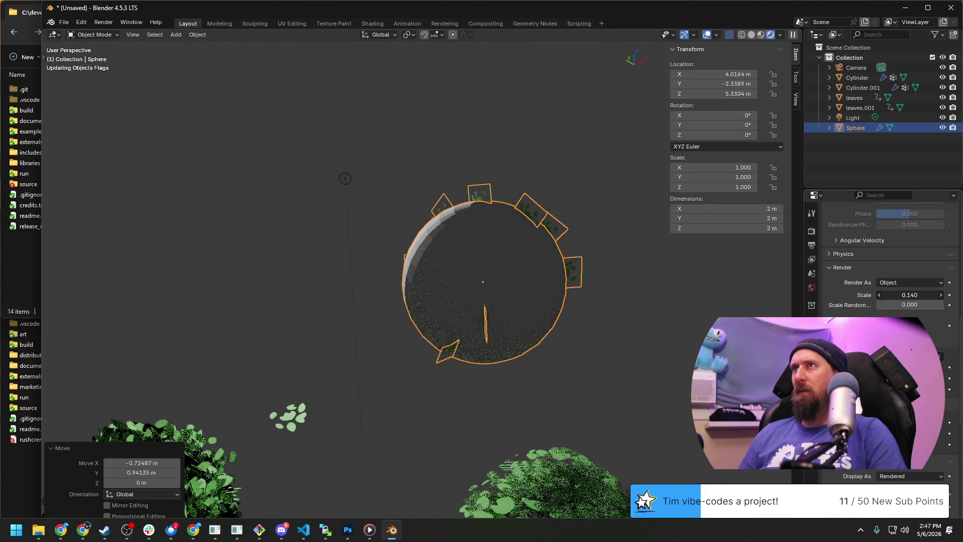
{"action": "mouse_move", "coordinate": [911, 295]}
{"action": "left_mouse_down"}
{"action": "mouse_move", "coordinate": [903, 314]}
{"action": "mouse_move", "coordinate": [933, 305]}
{"action": "mouse_move", "coordinate": [888, 305]}
{"action": "left_mouse_up"}
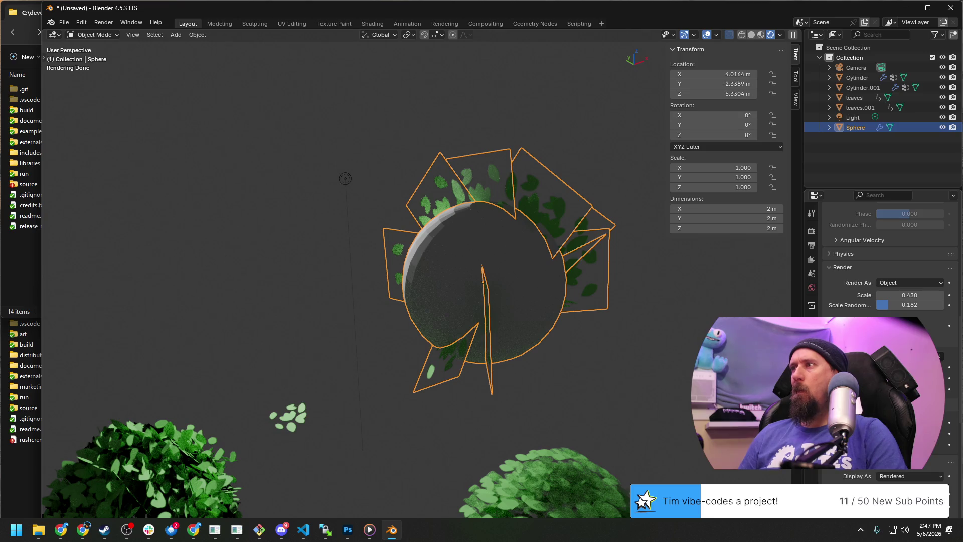
{"action": "scroll", "coordinate": [880, 301], "scroll_direction": "down", "scroll_amount": 3}
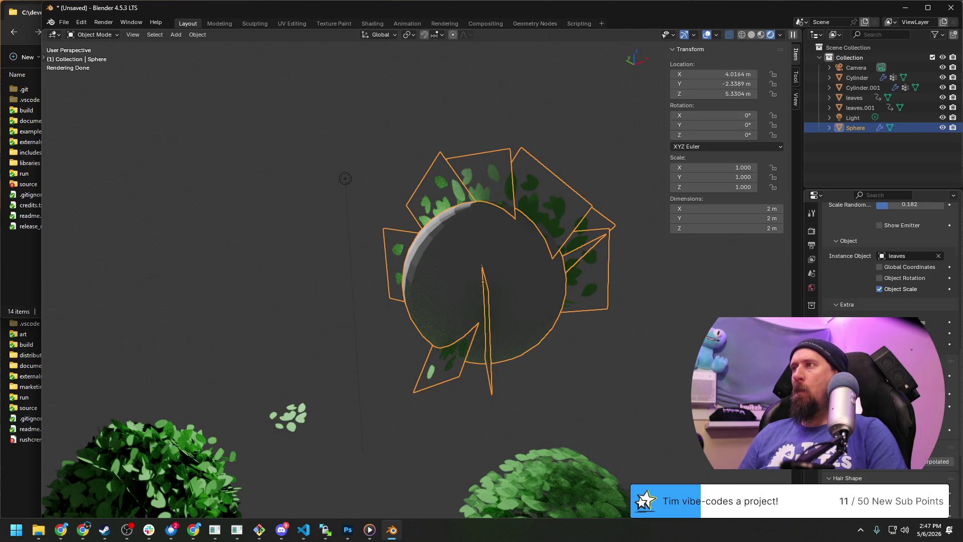
{"action": "scroll", "coordinate": [880, 301], "scroll_direction": "down", "scroll_amount": 1}
{"action": "scroll", "coordinate": [880, 302], "scroll_direction": "down", "scroll_amount": 2}
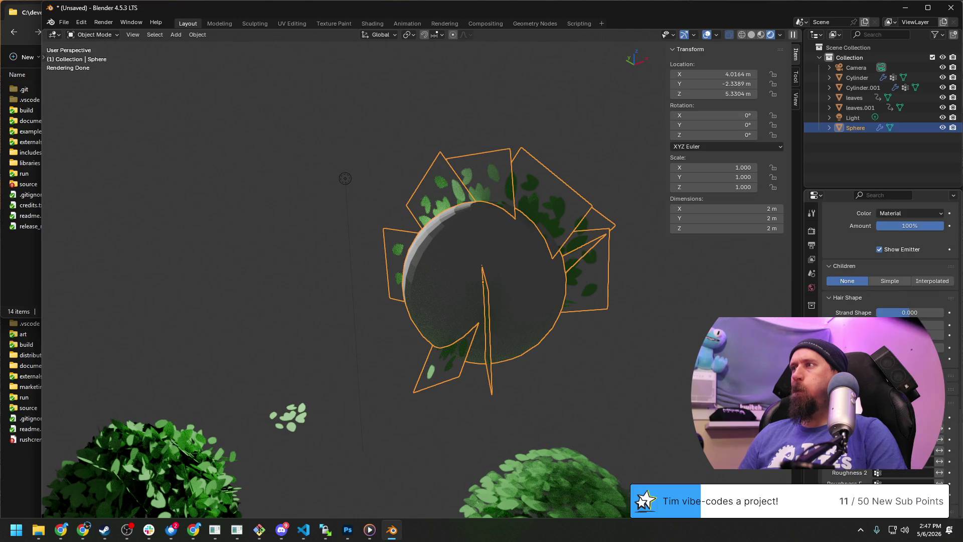
{"action": "scroll", "coordinate": [881, 301], "scroll_direction": "up", "scroll_amount": 2}
{"action": "scroll", "coordinate": [881, 301], "scroll_direction": "up", "scroll_amount": 1}
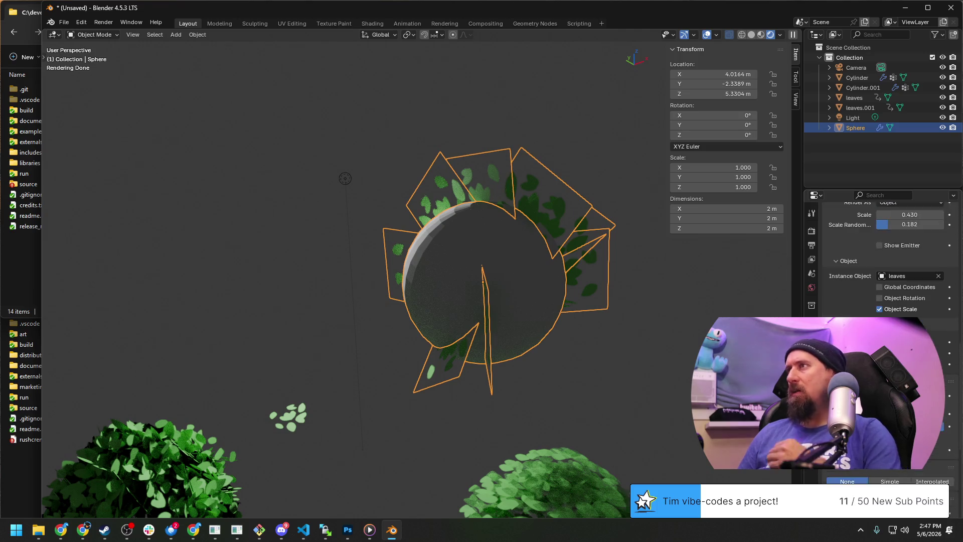
{"action": "scroll", "coordinate": [880, 301], "scroll_direction": "up", "scroll_amount": 3}
{"action": "scroll", "coordinate": [881, 301], "scroll_direction": "up", "scroll_amount": 3}
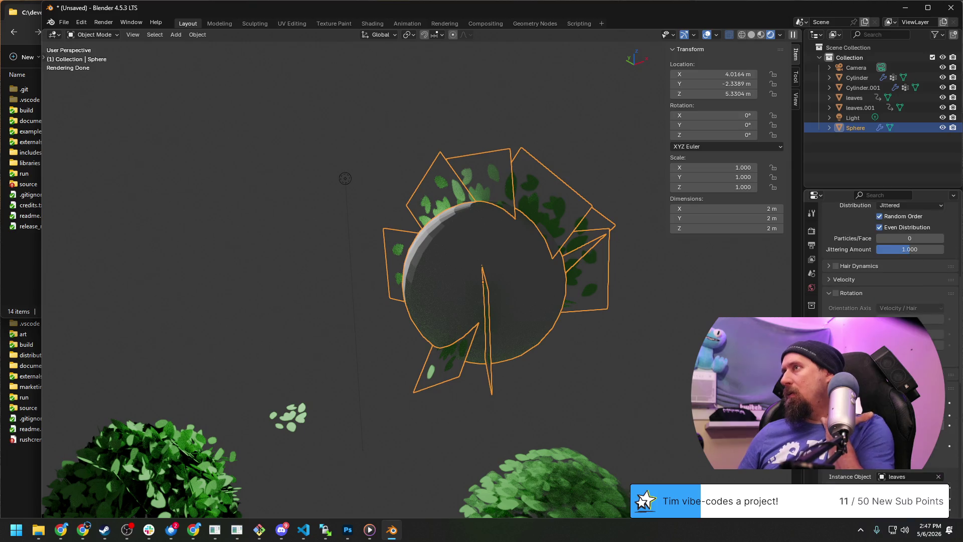
{"action": "left_click", "coordinate": [838, 293]}
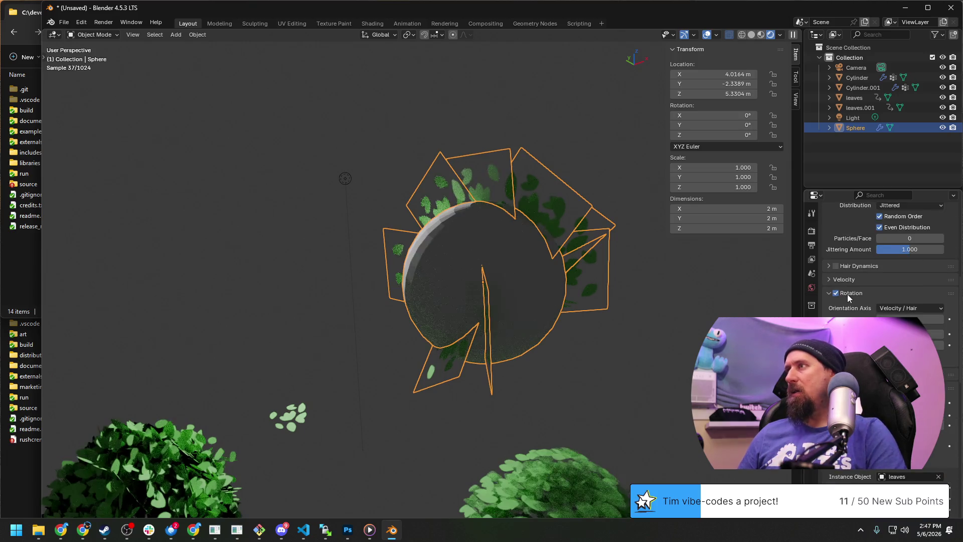
Step: Orient the leaves to Global Z, randomize their rotation, and leave the emission setting unchanged
{"action": "left_click", "coordinate": [939, 309]}
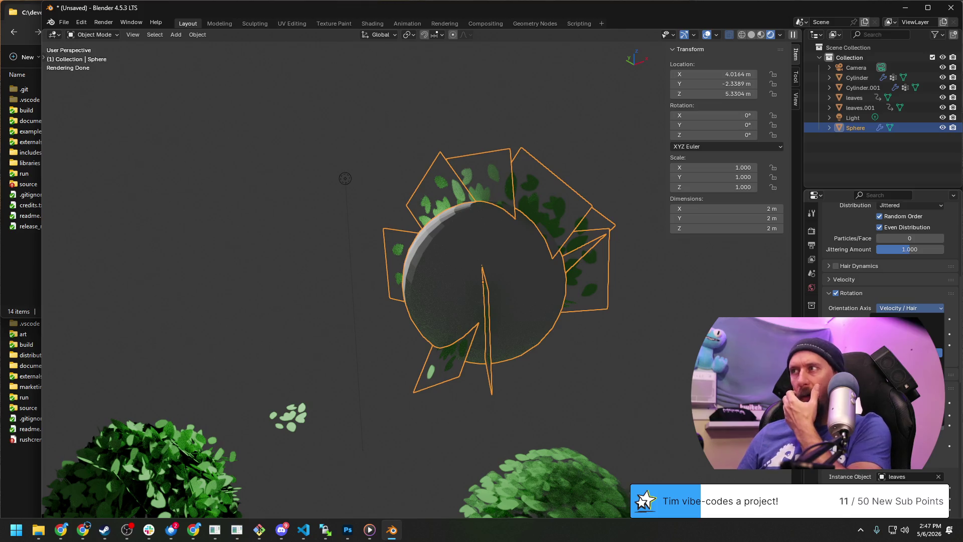
{"action": "left_click", "coordinate": [895, 354]}
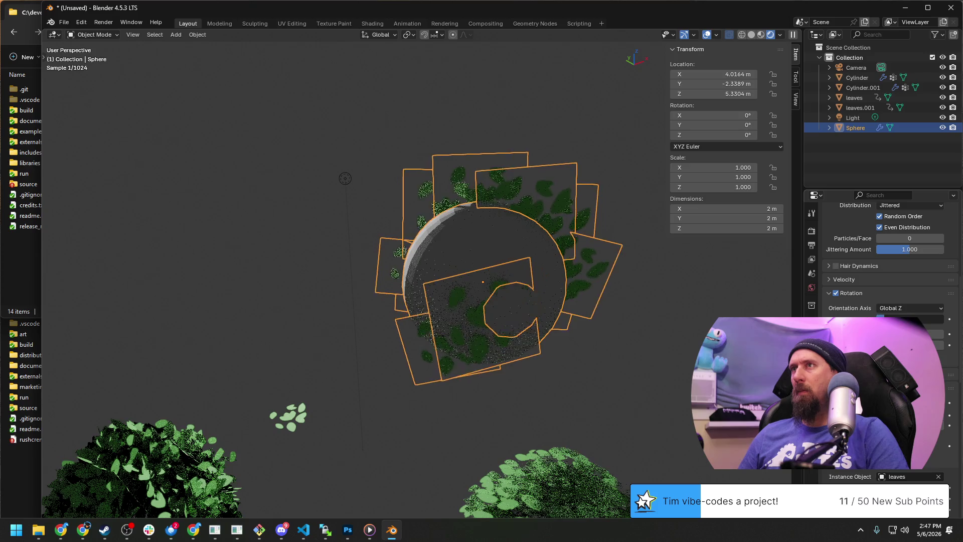
{"action": "left_click_drag", "start_coordinate": [896, 319], "coordinate": [933, 319]}
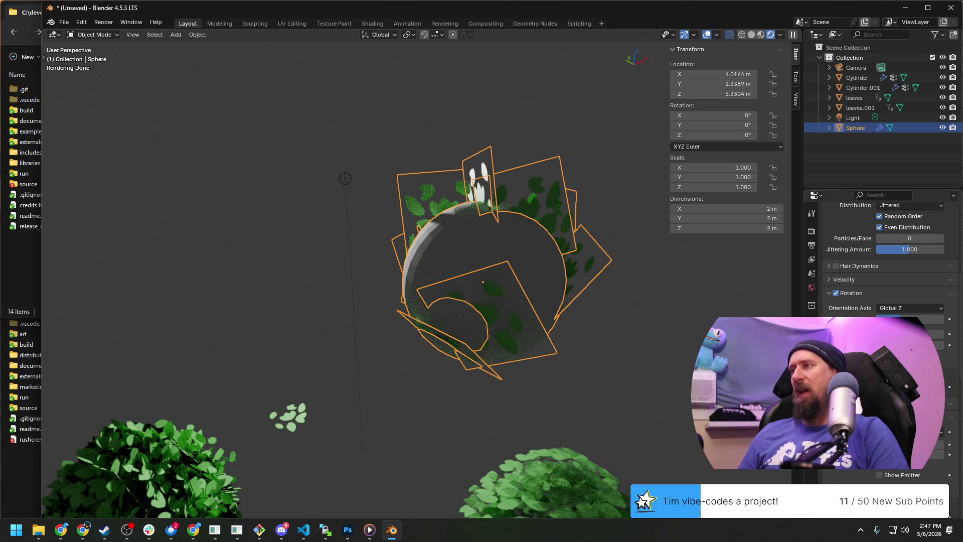
{"action": "scroll", "coordinate": [881, 301], "scroll_direction": "down", "scroll_amount": 3}
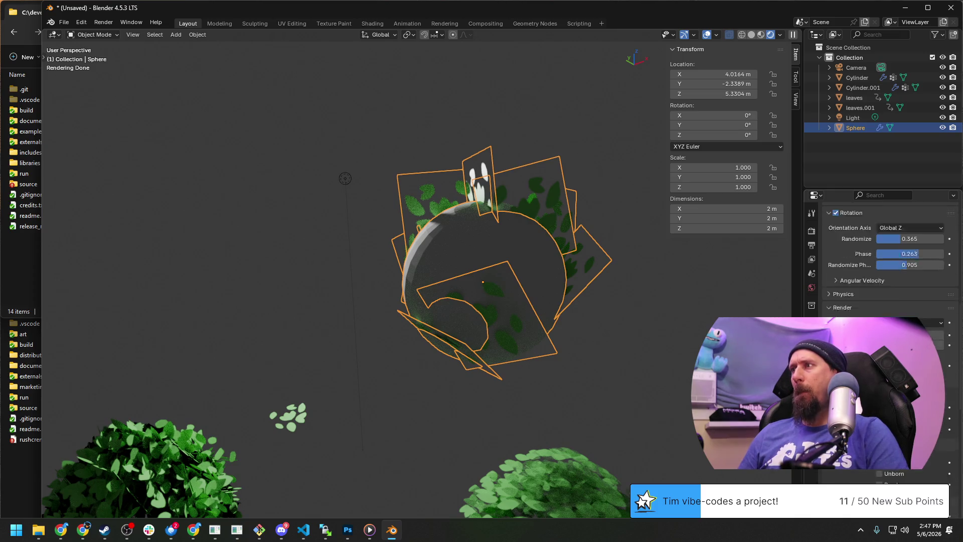
{"action": "scroll", "coordinate": [881, 301], "scroll_direction": "down", "scroll_amount": 2}
{"action": "scroll", "coordinate": [881, 264], "scroll_direction": "down", "scroll_amount": 4}
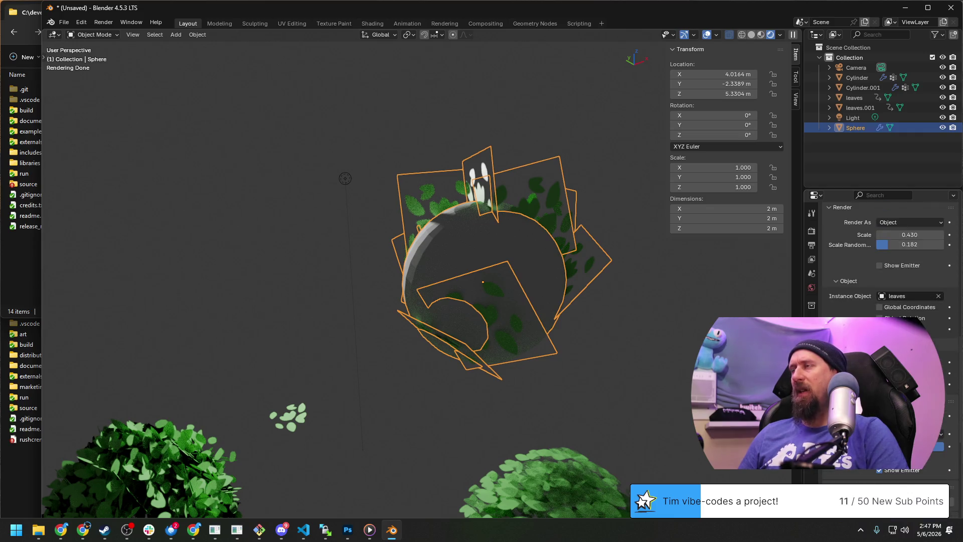
{"action": "scroll", "coordinate": [888, 256], "scroll_direction": "up", "scroll_amount": 2}
{"action": "scroll", "coordinate": [888, 256], "scroll_direction": "up", "scroll_amount": 3}
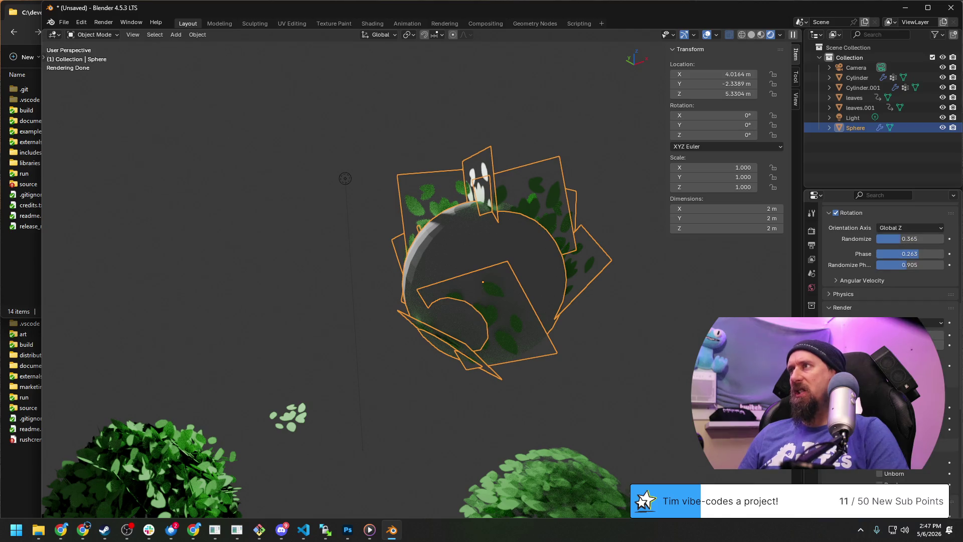
{"action": "scroll", "coordinate": [880, 255], "scroll_direction": "up", "scroll_amount": 5}
{"action": "scroll", "coordinate": [881, 256], "scroll_direction": "up", "scroll_amount": 5}
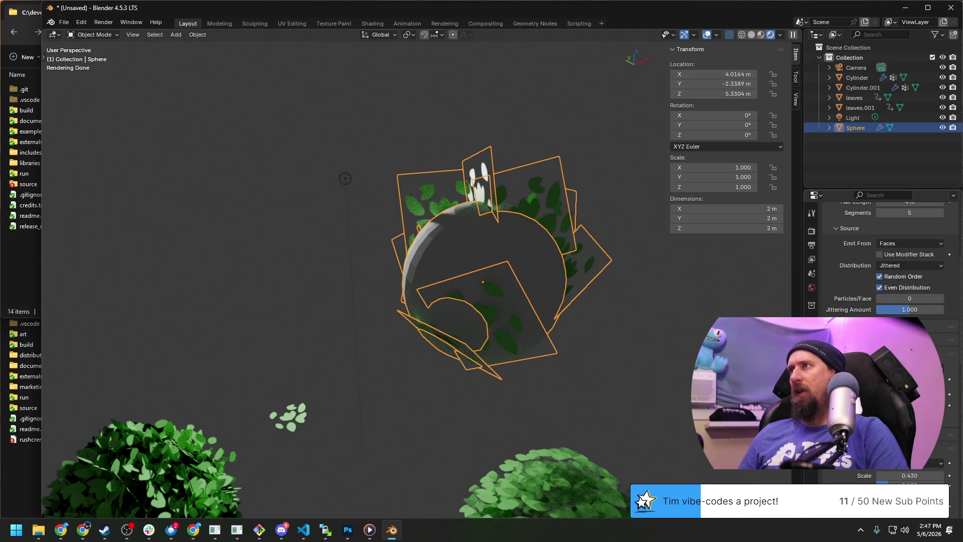
{"action": "scroll", "coordinate": [881, 256], "scroll_direction": "up", "scroll_amount": 1}
{"action": "scroll", "coordinate": [881, 256], "scroll_direction": "up", "scroll_amount": 1}
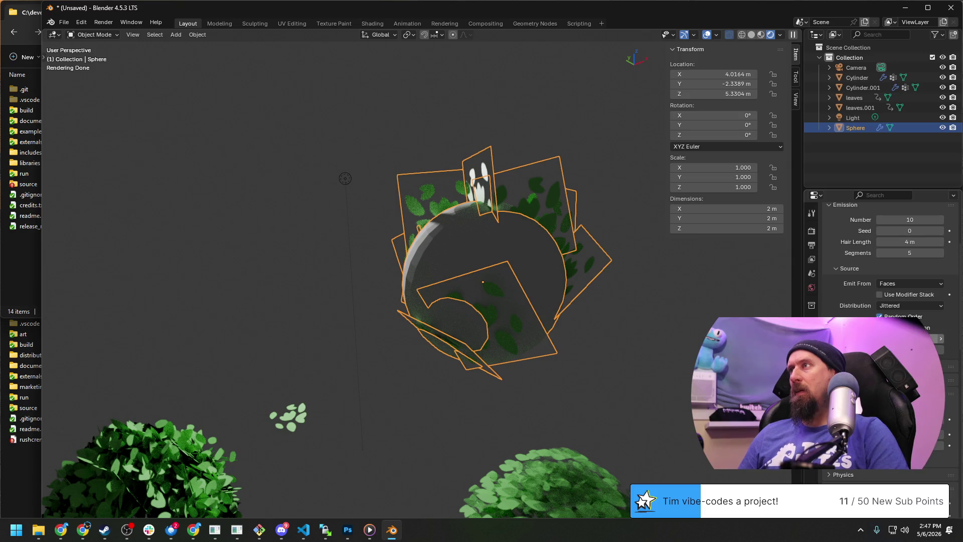
{"action": "left_click", "coordinate": [940, 339]}
{"action": "left_click", "coordinate": [942, 339]}
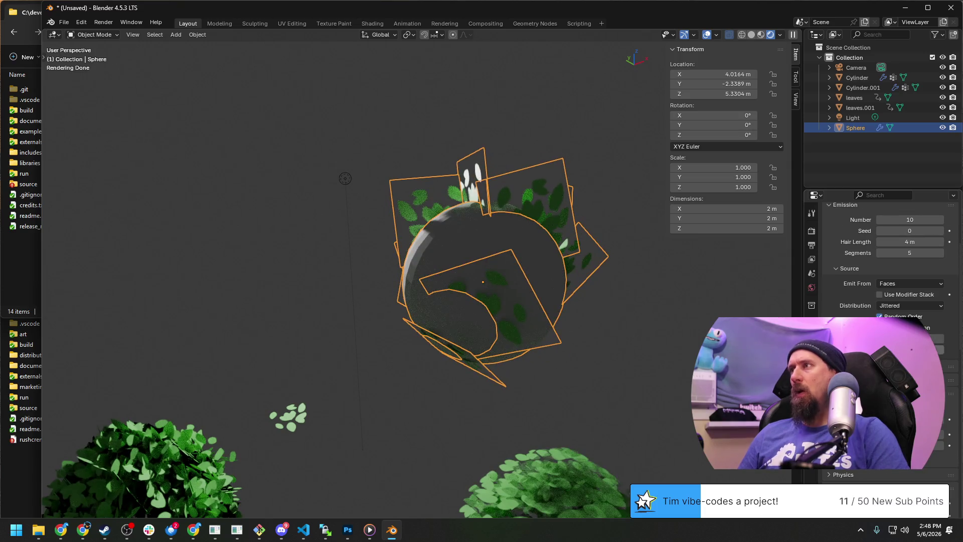
{"action": "scroll", "coordinate": [881, 256], "scroll_direction": "up", "scroll_amount": 1}
{"action": "scroll", "coordinate": [880, 256], "scroll_direction": "up", "scroll_amount": 1}
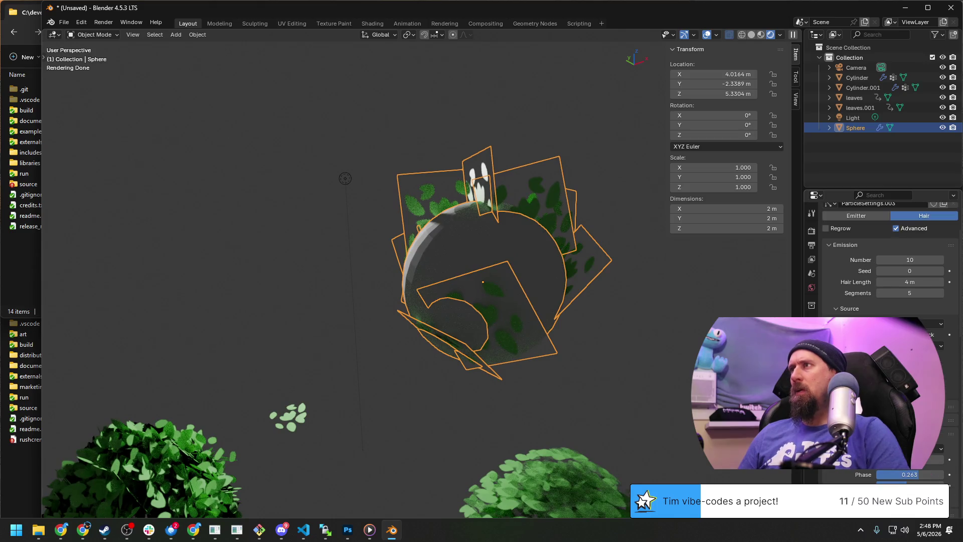
{"action": "scroll", "coordinate": [881, 256], "scroll_direction": "up", "scroll_amount": 2}
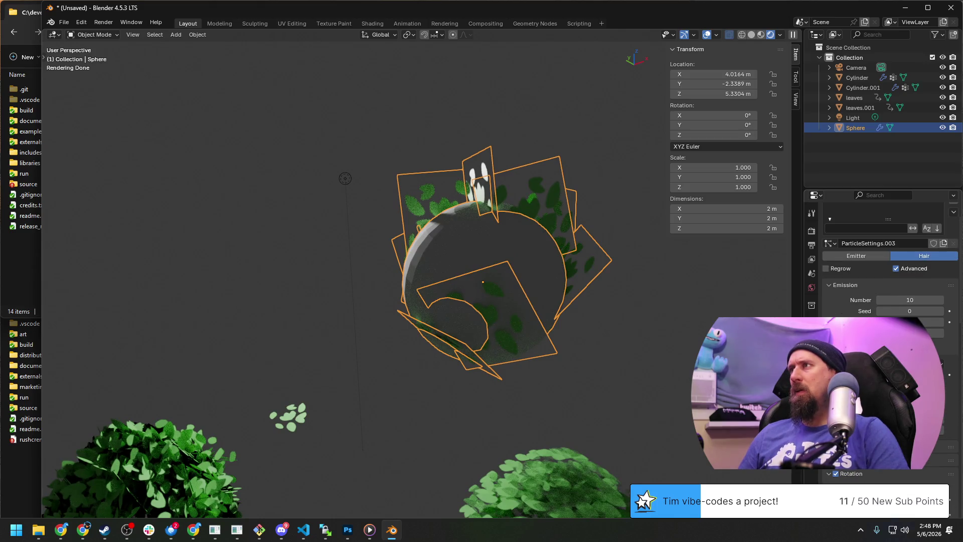
{"action": "scroll", "coordinate": [881, 256], "scroll_direction": "down", "scroll_amount": 3}
{"action": "scroll", "coordinate": [880, 256], "scroll_direction": "down", "scroll_amount": 3}
{"action": "scroll", "coordinate": [881, 256], "scroll_direction": "down", "scroll_amount": 3}
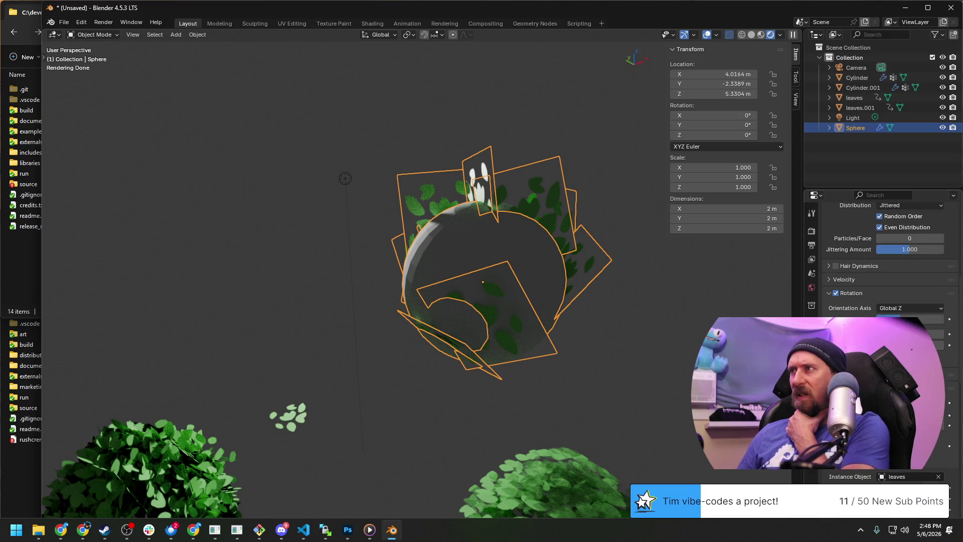
{"action": "scroll", "coordinate": [881, 255], "scroll_direction": "down", "scroll_amount": 4}
{"action": "scroll", "coordinate": [880, 255], "scroll_direction": "down", "scroll_amount": 2}
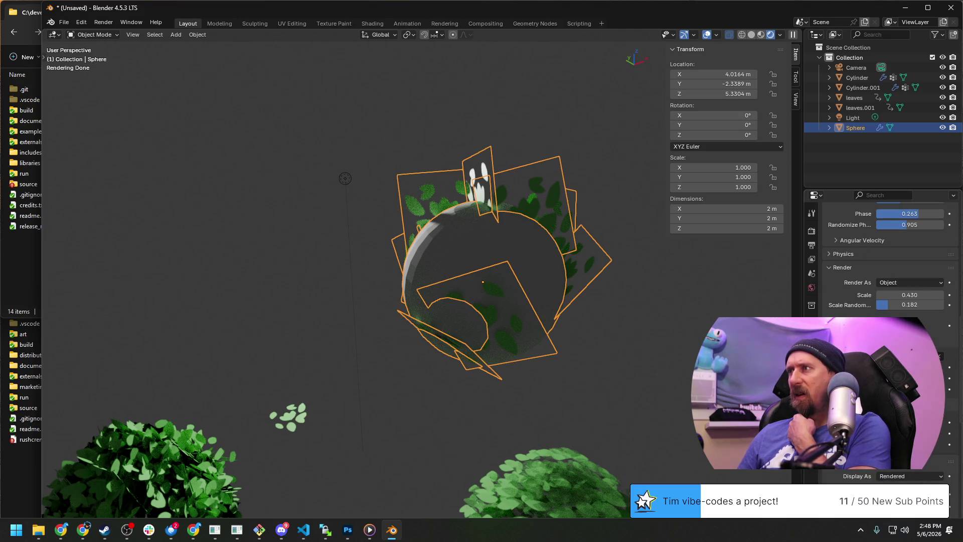
{"action": "scroll", "coordinate": [881, 256], "scroll_direction": "down", "scroll_amount": 4}
{"action": "scroll", "coordinate": [881, 255], "scroll_direction": "down", "scroll_amount": 3}
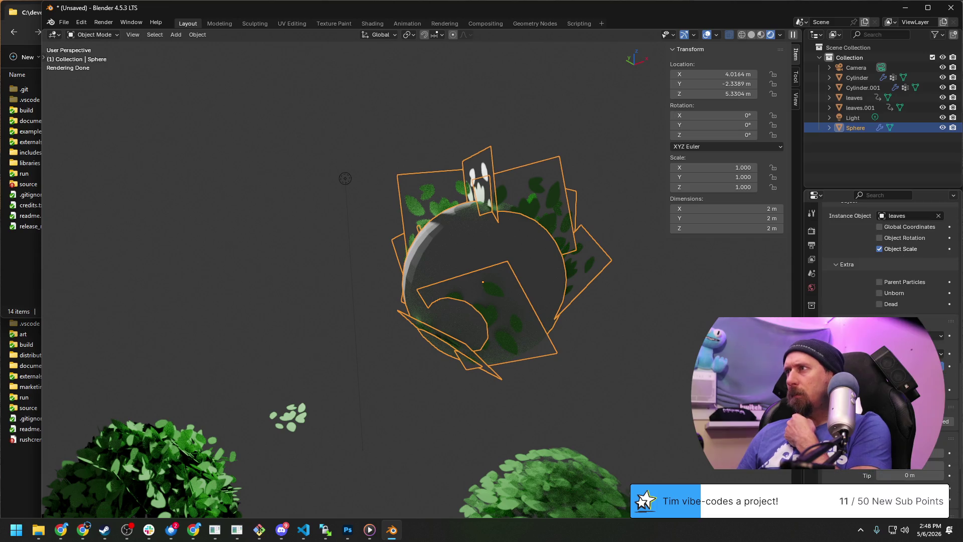
{"action": "scroll", "coordinate": [881, 256], "scroll_direction": "down", "scroll_amount": 2}
{"action": "scroll", "coordinate": [881, 256], "scroll_direction": "down", "scroll_amount": 2}
{"action": "scroll", "coordinate": [881, 256], "scroll_direction": "down", "scroll_amount": 2}
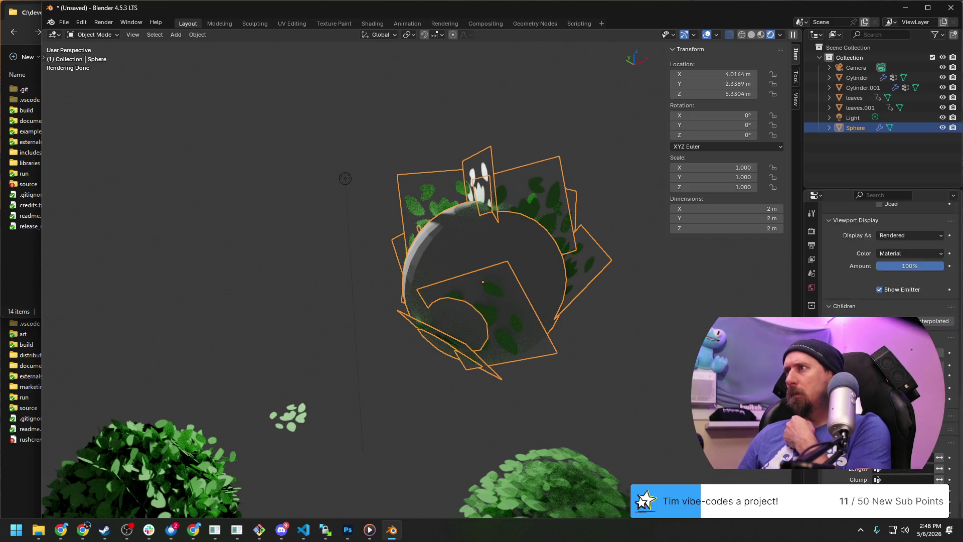
{"action": "scroll", "coordinate": [880, 256], "scroll_direction": "down", "scroll_amount": 2}
{"action": "scroll", "coordinate": [881, 256], "scroll_direction": "down", "scroll_amount": 1}
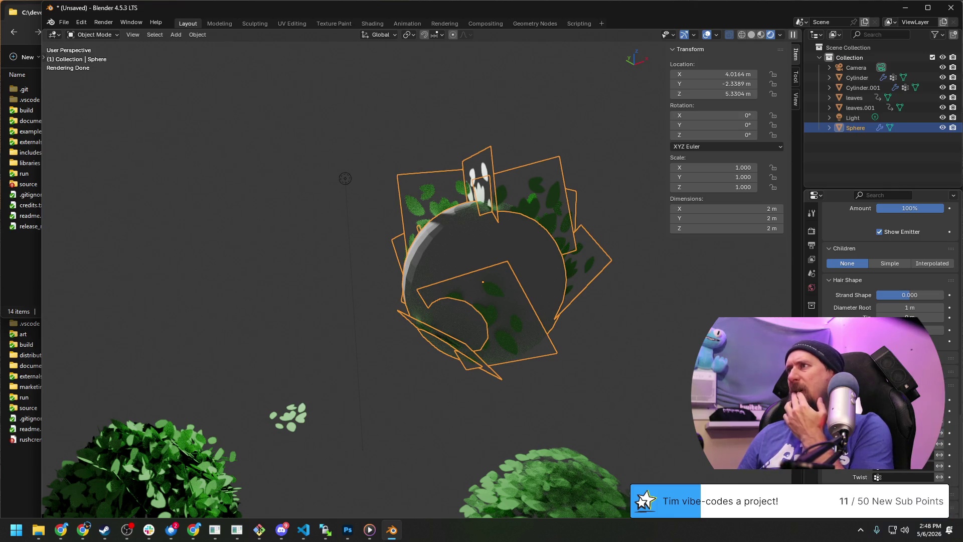
{"action": "scroll", "coordinate": [886, 214], "scroll_direction": "down", "scroll_amount": 3}
{"action": "scroll", "coordinate": [886, 214], "scroll_direction": "down", "scroll_amount": 3}
{"action": "scroll", "coordinate": [886, 214], "scroll_direction": "down", "scroll_amount": 2}
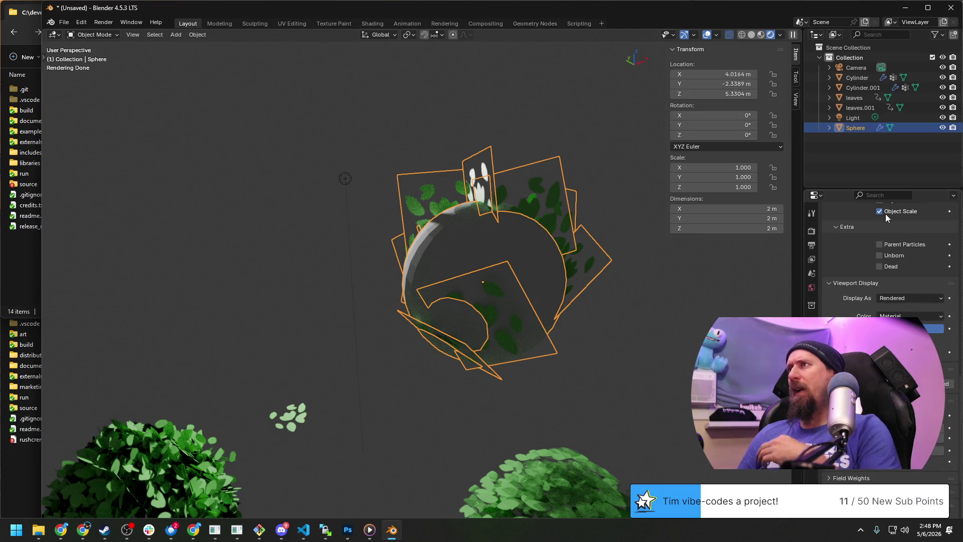
{"action": "type", "text": "br"}
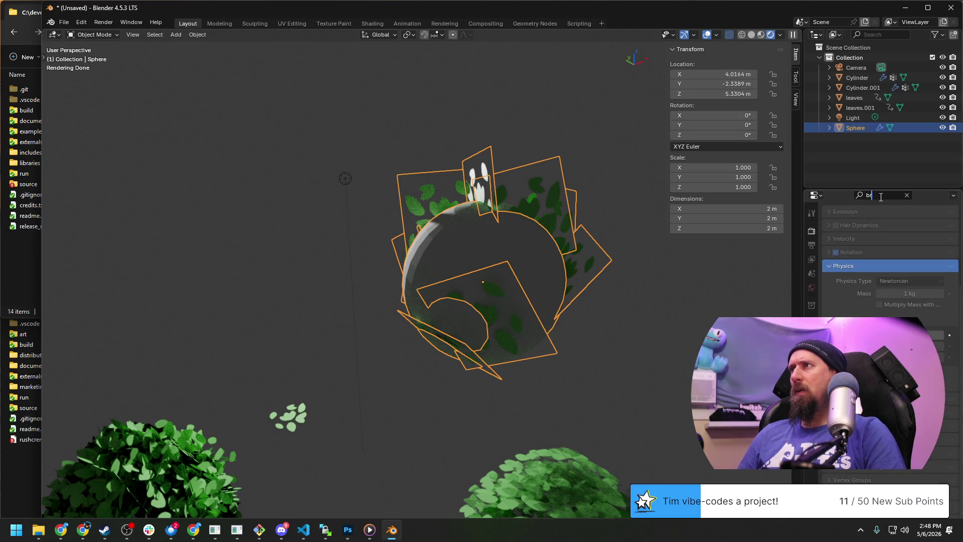
{"action": "type", "text": "a"}
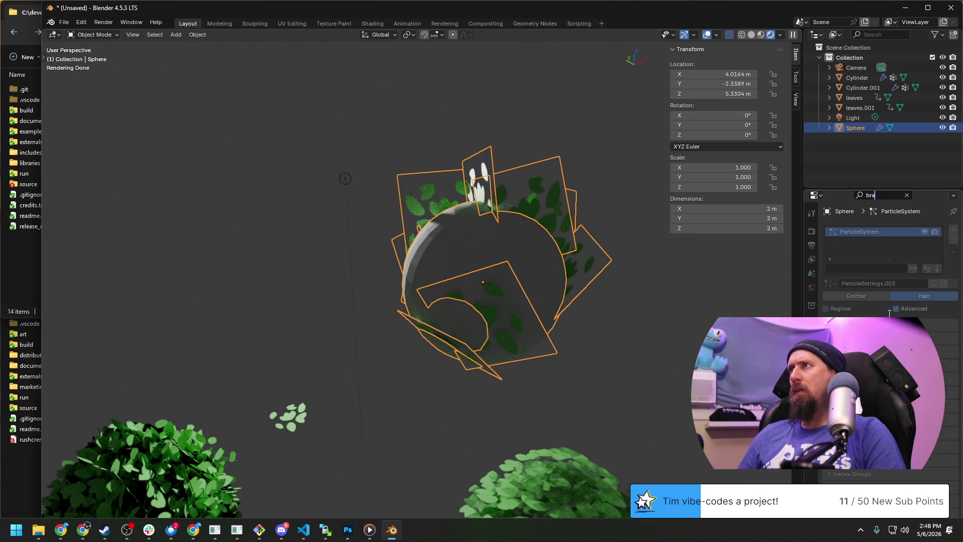
Step: Clear the Properties search, enable Advanced particle settings, then deselect the leafy sphere
{"action": "key", "text": "Escape"}
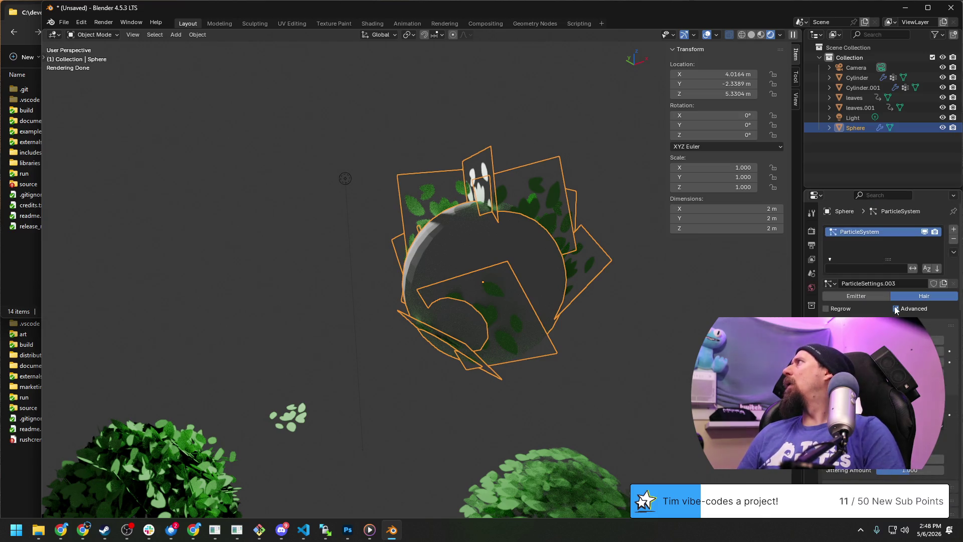
{"action": "left_click", "coordinate": [896, 309]}
{"action": "key", "text": "alt+Tab"}
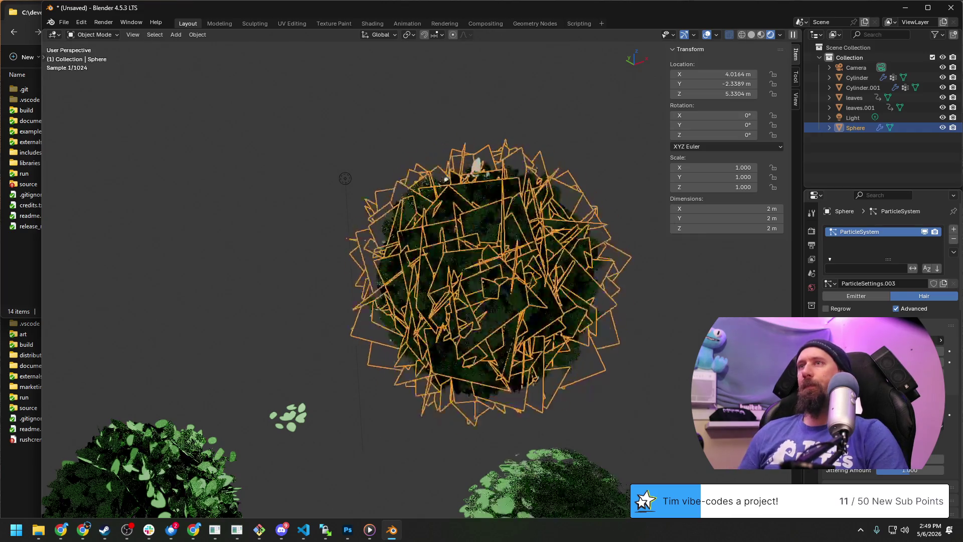
{"action": "left_click", "coordinate": [649, 369]}
Step: Hop into and out of Edit Mode on the sphere while inspecting the leafy bushes
{"action": "mouse_move", "coordinate": [541, 391]}
{"action": "middle_mouse_down"}
{"action": "mouse_move", "coordinate": [503, 371]}
{"action": "mouse_move", "coordinate": [564, 342]}
{"action": "middle_mouse_up"}
{"action": "key", "text": "Tab"}
{"action": "key", "text": "Tab"}
{"action": "mouse_move", "coordinate": [649, 320]}
{"action": "middle_mouse_down"}
{"action": "mouse_move", "coordinate": [622, 401]}
{"action": "mouse_move", "coordinate": [520, 401]}
{"action": "mouse_move", "coordinate": [418, 371]}
{"action": "mouse_move", "coordinate": [550, 295]}
{"action": "middle_mouse_up"}
{"action": "scroll", "coordinate": [520, 401], "scroll_direction": "up", "scroll_amount": 2}
{"action": "mouse_move", "coordinate": [622, 308]}
{"action": "middle_mouse_down"}
{"action": "mouse_move", "coordinate": [531, 309]}
{"action": "mouse_move", "coordinate": [559, 298]}
{"action": "mouse_move", "coordinate": [603, 304]}
{"action": "mouse_move", "coordinate": [491, 282]}
{"action": "middle_mouse_up"}
{"action": "key", "text": "Tab"}
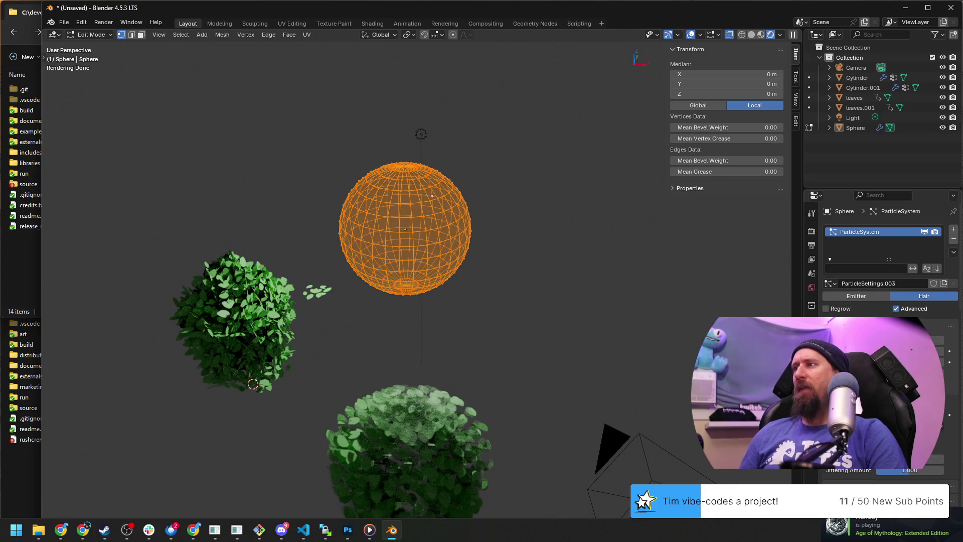
Step: Delete the sphere's ParticleSystem and reselect the bare sphere in object mode
{"action": "left_click", "coordinate": [954, 239]}
{"action": "key", "text": "Tab"}
{"action": "mouse_move", "coordinate": [434, 300]}
{"action": "middle_mouse_down"}
{"action": "mouse_move", "coordinate": [553, 299]}
{"action": "mouse_move", "coordinate": [551, 227]}
{"action": "middle_mouse_up"}
{"action": "left_click", "coordinate": [550, 226]}
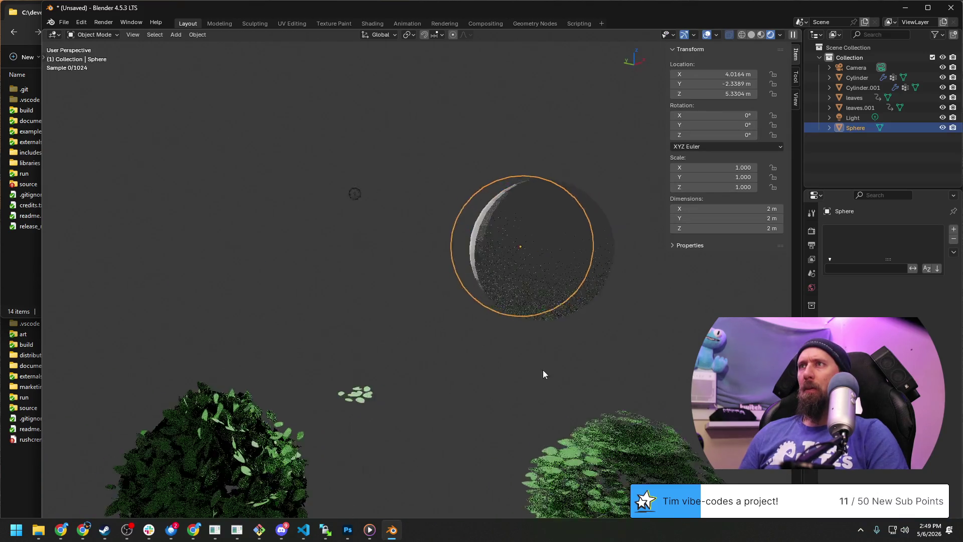
Step: Move the bare sphere twice across the horizontal plane to a new position near the bush
{"action": "middle_click_drag", "start_coordinate": [544, 375], "coordinate": [563, 369]}
{"action": "key", "text": "g"}
{"action": "key", "text": "shift+z"}
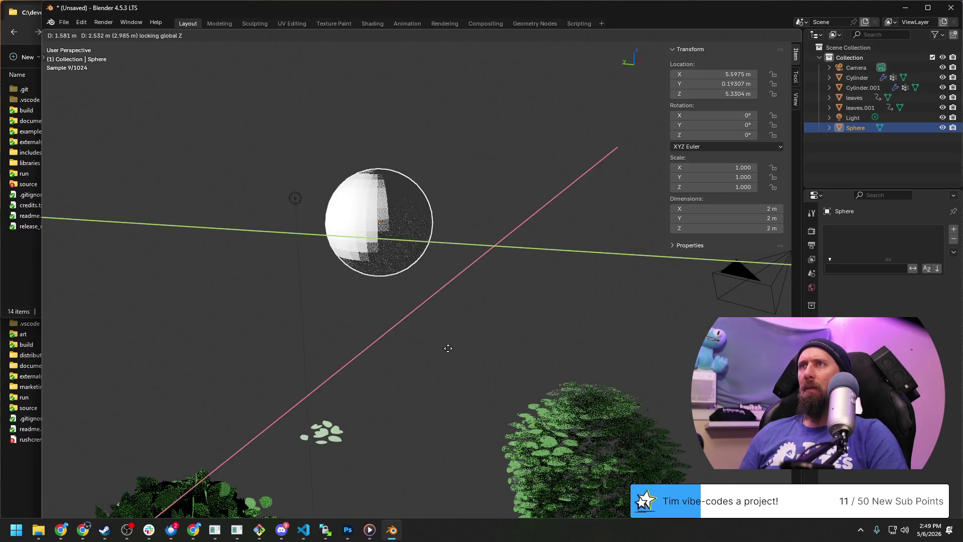
{"action": "left_click", "coordinate": [458, 354]}
{"action": "mouse_move", "coordinate": [477, 378]}
{"action": "middle_mouse_down"}
{"action": "mouse_move", "coordinate": [509, 361]}
{"action": "mouse_move", "coordinate": [471, 357]}
{"action": "mouse_move", "coordinate": [521, 325]}
{"action": "middle_mouse_up"}
{"action": "key", "text": "g"}
{"action": "key", "text": "shift+z"}
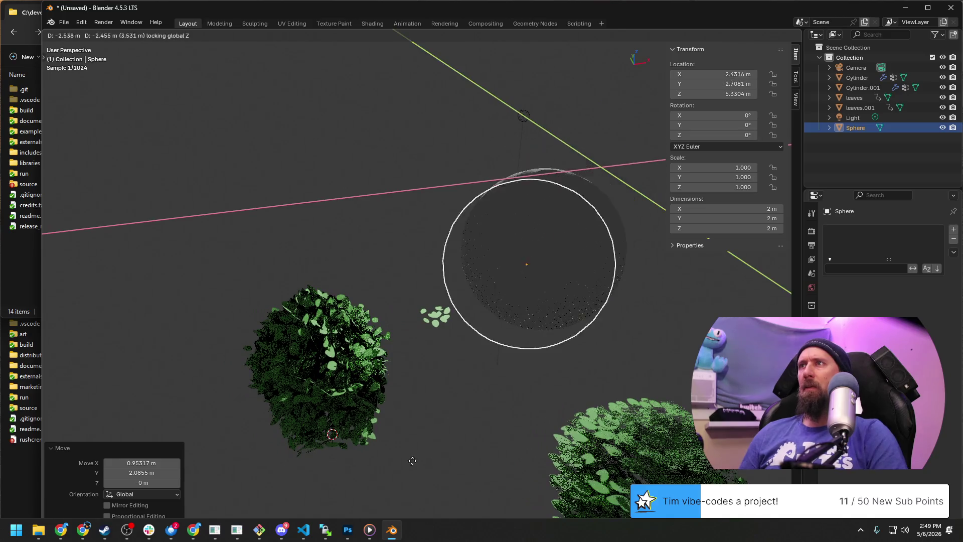
{"action": "left_click", "coordinate": [418, 450]}
{"action": "mouse_move", "coordinate": [421, 443]}
{"action": "middle_mouse_down"}
{"action": "mouse_move", "coordinate": [485, 410]}
{"action": "mouse_move", "coordinate": [451, 414]}
{"action": "middle_mouse_up"}
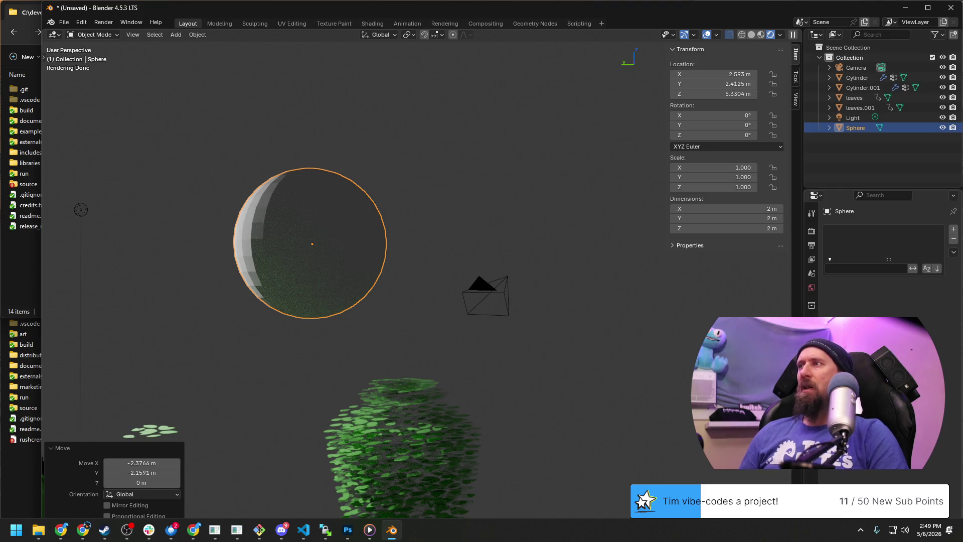
Step: Show the sphere's modifier settings and bring up the Add Modifier list
{"action": "left_click", "coordinate": [811, 212]}
{"action": "left_click", "coordinate": [860, 229]}
{"action": "mouse_move", "coordinate": [828, 296]}
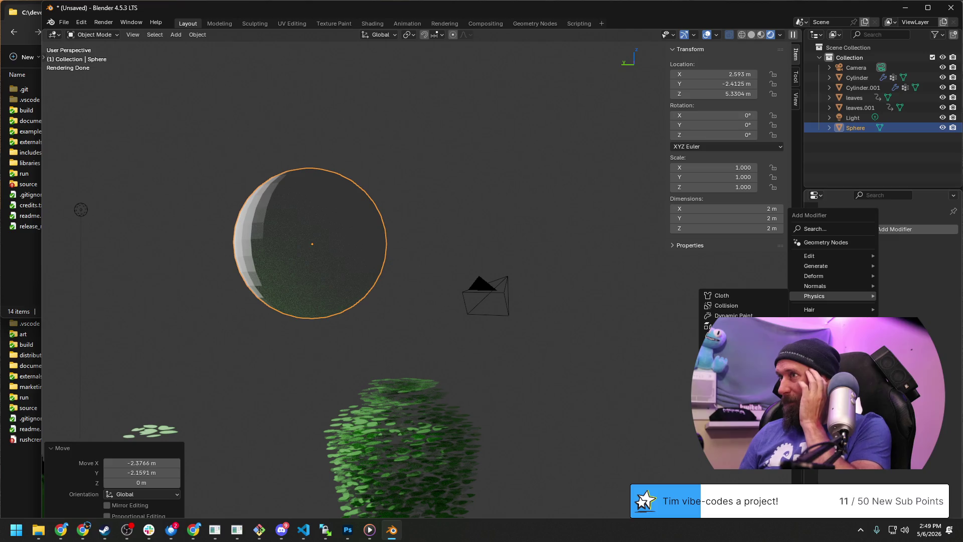
Step: Add a Particle System modifier to the sphere and show its particle settings
{"action": "left_click", "coordinate": [733, 367]}
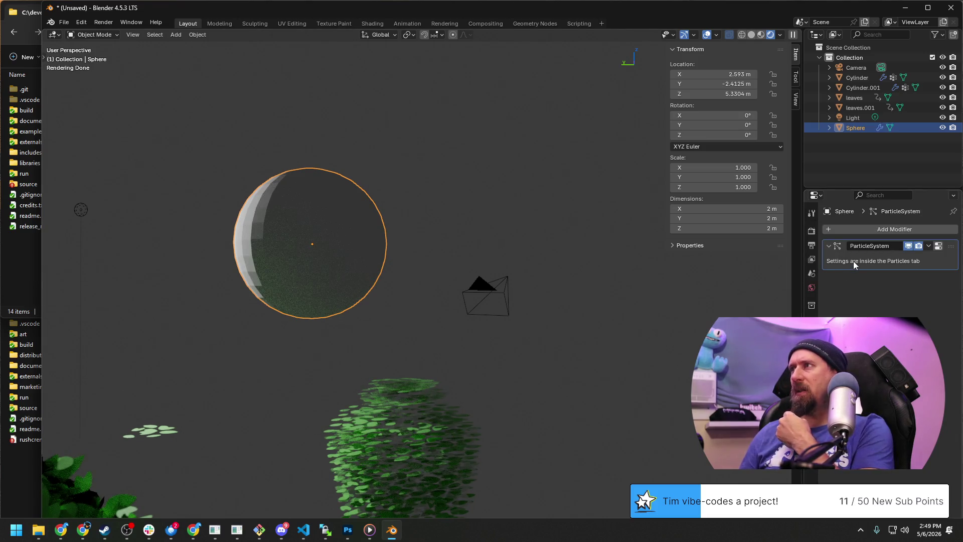
{"action": "left_click", "coordinate": [811, 350]}
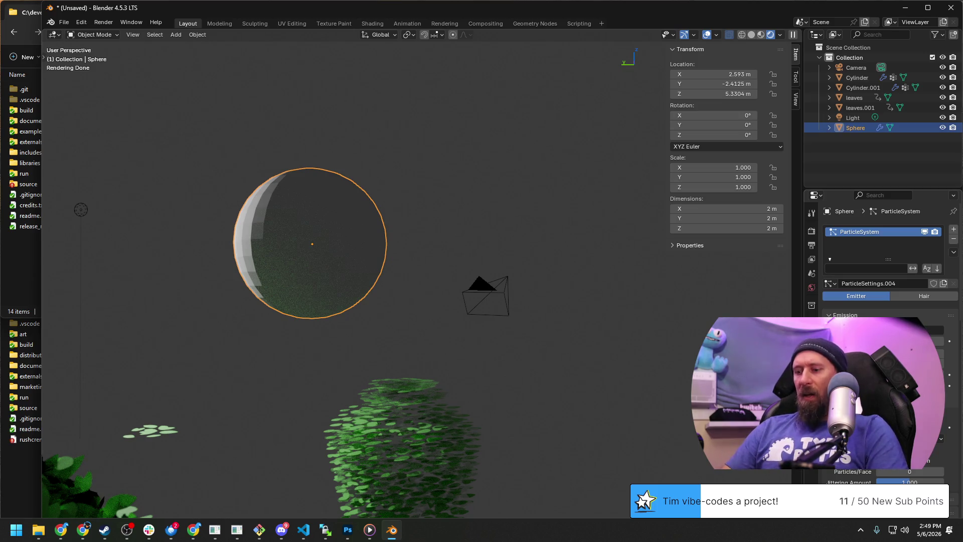
{"action": "scroll", "coordinate": [888, 255], "scroll_direction": "down", "scroll_amount": 3}
{"action": "scroll", "coordinate": [888, 256], "scroll_direction": "down", "scroll_amount": 1}
{"action": "scroll", "coordinate": [888, 256], "scroll_direction": "down", "scroll_amount": 1}
{"action": "scroll", "coordinate": [888, 256], "scroll_direction": "down", "scroll_amount": 5}
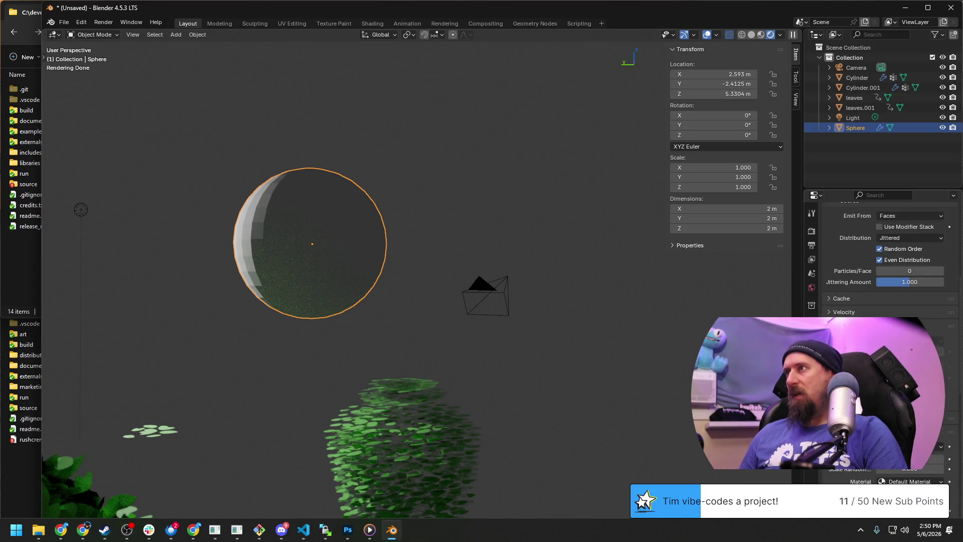
{"action": "scroll", "coordinate": [881, 256], "scroll_direction": "down", "scroll_amount": 5}
{"action": "scroll", "coordinate": [881, 256], "scroll_direction": "down", "scroll_amount": 3}
{"action": "scroll", "coordinate": [880, 256], "scroll_direction": "down", "scroll_amount": 5}
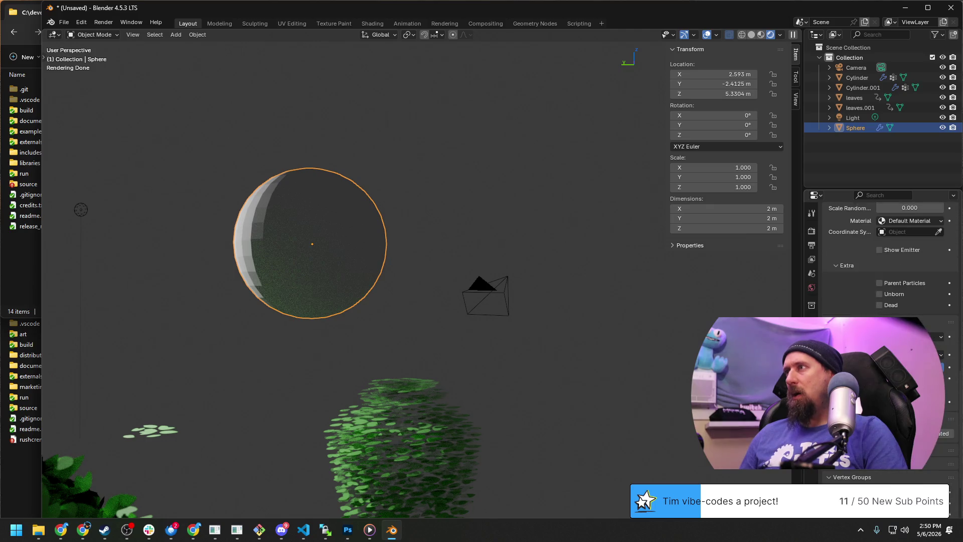
{"action": "scroll", "coordinate": [880, 256], "scroll_direction": "down", "scroll_amount": 1}
{"action": "scroll", "coordinate": [881, 256], "scroll_direction": "up", "scroll_amount": 8}
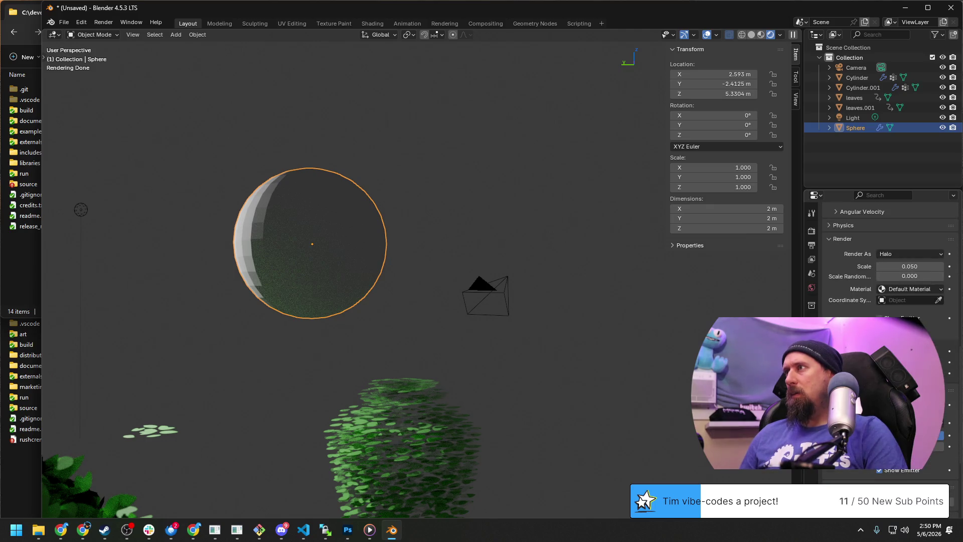
{"action": "scroll", "coordinate": [910, 275], "scroll_direction": "up", "scroll_amount": 3}
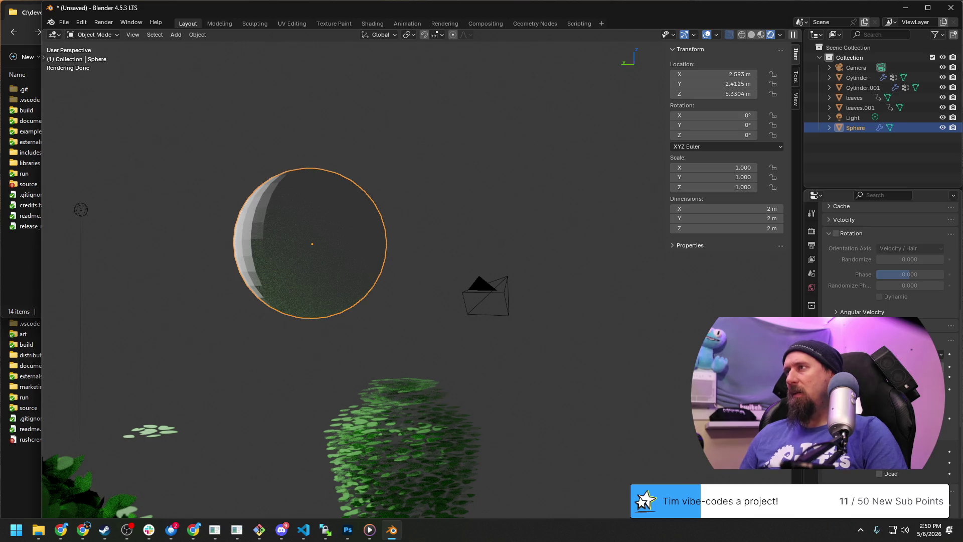
{"action": "scroll", "coordinate": [909, 274], "scroll_direction": "down", "scroll_amount": 3}
Step: Render the particles as the leaves object at about 0.83 scale
{"action": "left_click", "coordinate": [901, 275]}
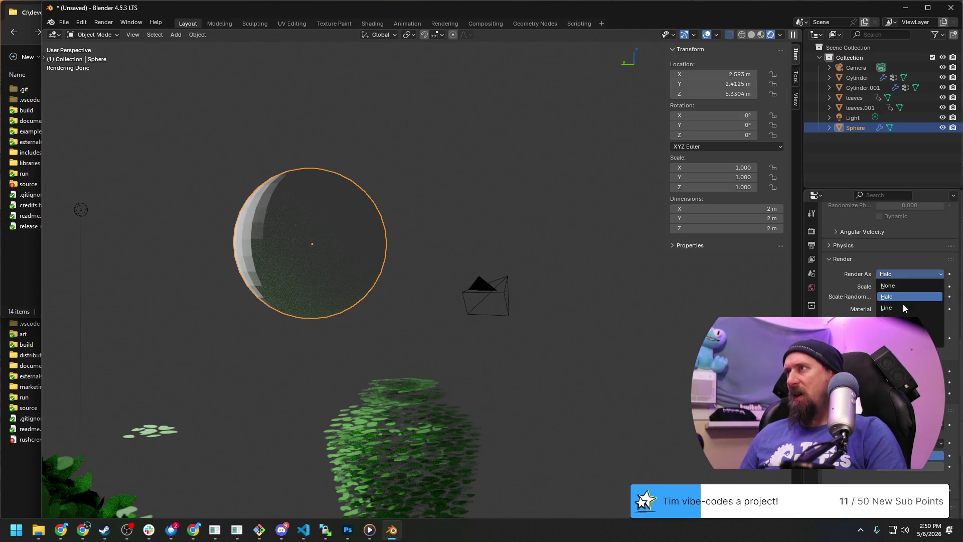
{"action": "left_click", "coordinate": [901, 329]}
{"action": "mouse_move", "coordinate": [909, 284]}
{"action": "left_mouse_down"}
{"action": "mouse_move", "coordinate": [928, 283]}
{"action": "mouse_move", "coordinate": [914, 291]}
{"action": "left_mouse_up"}
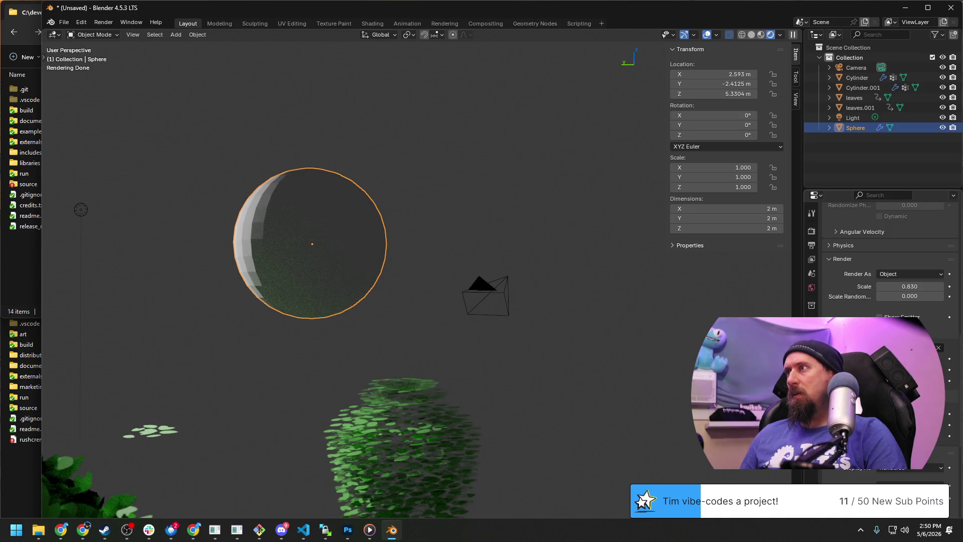
{"action": "scroll", "coordinate": [881, 303], "scroll_direction": "down", "scroll_amount": 3}
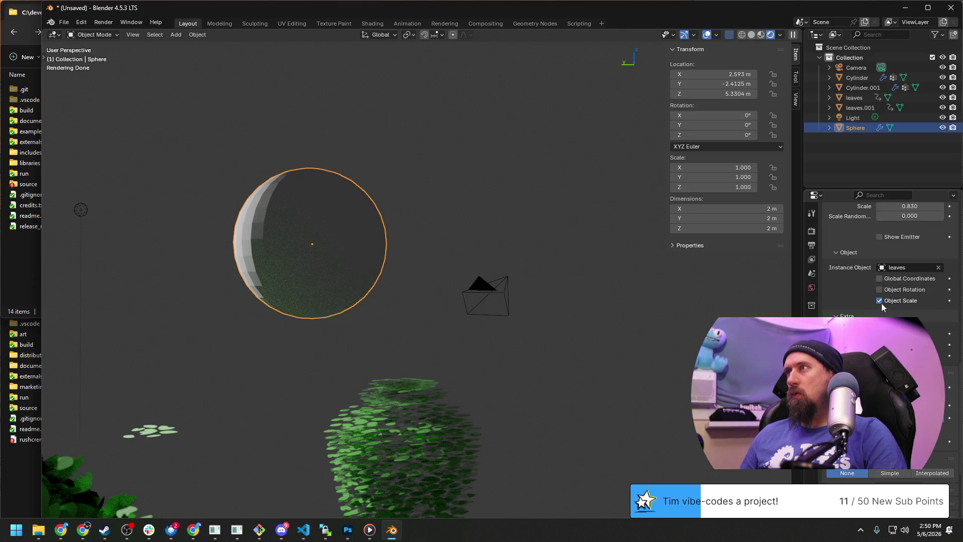
{"action": "scroll", "coordinate": [845, 286], "scroll_direction": "up", "scroll_amount": 4}
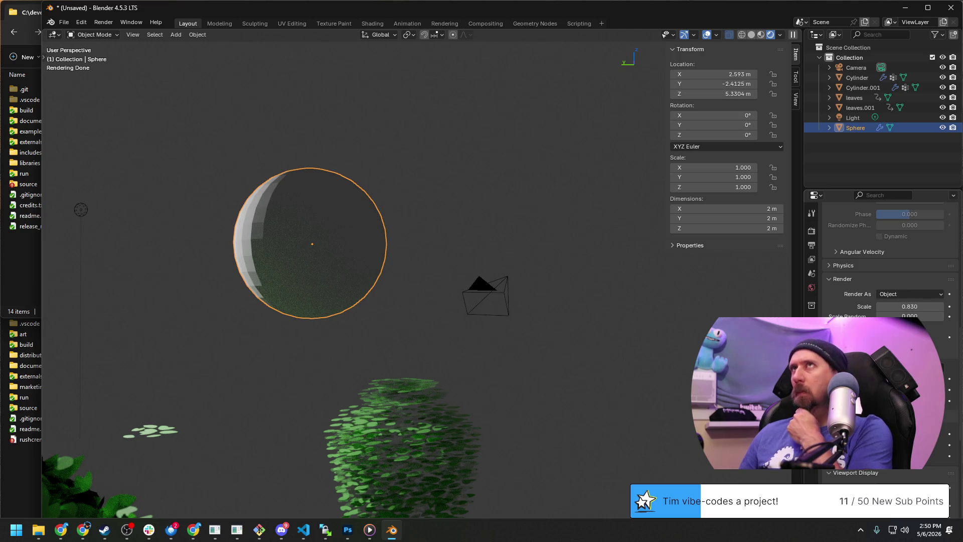
{"action": "scroll", "coordinate": [881, 264], "scroll_direction": "down", "scroll_amount": 5}
{"action": "scroll", "coordinate": [881, 263], "scroll_direction": "down", "scroll_amount": 3}
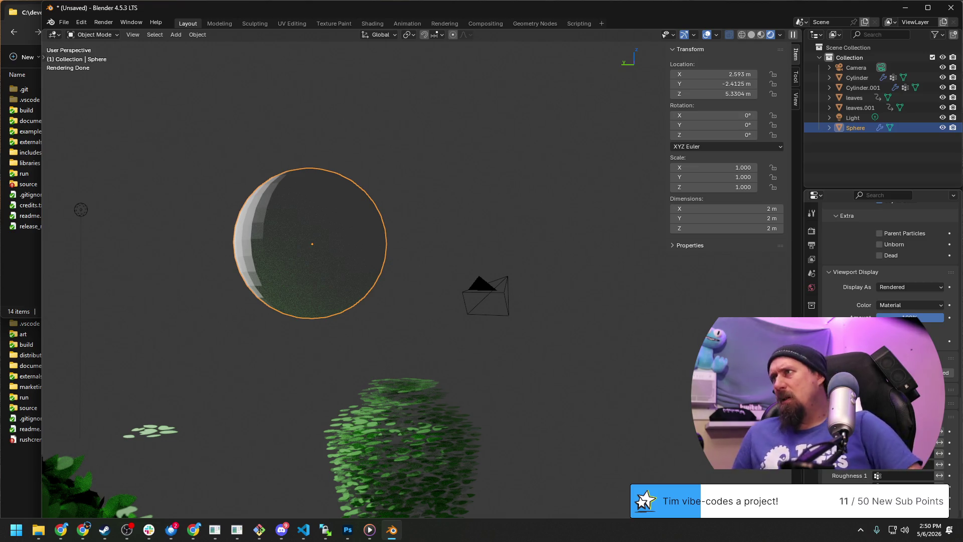
{"action": "scroll", "coordinate": [881, 264], "scroll_direction": "down", "scroll_amount": 2}
Step: Toggle Show Emitter off and back on, then enable particle rotation
{"action": "left_click", "coordinate": [880, 310]}
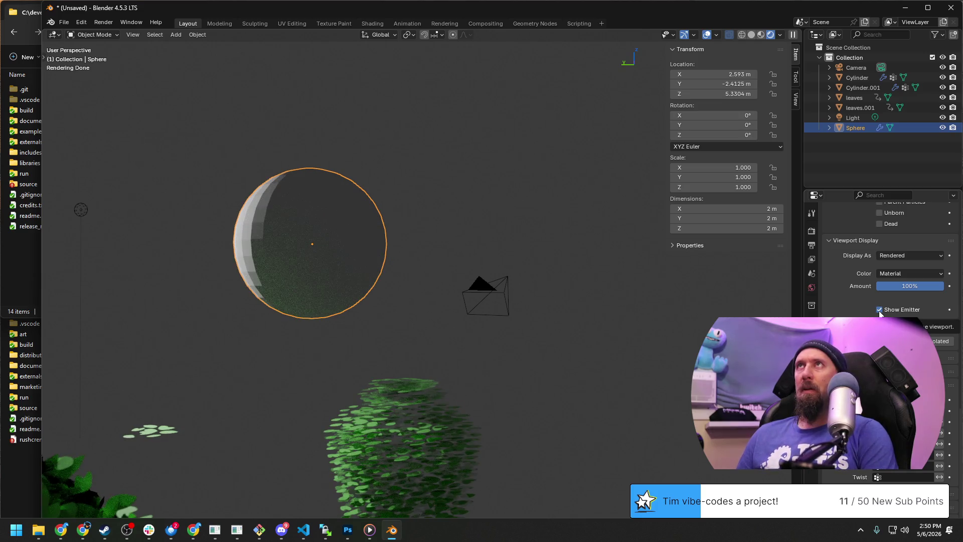
{"action": "left_click", "coordinate": [880, 310]}
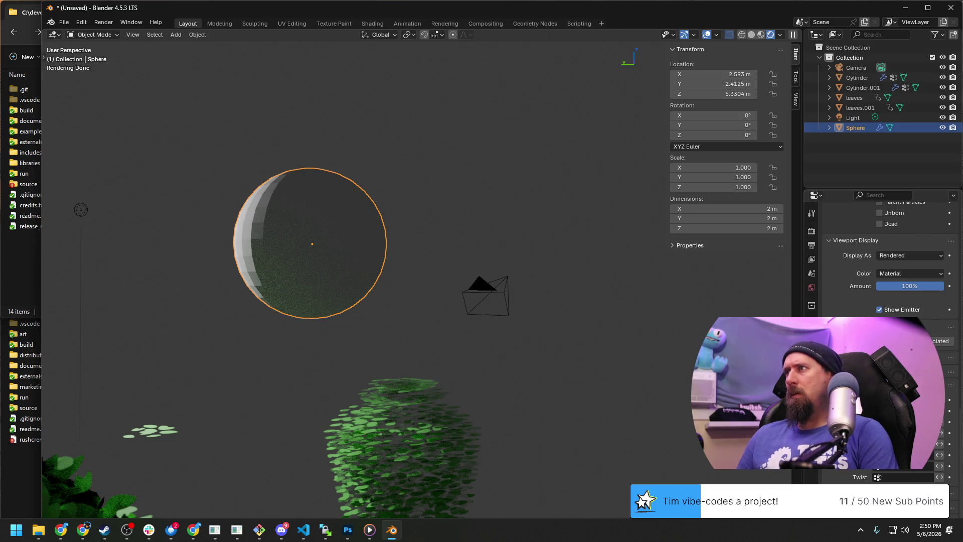
{"action": "scroll", "coordinate": [881, 264], "scroll_direction": "up", "scroll_amount": 3}
{"action": "scroll", "coordinate": [881, 263], "scroll_direction": "up", "scroll_amount": 2}
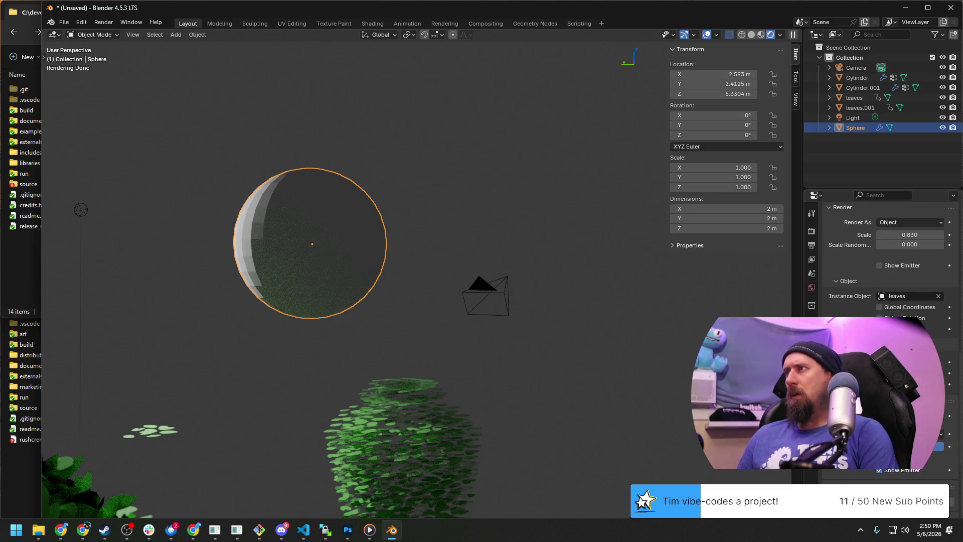
{"action": "scroll", "coordinate": [881, 264], "scroll_direction": "up", "scroll_amount": 1}
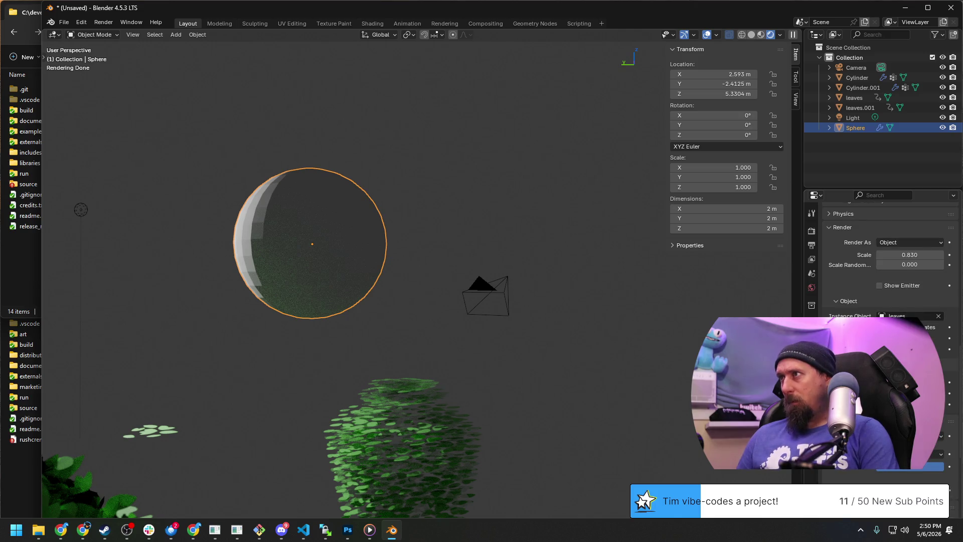
{"action": "scroll", "coordinate": [881, 263], "scroll_direction": "up", "scroll_amount": 3}
{"action": "scroll", "coordinate": [881, 264], "scroll_direction": "up", "scroll_amount": 2}
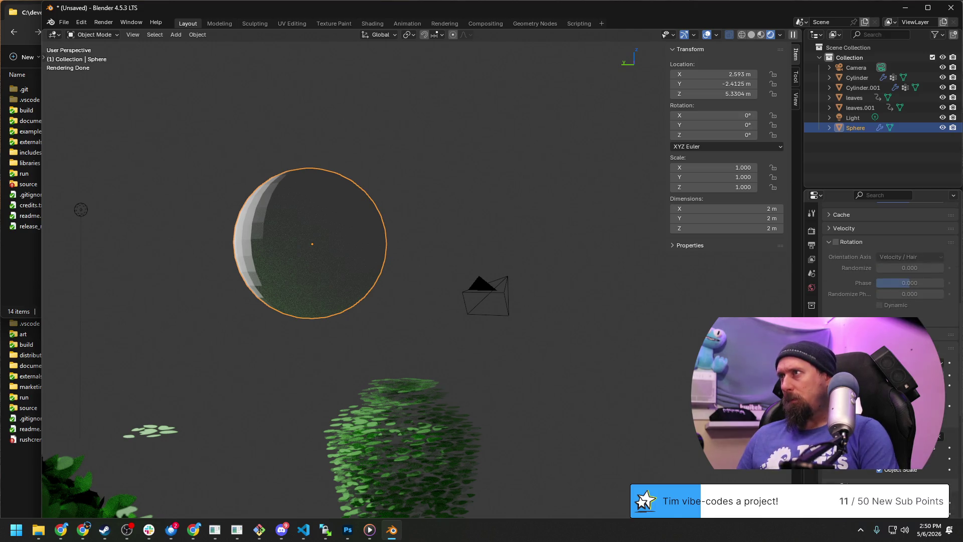
{"action": "scroll", "coordinate": [880, 264], "scroll_direction": "up", "scroll_amount": 1}
{"action": "scroll", "coordinate": [881, 263], "scroll_direction": "up", "scroll_amount": 1}
{"action": "scroll", "coordinate": [828, 287], "scroll_direction": "up", "scroll_amount": 1}
{"action": "left_click", "coordinate": [836, 282]}
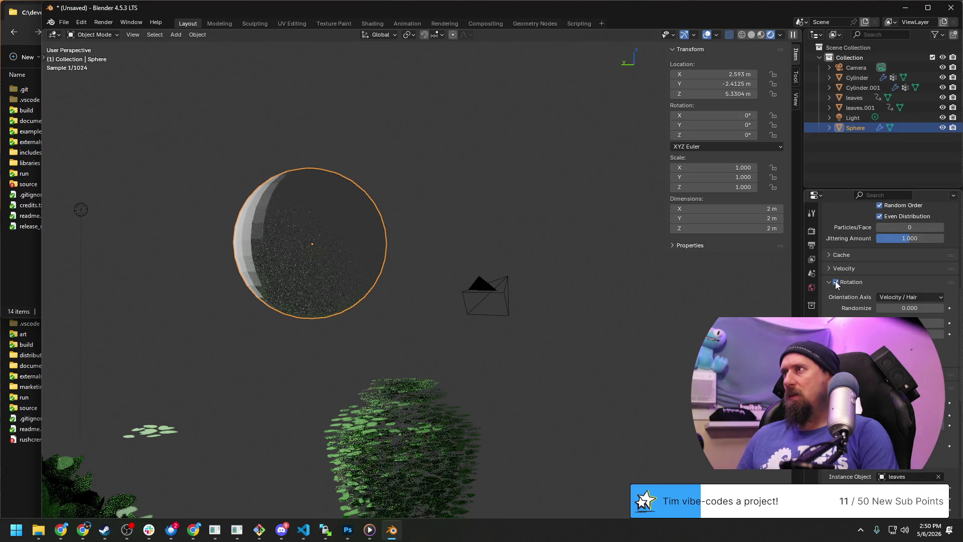
Step: Set the particle Orientation Axis to Global Z and look down on the sphere from above
{"action": "left_click", "coordinate": [899, 296]}
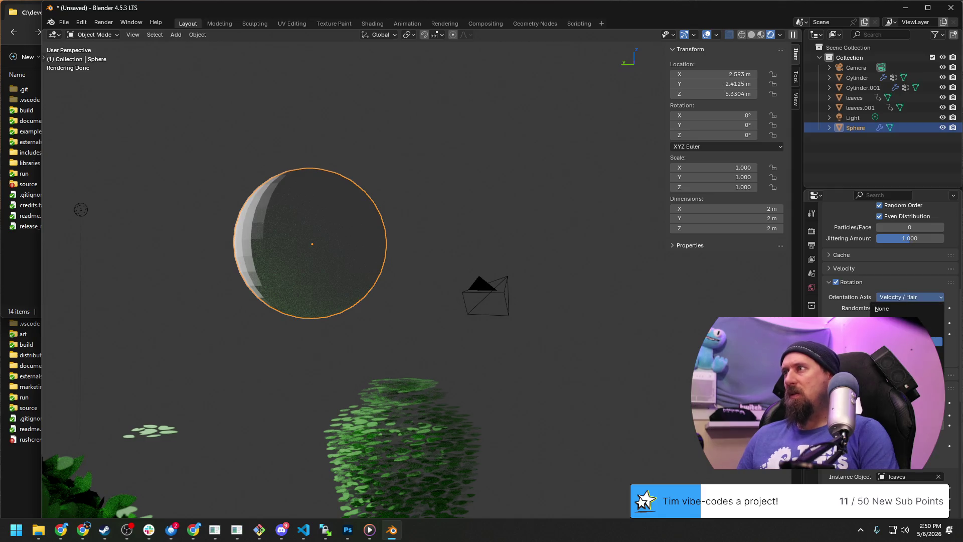
{"action": "left_click", "coordinate": [896, 374]}
{"action": "mouse_move", "coordinate": [435, 298]}
{"action": "middle_mouse_down"}
{"action": "mouse_move", "coordinate": [325, 329]}
{"action": "mouse_move", "coordinate": [439, 356]}
{"action": "mouse_move", "coordinate": [331, 284]}
{"action": "middle_mouse_up"}
{"action": "scroll", "coordinate": [225, 260], "scroll_direction": "up", "scroll_amount": 3}
{"action": "middle_click_drag", "start_coordinate": [226, 260], "coordinate": [359, 225]}
{"action": "scroll", "coordinate": [289, 261], "scroll_direction": "up", "scroll_amount": 1}
{"action": "middle_click_drag", "start_coordinate": [290, 261], "coordinate": [252, 274]}
{"action": "scroll", "coordinate": [881, 339], "scroll_direction": "up", "scroll_amount": 1}
{"action": "scroll", "coordinate": [881, 339], "scroll_direction": "up", "scroll_amount": 1}
{"action": "scroll", "coordinate": [880, 339], "scroll_direction": "up", "scroll_amount": 2}
{"action": "scroll", "coordinate": [881, 339], "scroll_direction": "up", "scroll_amount": 2}
{"action": "scroll", "coordinate": [880, 339], "scroll_direction": "up", "scroll_amount": 2}
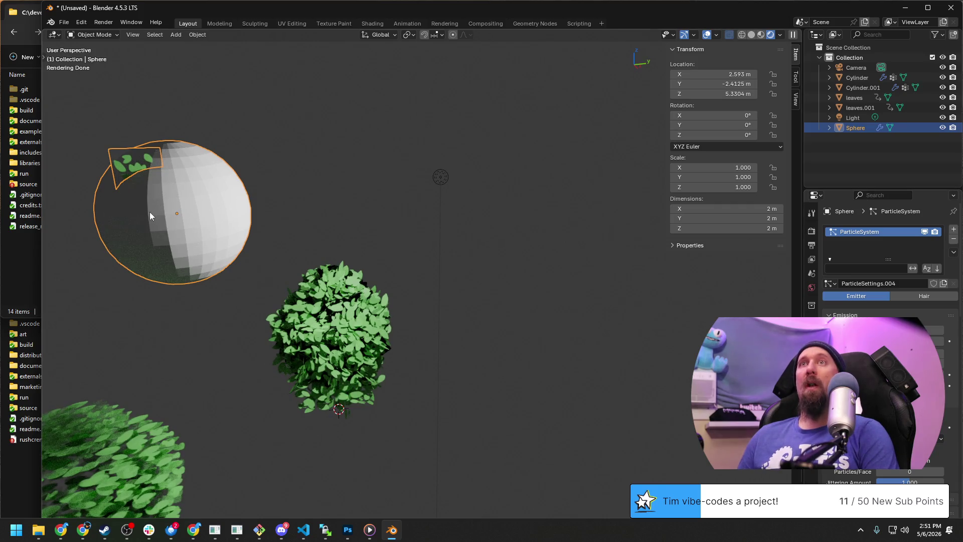
{"action": "mouse_move", "coordinate": [141, 254]}
{"action": "middle_mouse_down"}
{"action": "mouse_move", "coordinate": [227, 245]}
{"action": "mouse_move", "coordinate": [134, 256]}
{"action": "mouse_move", "coordinate": [216, 240]}
{"action": "middle_mouse_up"}
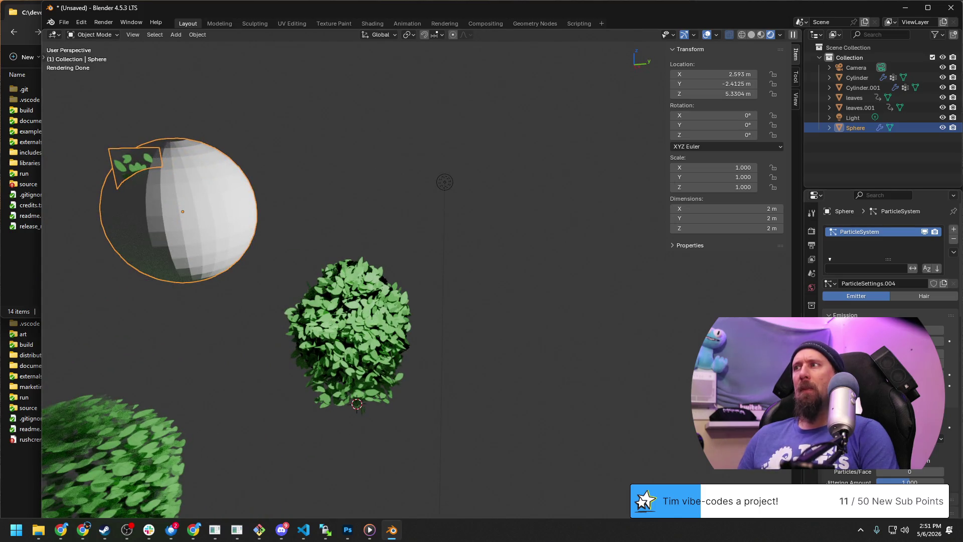
{"action": "left_click", "coordinate": [903, 439]}
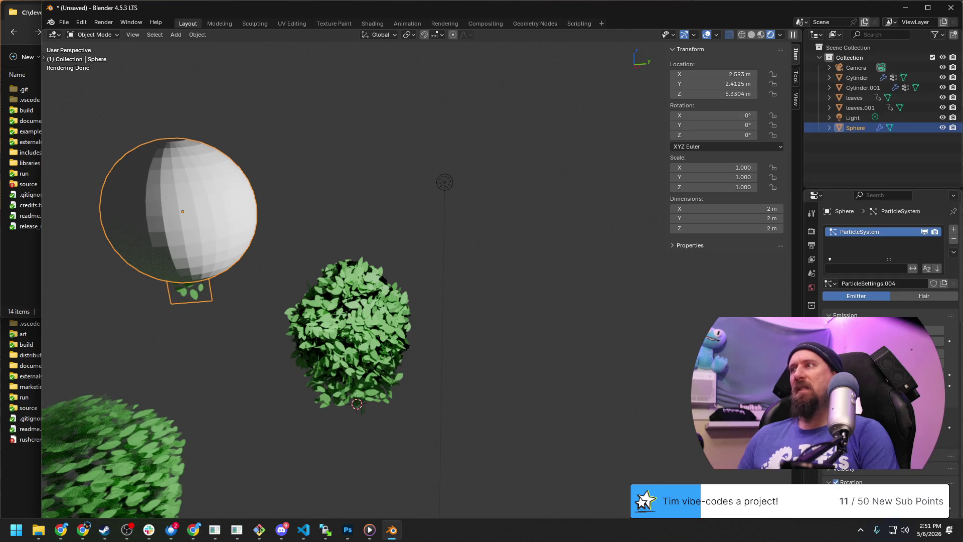
{"action": "middle_click_drag", "start_coordinate": [362, 264], "coordinate": [371, 268]}
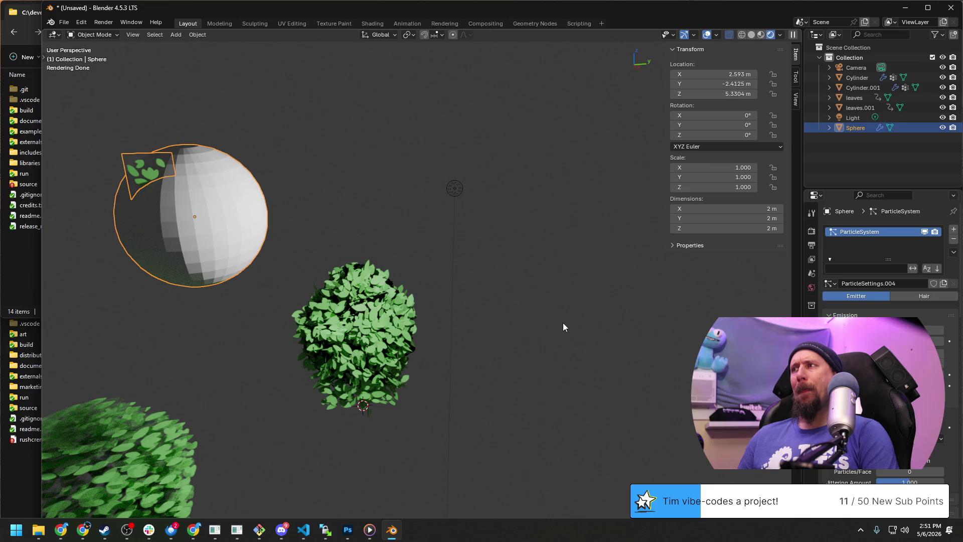
{"action": "left_click_drag", "start_coordinate": [910, 471], "coordinate": [934, 472]}
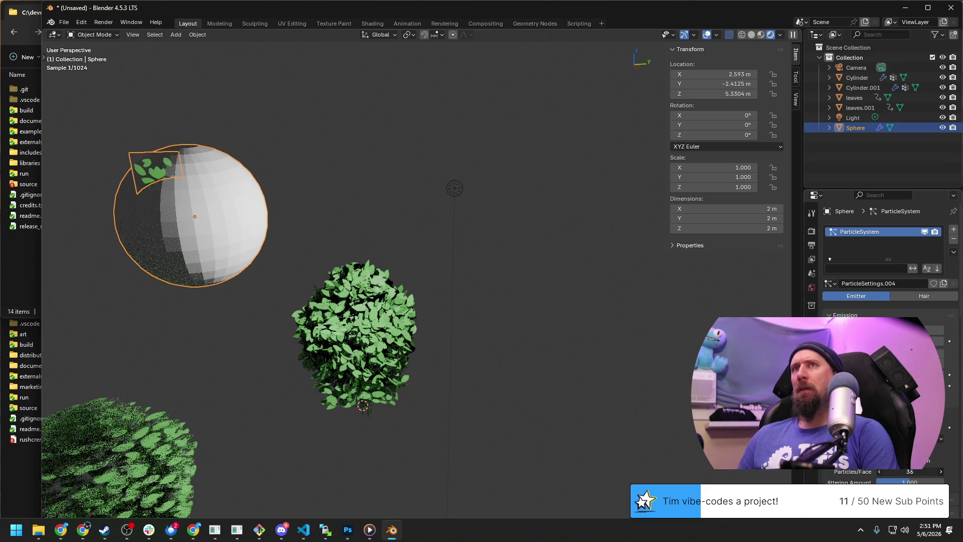
{"action": "left_click", "coordinate": [910, 471]}
{"action": "type", "text": "0"}
{"action": "key", "text": "Return"}
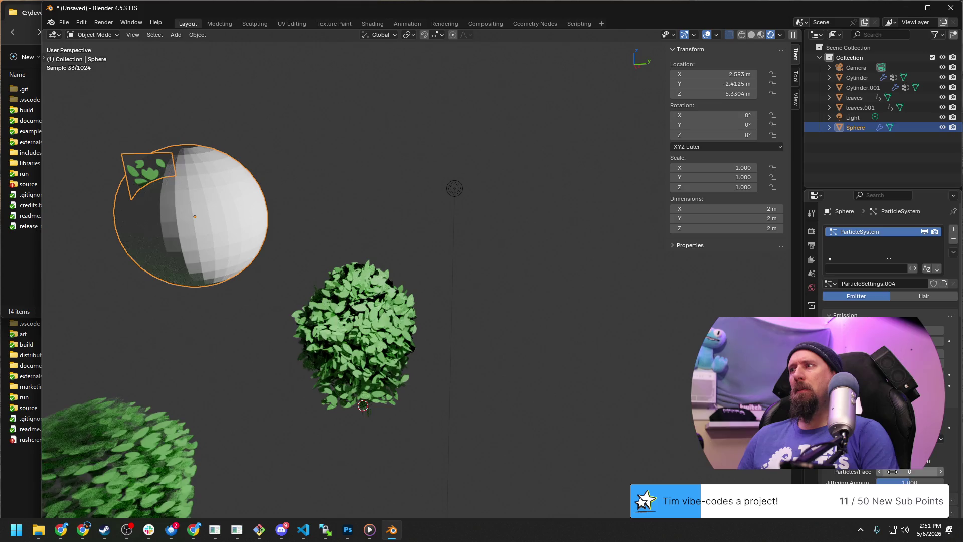
{"action": "scroll", "coordinate": [888, 257], "scroll_direction": "down", "scroll_amount": 3}
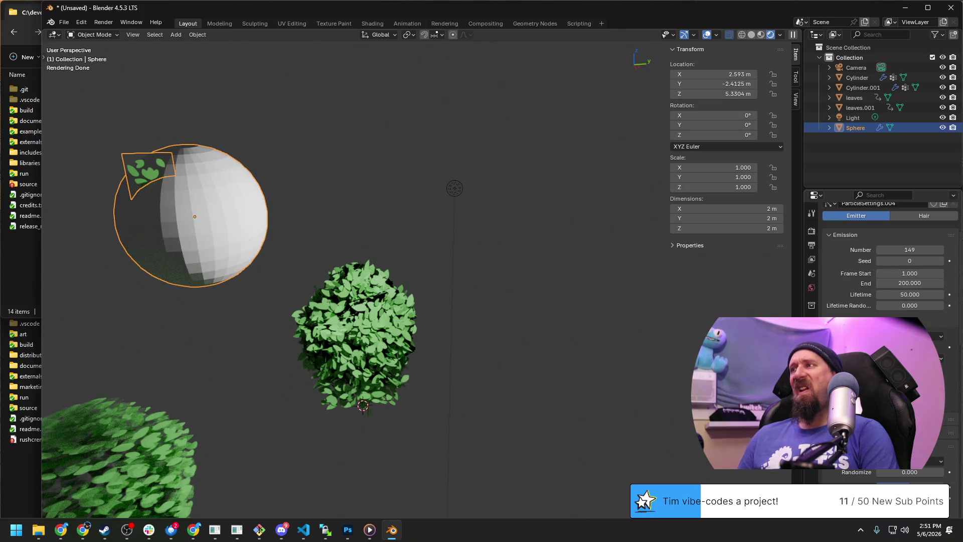
{"action": "scroll", "coordinate": [888, 257], "scroll_direction": "down", "scroll_amount": 2}
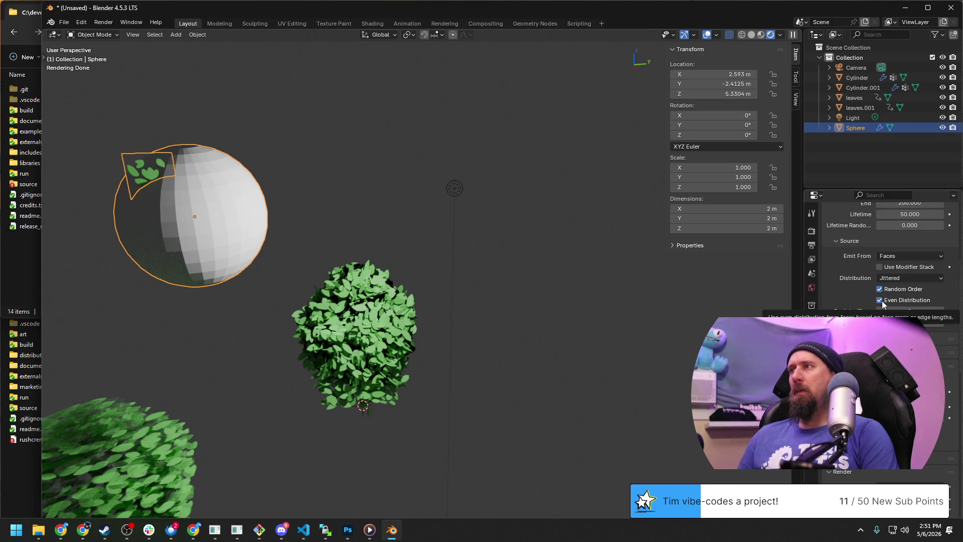
{"action": "left_click", "coordinate": [811, 214]}
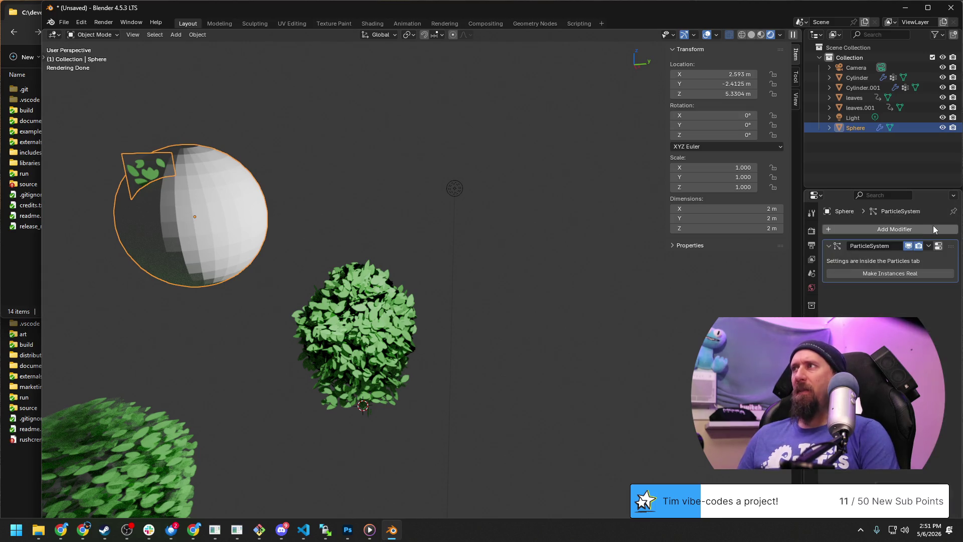
{"action": "left_click", "coordinate": [869, 273]}
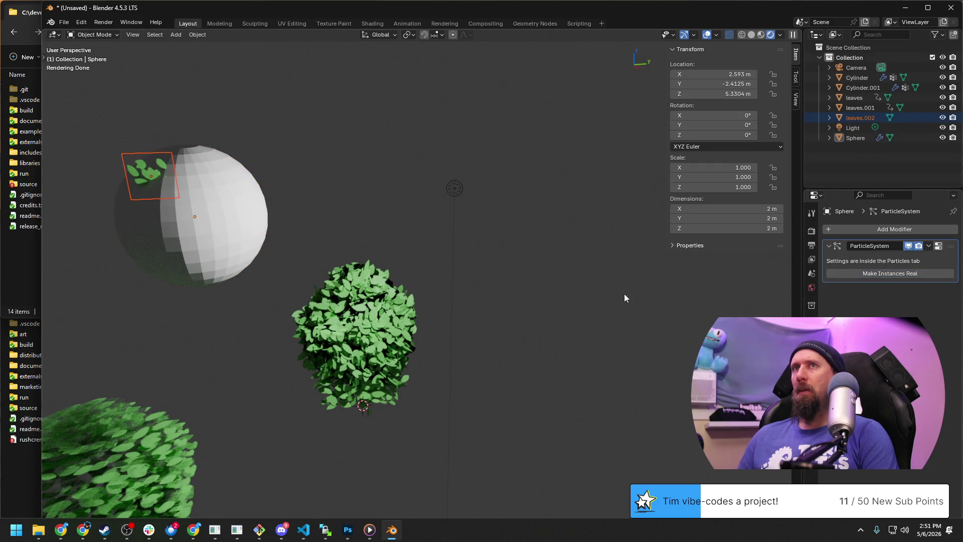
{"action": "scroll", "coordinate": [519, 271], "scroll_direction": "down", "scroll_amount": 1}
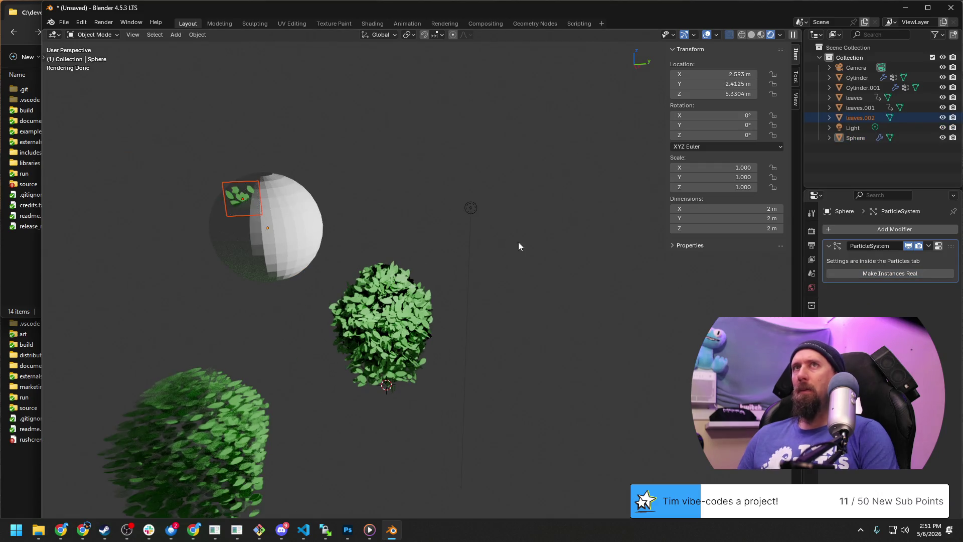
{"action": "left_click", "coordinate": [221, 198]}
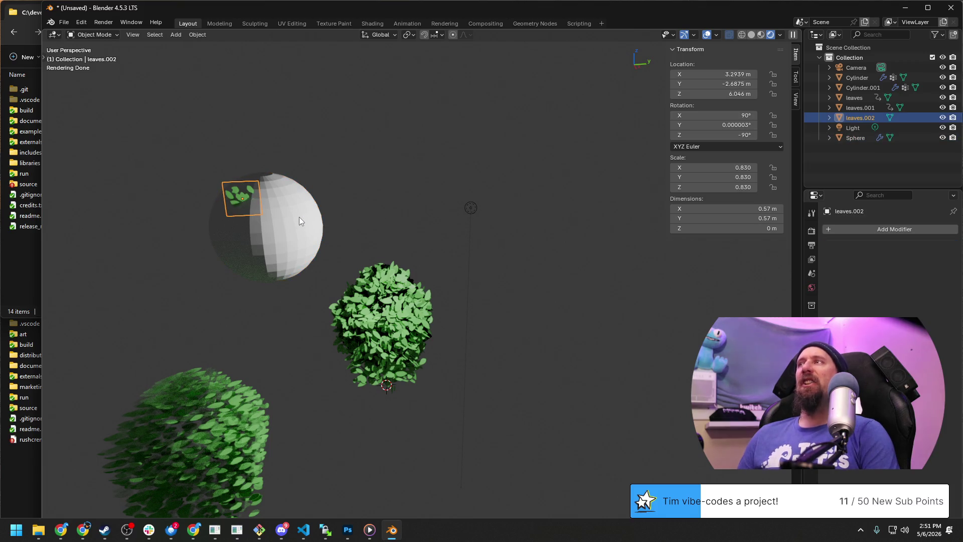
{"action": "left_click", "coordinate": [295, 222]}
{"action": "key", "text": "ctrl+z"}
{"action": "key", "text": "ctrl+shift+z"}
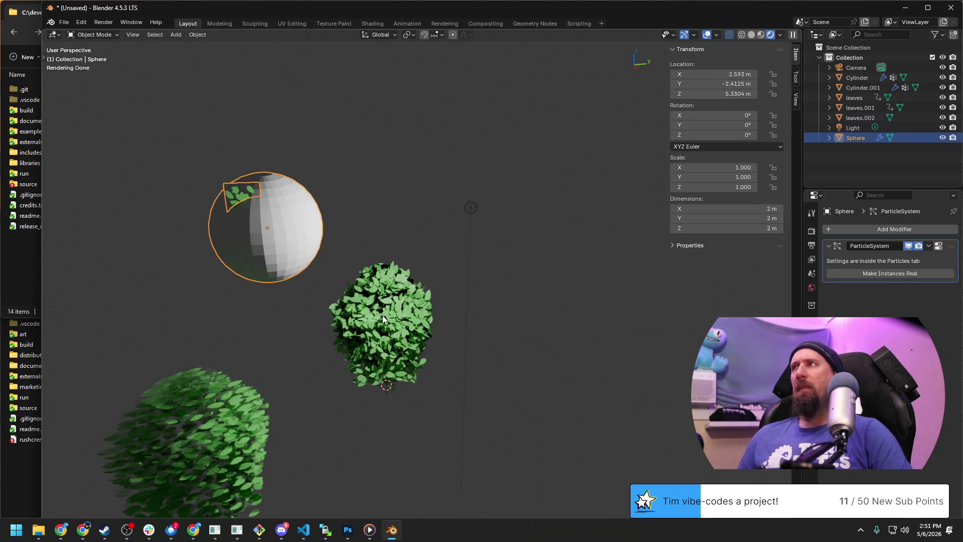
{"action": "key", "text": "ctrl+z"}
{"action": "key", "text": "ctrl+z"}
{"action": "key", "text": "ctrl+z"}
{"action": "key", "text": "Tab"}
{"action": "mouse_move", "coordinate": [320, 403]}
{"action": "middle_mouse_down"}
{"action": "mouse_move", "coordinate": [301, 400]}
{"action": "mouse_move", "coordinate": [357, 339]}
{"action": "mouse_move", "coordinate": [275, 361]}
{"action": "middle_mouse_up"}
{"action": "left_click", "coordinate": [275, 360]}
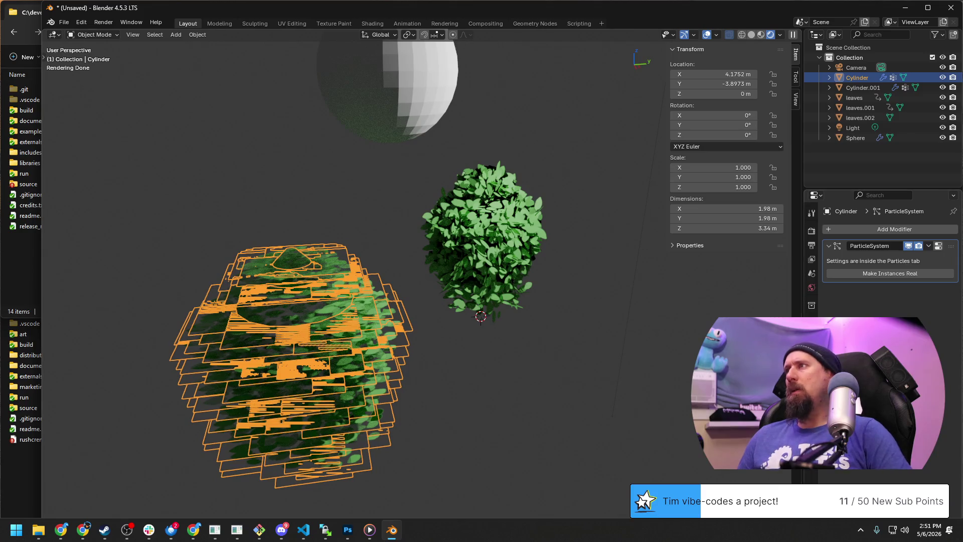
Step: Make the cylinder's particle leaves real objects and select only the cylinder bush
{"action": "left_click", "coordinate": [884, 273]}
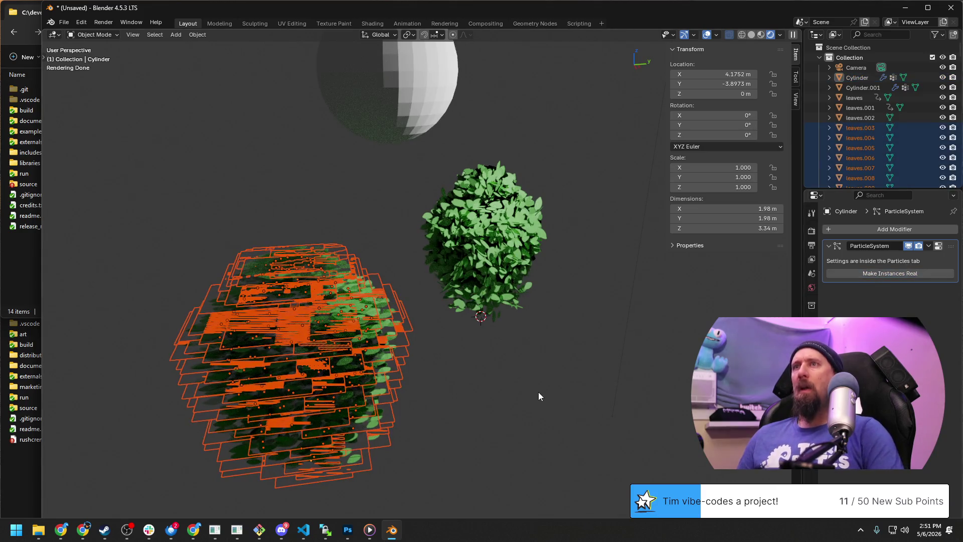
{"action": "middle_click_drag", "start_coordinate": [591, 369], "coordinate": [652, 324]}
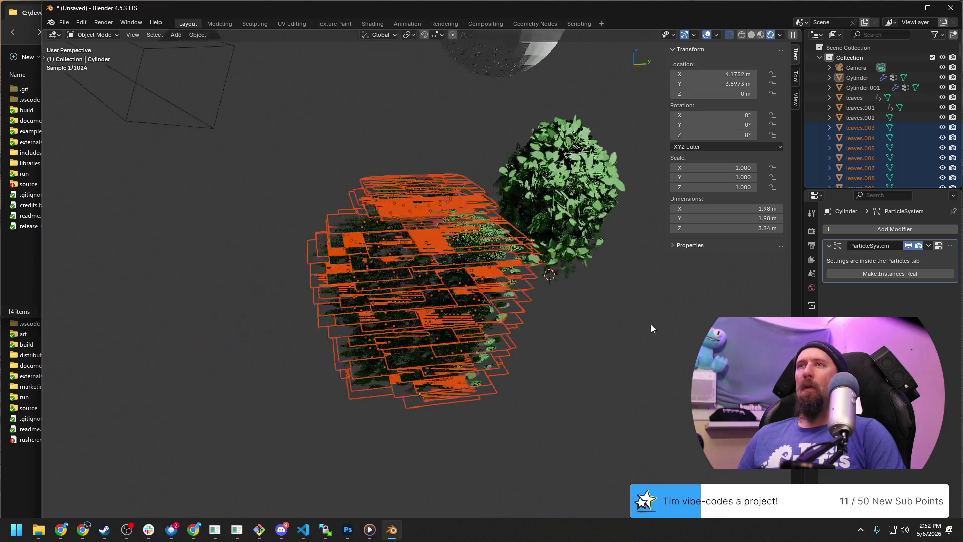
{"action": "left_click", "coordinate": [443, 289]}
{"action": "mouse_move", "coordinate": [542, 290]}
{"action": "middle_mouse_down"}
{"action": "mouse_move", "coordinate": [569, 324]}
{"action": "mouse_move", "coordinate": [507, 279]}
{"action": "middle_mouse_up"}
{"action": "scroll", "coordinate": [375, 112], "scroll_direction": "down", "scroll_amount": 3}
Step: Box-select and delete the new leaf copies, then enter Edit Mode on the cylinder
{"action": "left_click", "coordinate": [380, 113]}
{"action": "left_click_drag", "start_coordinate": [381, 115], "coordinate": [494, 216]}
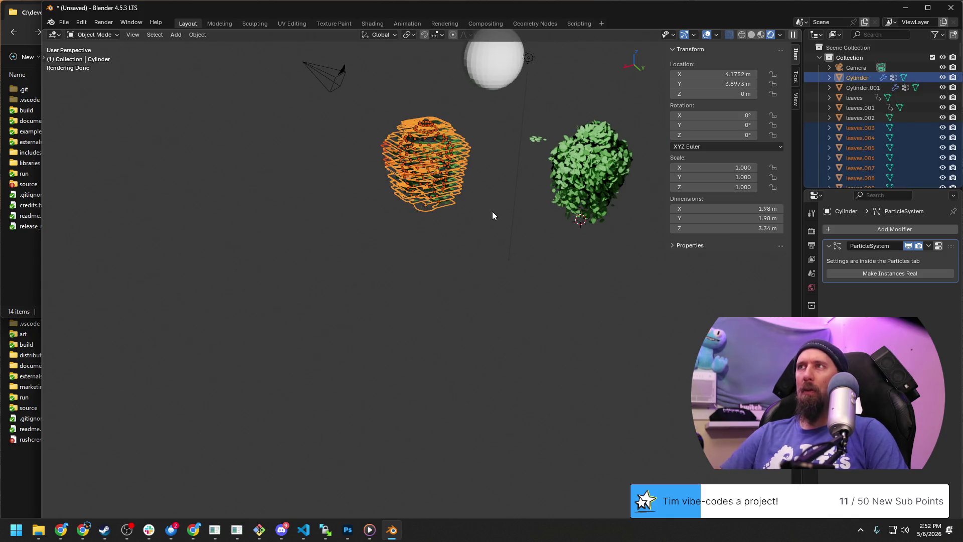
{"action": "key", "text": "Delete"}
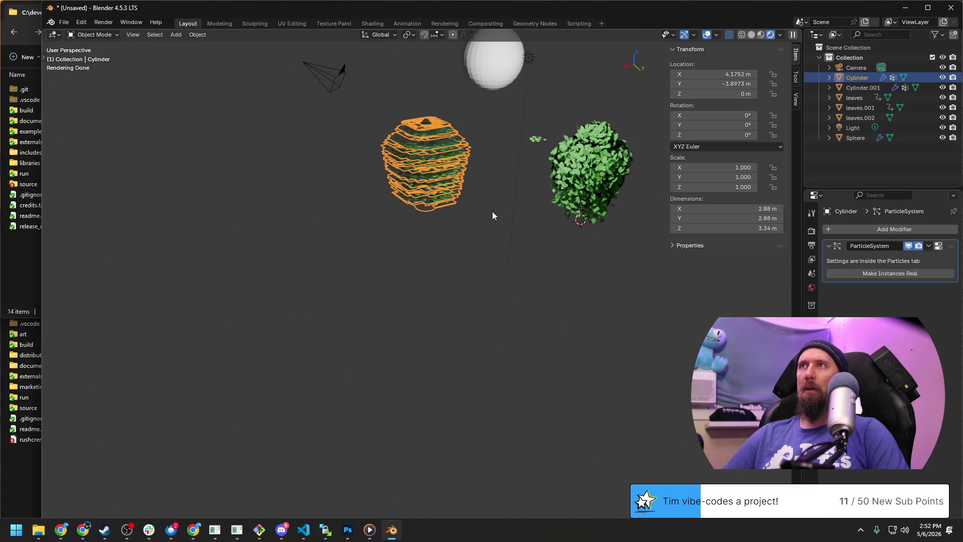
{"action": "scroll", "coordinate": [492, 216], "scroll_direction": "up", "scroll_amount": 4}
{"action": "scroll", "coordinate": [430, 324], "scroll_direction": "down", "scroll_amount": 2}
{"action": "key", "text": "Tab"}
{"action": "scroll", "coordinate": [377, 281], "scroll_direction": "up", "scroll_amount": 1}
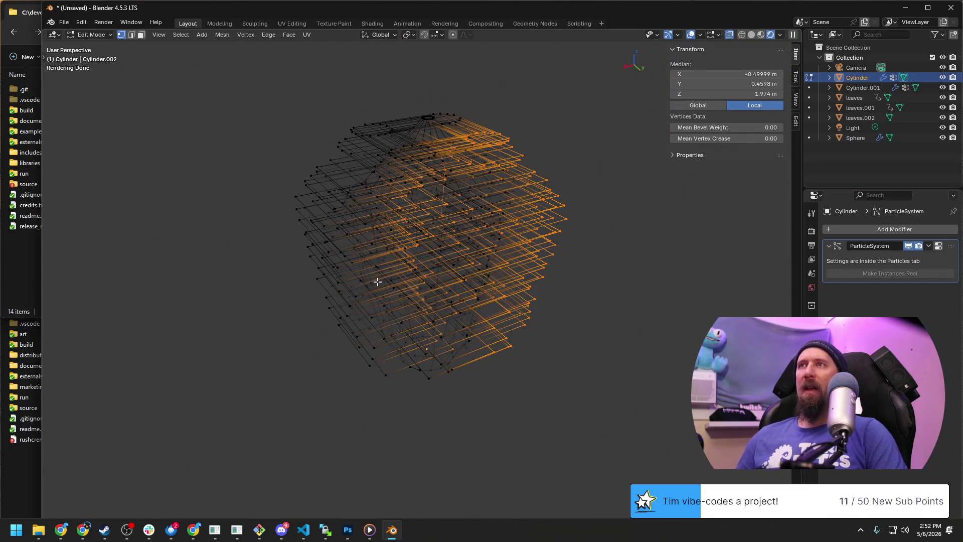
{"action": "scroll", "coordinate": [409, 176], "scroll_direction": "up", "scroll_amount": 2}
{"action": "scroll", "coordinate": [398, 225], "scroll_direction": "up", "scroll_amount": 2}
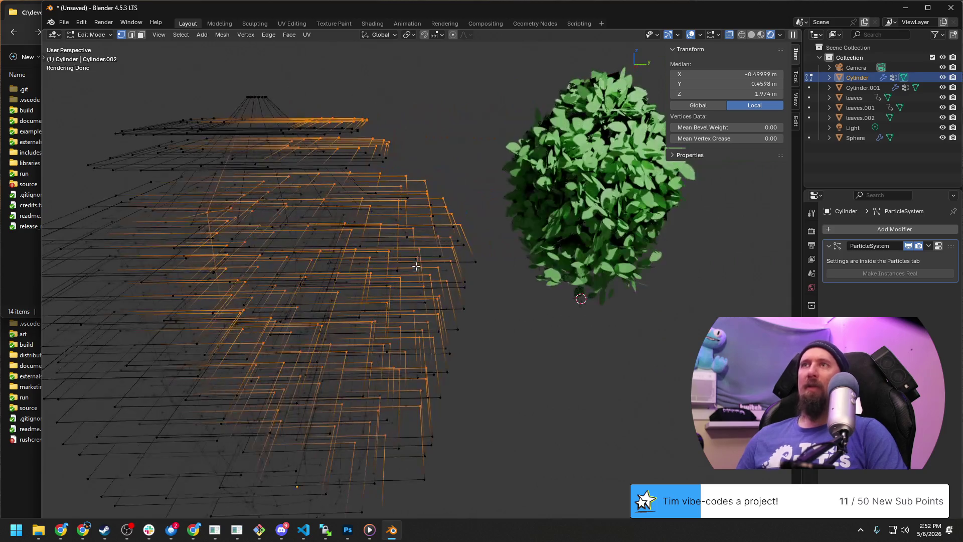
{"action": "scroll", "coordinate": [419, 263], "scroll_direction": "up", "scroll_amount": 2}
{"action": "scroll", "coordinate": [452, 301], "scroll_direction": "down", "scroll_amount": 3}
Step: Return to Object Mode, glance at the manual, and orbit to view the leaf layers edge-on
{"action": "key", "text": "Tab"}
{"action": "scroll", "coordinate": [452, 302], "scroll_direction": "down", "scroll_amount": 3}
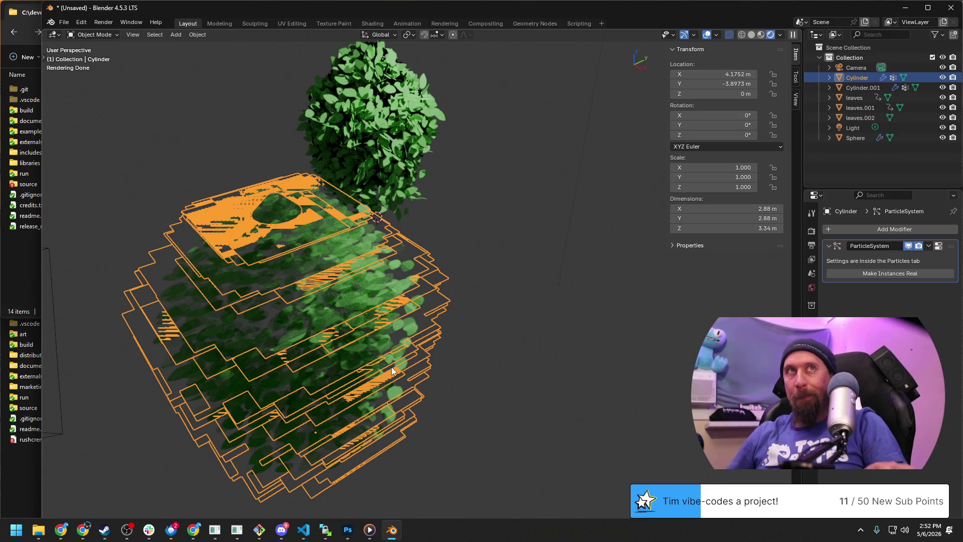
{"action": "key", "text": "alt+Tab"}
{"action": "key", "text": "alt+Tab"}
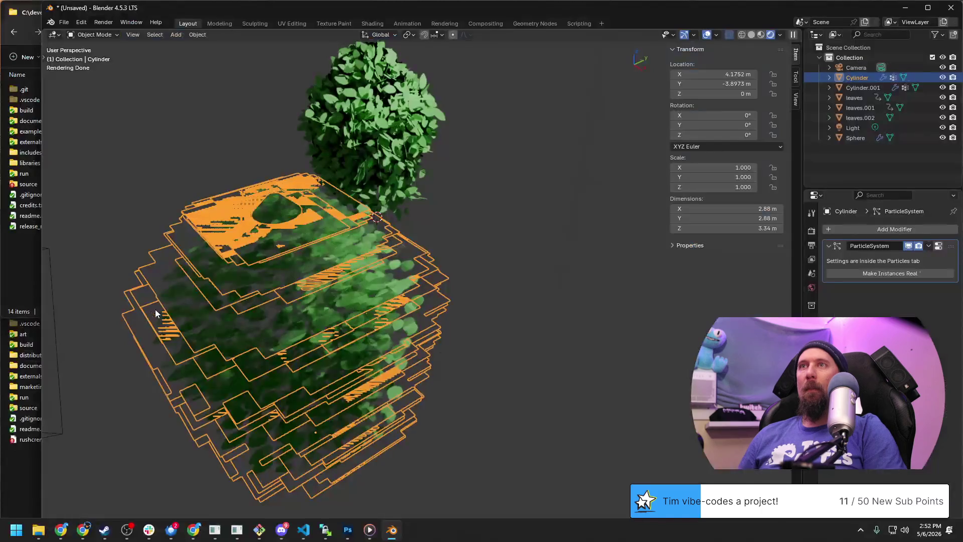
{"action": "scroll", "coordinate": [489, 278], "scroll_direction": "down", "scroll_amount": 3}
{"action": "scroll", "coordinate": [489, 278], "scroll_direction": "up", "scroll_amount": 3}
{"action": "mouse_move", "coordinate": [503, 319]}
{"action": "middle_mouse_down"}
{"action": "mouse_move", "coordinate": [430, 306]}
{"action": "mouse_move", "coordinate": [470, 286]}
{"action": "mouse_move", "coordinate": [479, 367]}
{"action": "mouse_move", "coordinate": [432, 317]}
{"action": "middle_mouse_up"}
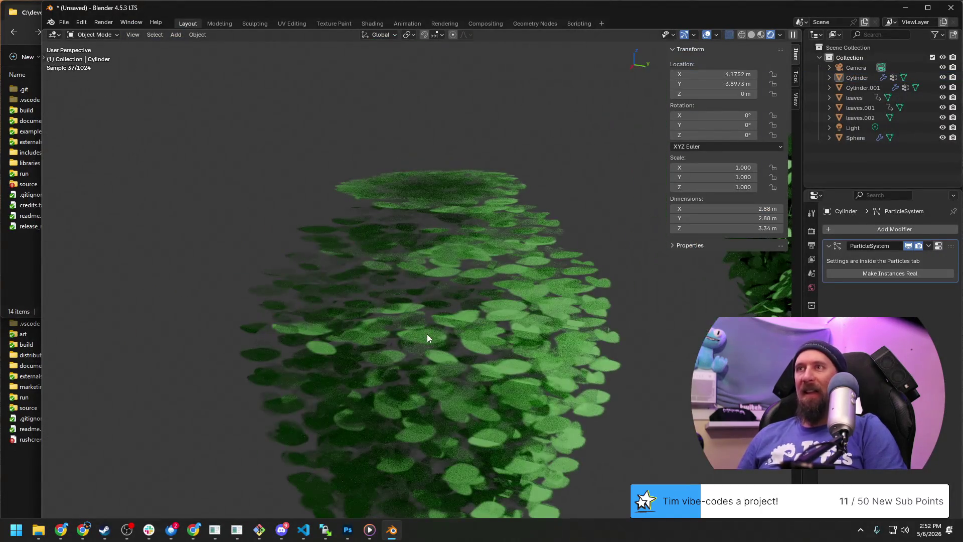
{"action": "mouse_move", "coordinate": [534, 358]}
{"action": "middle_mouse_down"}
{"action": "mouse_move", "coordinate": [340, 209]}
{"action": "mouse_move", "coordinate": [312, 339]}
{"action": "mouse_move", "coordinate": [431, 357]}
{"action": "mouse_move", "coordinate": [371, 271]}
{"action": "mouse_move", "coordinate": [387, 306]}
{"action": "mouse_move", "coordinate": [357, 274]}
{"action": "mouse_move", "coordinate": [467, 217]}
{"action": "middle_mouse_up"}
{"action": "scroll", "coordinate": [312, 339], "scroll_direction": "down", "scroll_amount": 3}
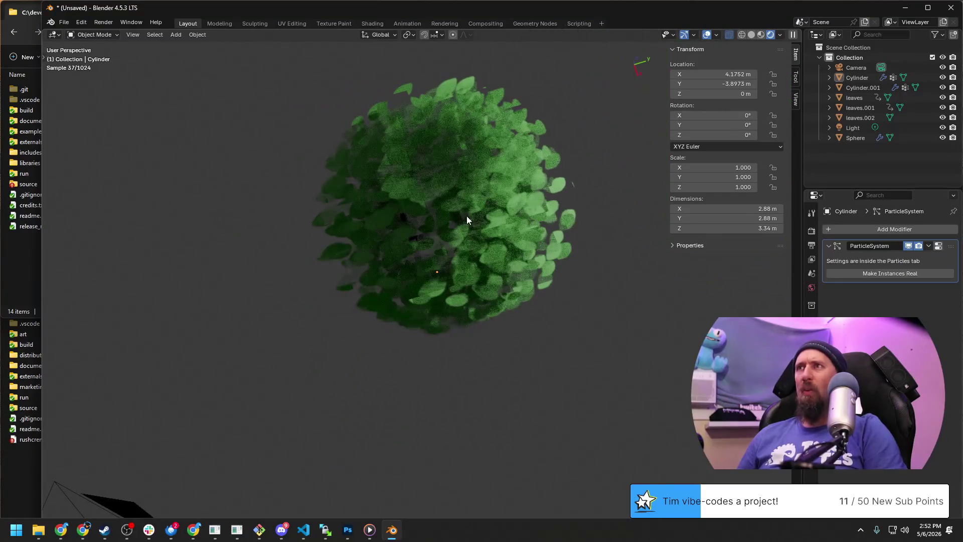
{"action": "mouse_move", "coordinate": [562, 299]}
{"action": "middle_mouse_down"}
{"action": "mouse_move", "coordinate": [537, 258]}
{"action": "mouse_move", "coordinate": [548, 254]}
{"action": "mouse_move", "coordinate": [550, 341]}
{"action": "mouse_move", "coordinate": [440, 354]}
{"action": "middle_mouse_up"}
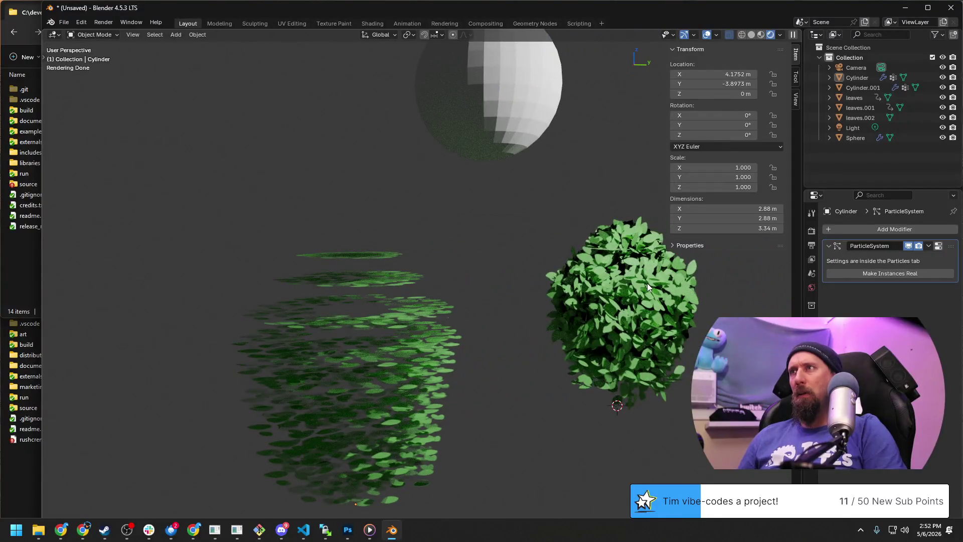
{"action": "left_click", "coordinate": [647, 283]}
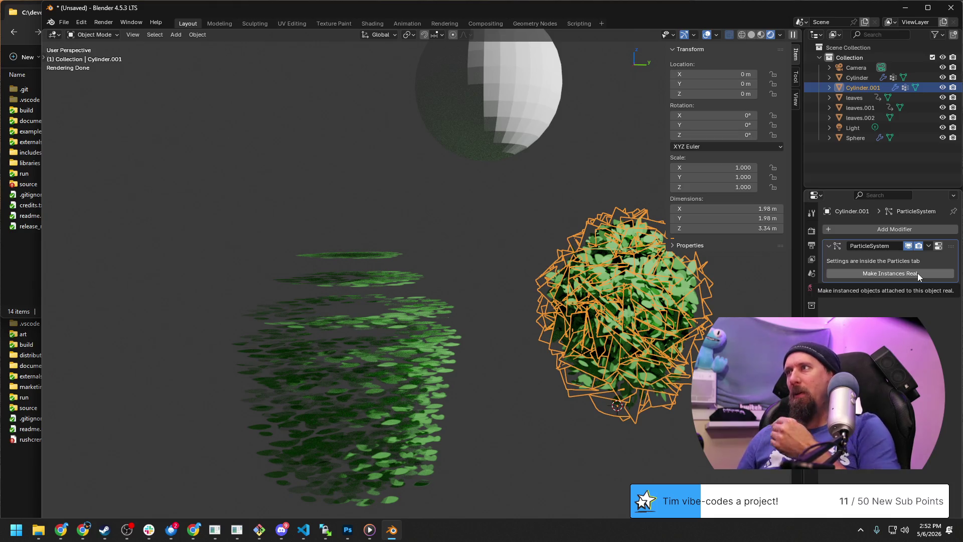
{"action": "left_click", "coordinate": [918, 273]}
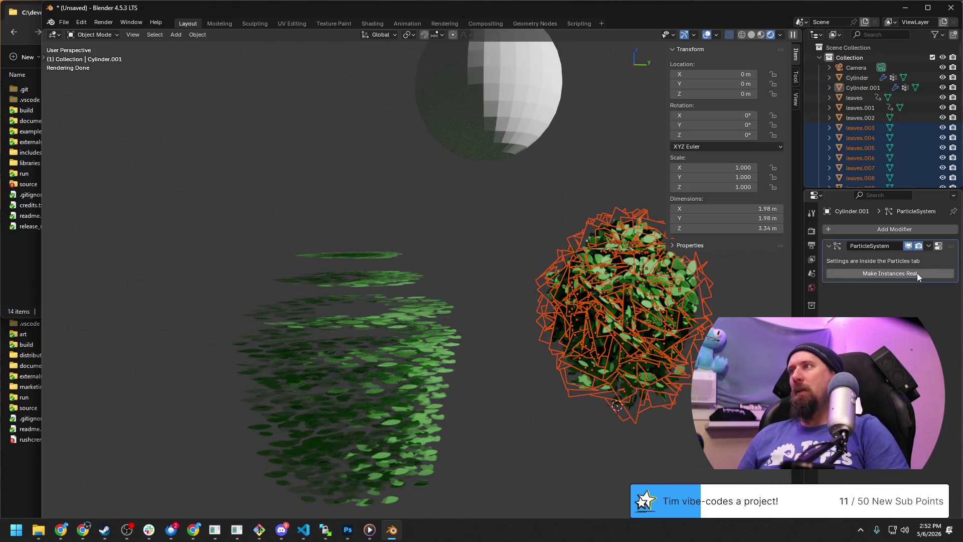
{"action": "key", "text": "ctrl+z"}
{"action": "left_click", "coordinate": [812, 355]}
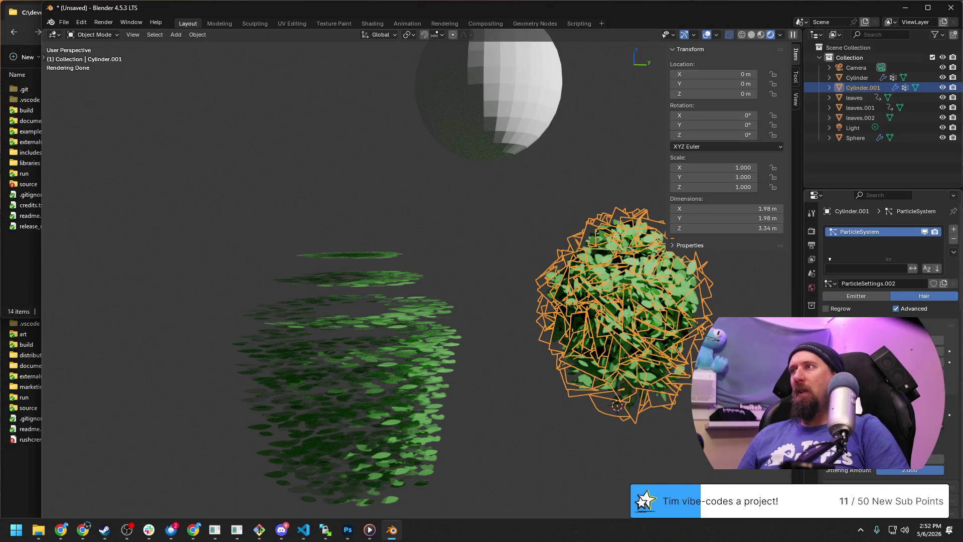
{"action": "left_click", "coordinate": [812, 339]}
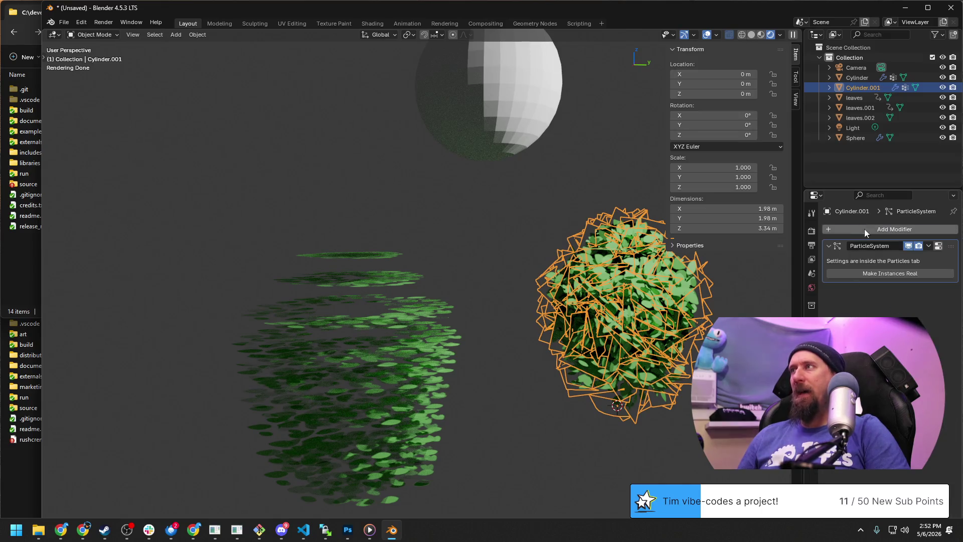
{"action": "middle_click_drag", "start_coordinate": [588, 398], "coordinate": [462, 352]}
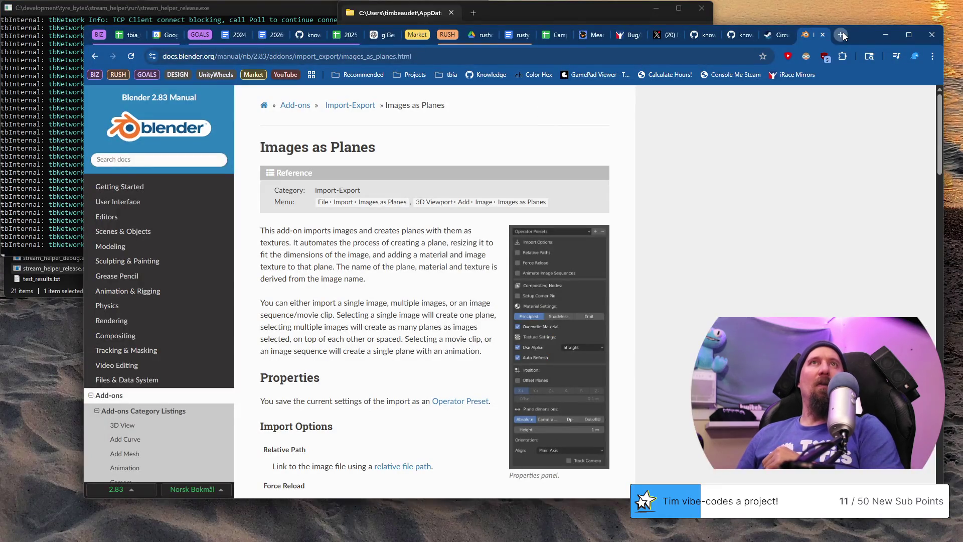
Step: Load the knowledge_base GitHub repository in a new browser tab via the 'kno' address suggestion
{"action": "left_click", "coordinate": [840, 35]}
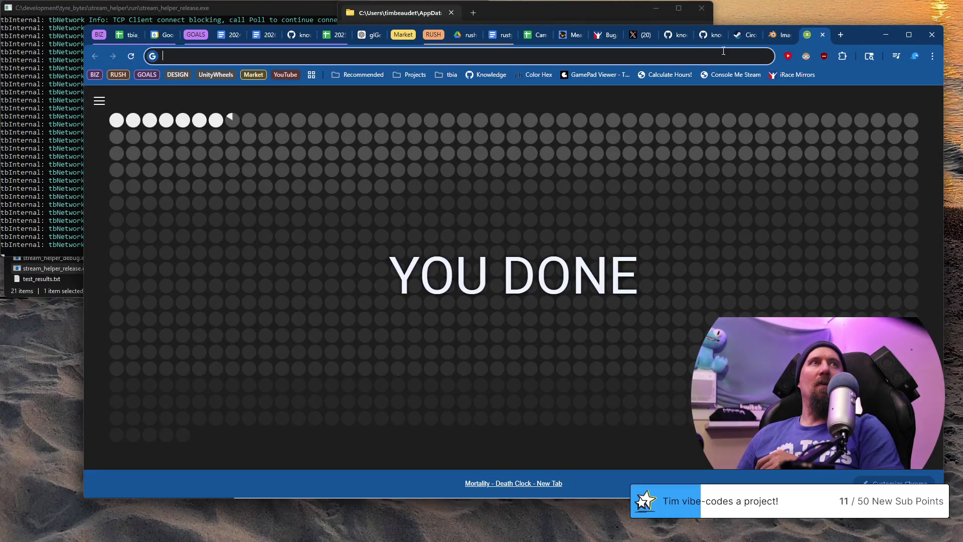
{"action": "left_click", "coordinate": [618, 59]}
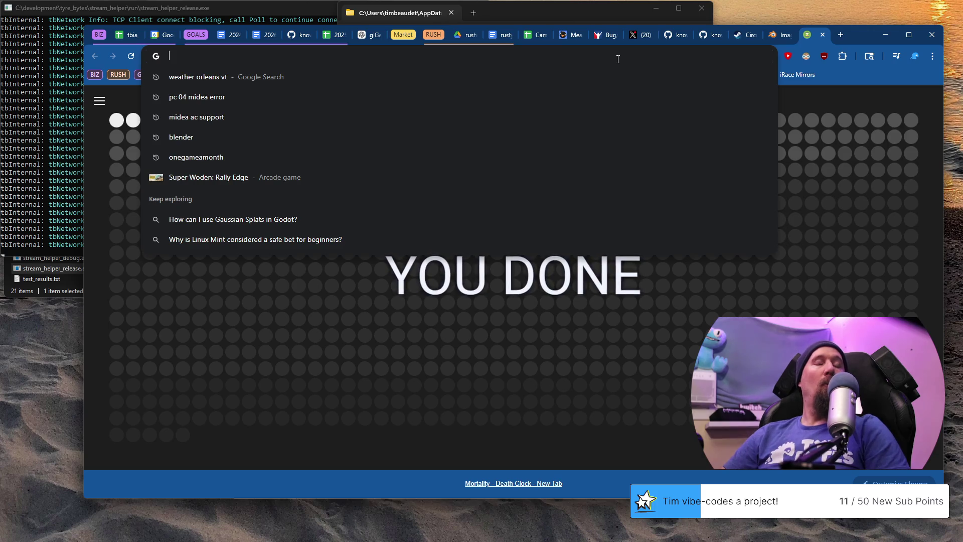
{"action": "type", "text": "kno"}
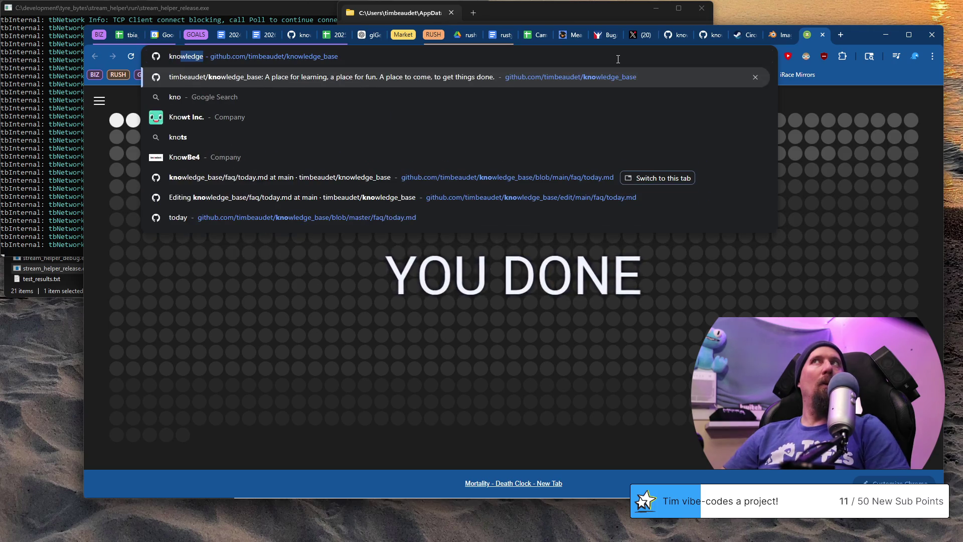
{"action": "key", "text": "Return"}
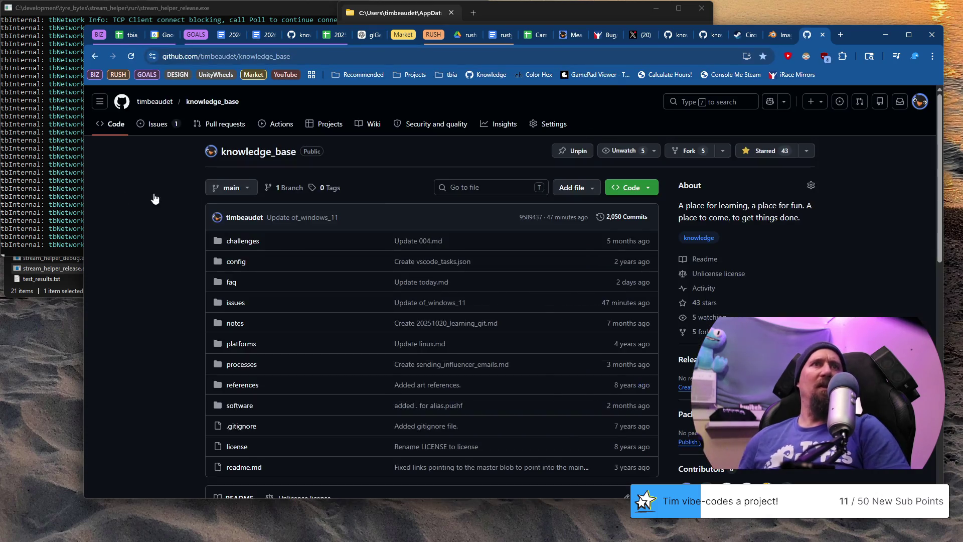
{"action": "scroll", "coordinate": [217, 254], "scroll_direction": "down", "scroll_amount": 3}
{"action": "scroll", "coordinate": [217, 248], "scroll_direction": "down", "scroll_amount": 2}
{"action": "scroll", "coordinate": [203, 253], "scroll_direction": "up", "scroll_amount": 1}
{"action": "scroll", "coordinate": [203, 258], "scroll_direction": "up", "scroll_amount": 1}
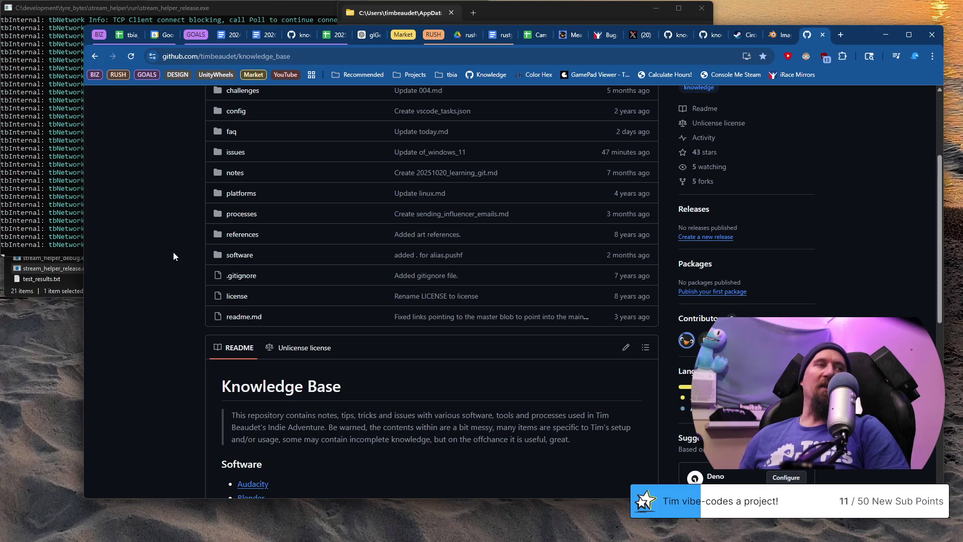
{"action": "scroll", "coordinate": [174, 255], "scroll_direction": "up", "scroll_amount": 2}
{"action": "scroll", "coordinate": [173, 256], "scroll_direction": "down", "scroll_amount": 2}
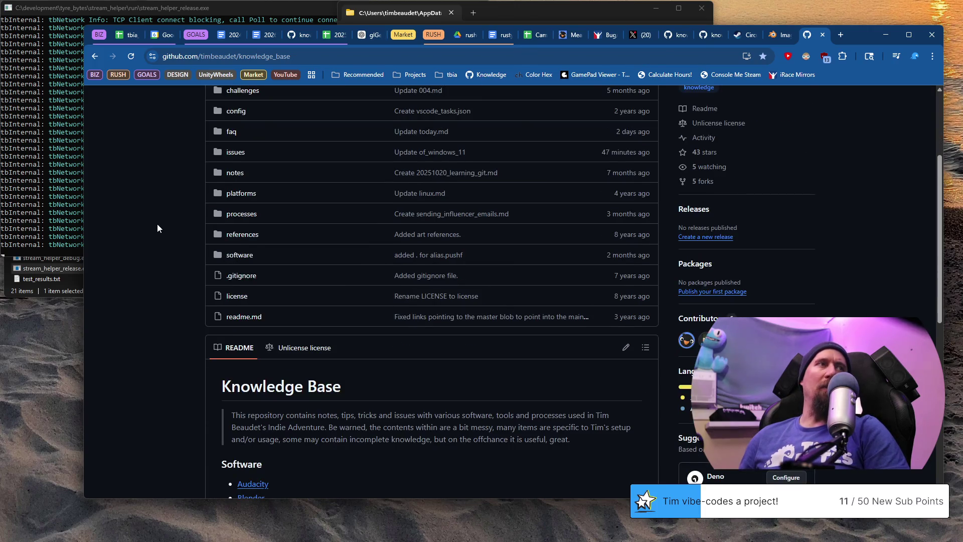
{"action": "scroll", "coordinate": [157, 224], "scroll_direction": "up", "scroll_amount": 2}
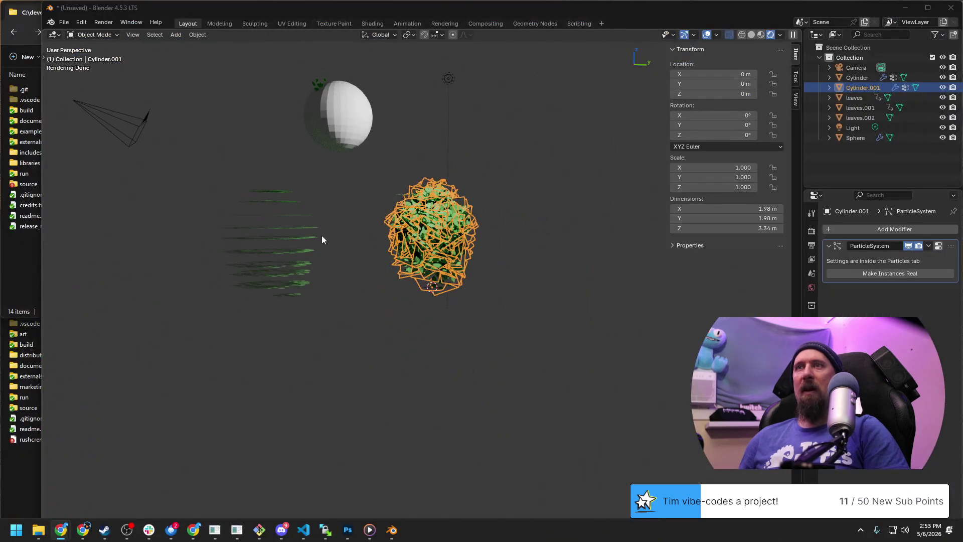
{"action": "mouse_move", "coordinate": [322, 236]}
{"action": "middle_mouse_down"}
{"action": "mouse_move", "coordinate": [380, 251]}
{"action": "mouse_move", "coordinate": [360, 287]}
{"action": "mouse_move", "coordinate": [397, 271]}
{"action": "middle_mouse_up"}
Step: Inspect the leafy cylinder bush from above and around with nothing selected
{"action": "left_click", "coordinate": [361, 287]}
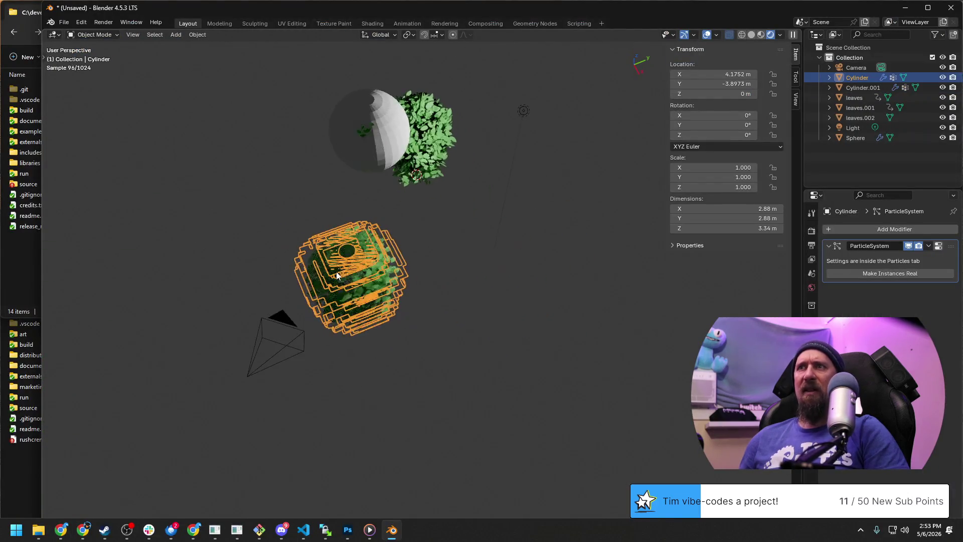
{"action": "scroll", "coordinate": [397, 271], "scroll_direction": "up", "scroll_amount": 5}
{"action": "scroll", "coordinate": [568, 305], "scroll_direction": "up", "scroll_amount": 2}
{"action": "middle_click_drag", "start_coordinate": [604, 318], "coordinate": [581, 291]}
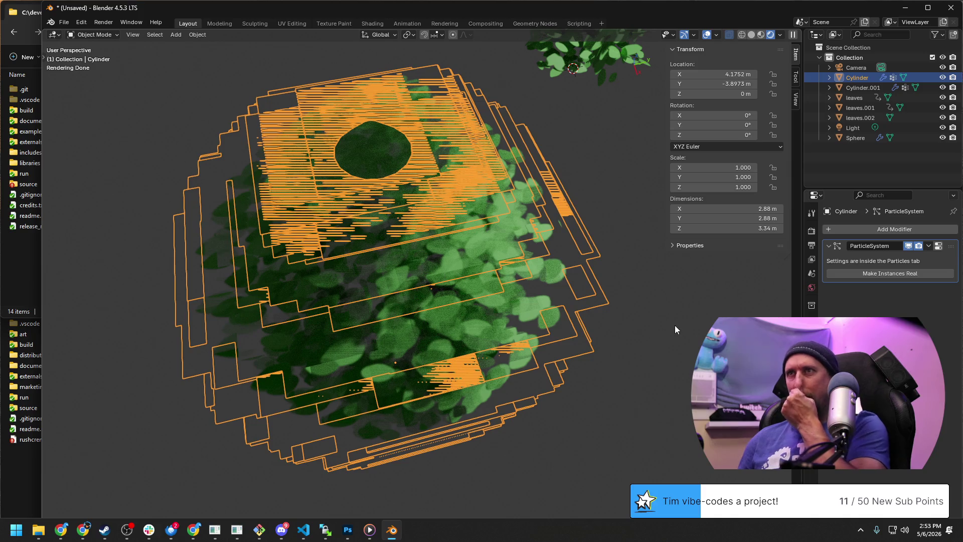
{"action": "key", "text": "alt+a"}
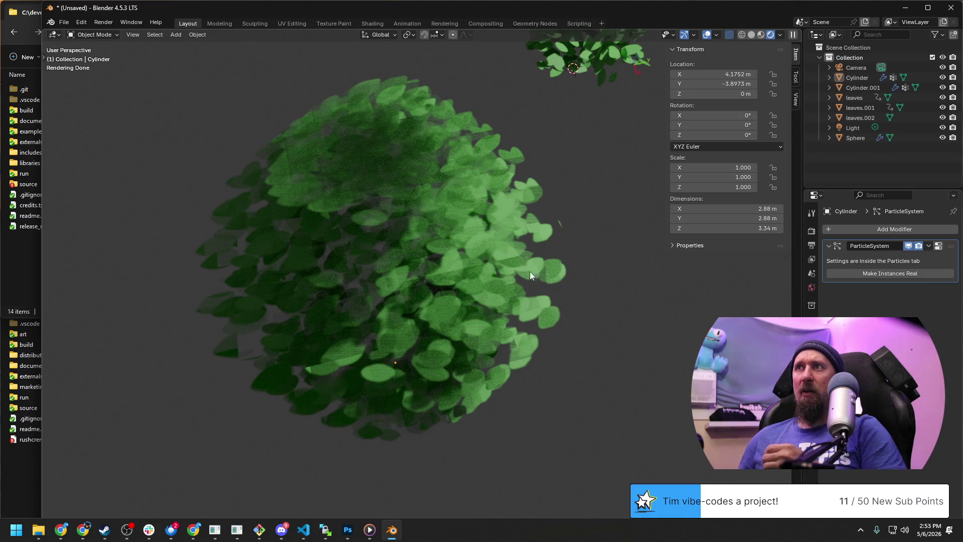
{"action": "middle_click_drag", "start_coordinate": [529, 271], "coordinate": [586, 296]}
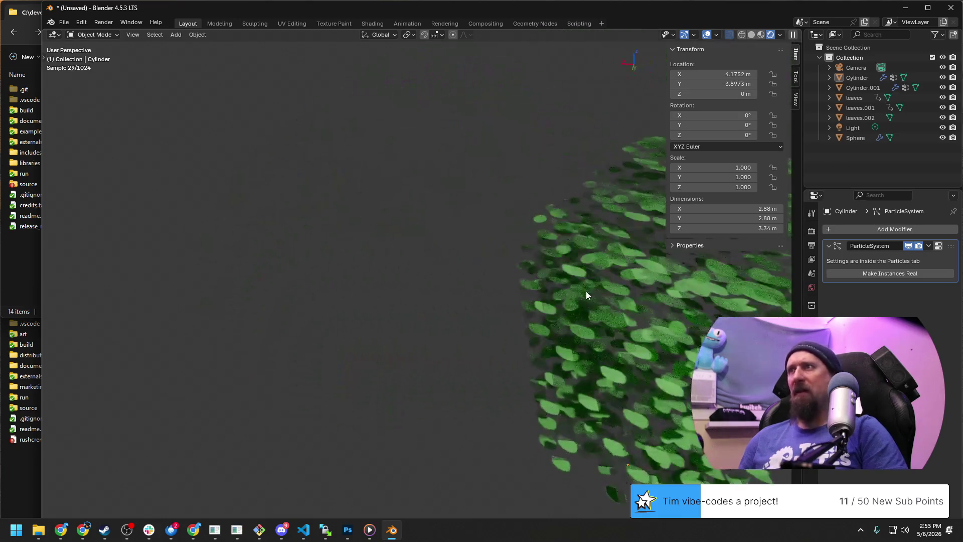
{"action": "middle_click_drag", "start_coordinate": [587, 295], "coordinate": [487, 335]}
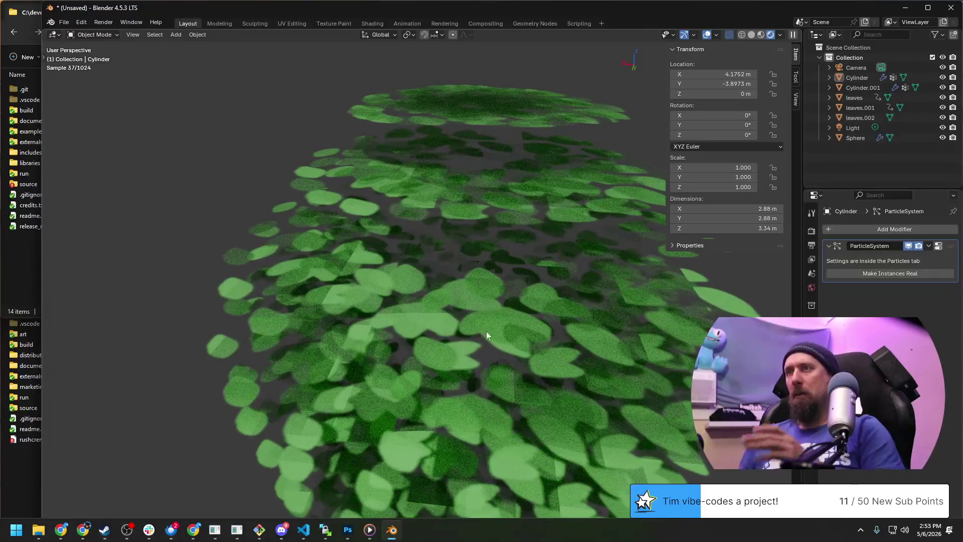
Step: Select the leaf-covered cylinder and show its particle system settings in Properties
{"action": "left_click", "coordinate": [497, 307]}
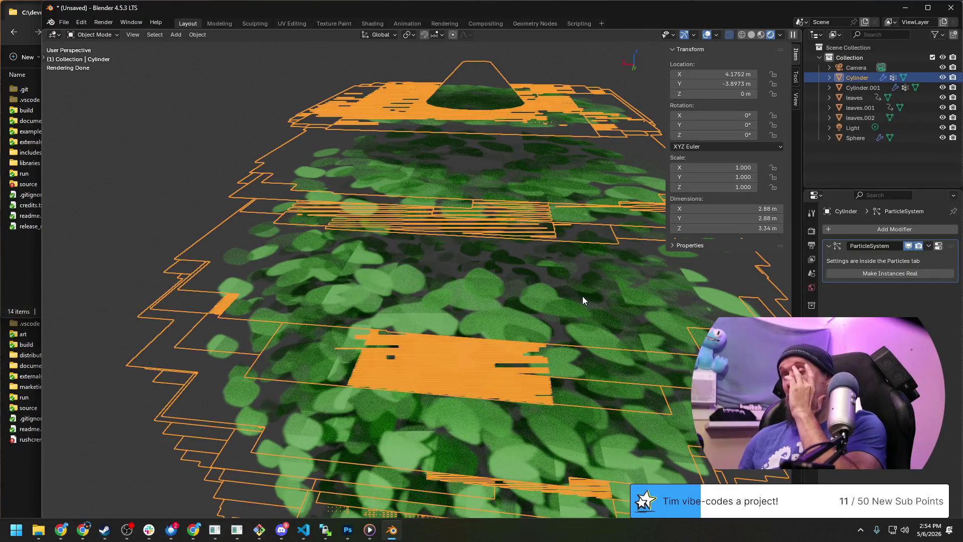
{"action": "scroll", "coordinate": [565, 298], "scroll_direction": "down", "scroll_amount": 3}
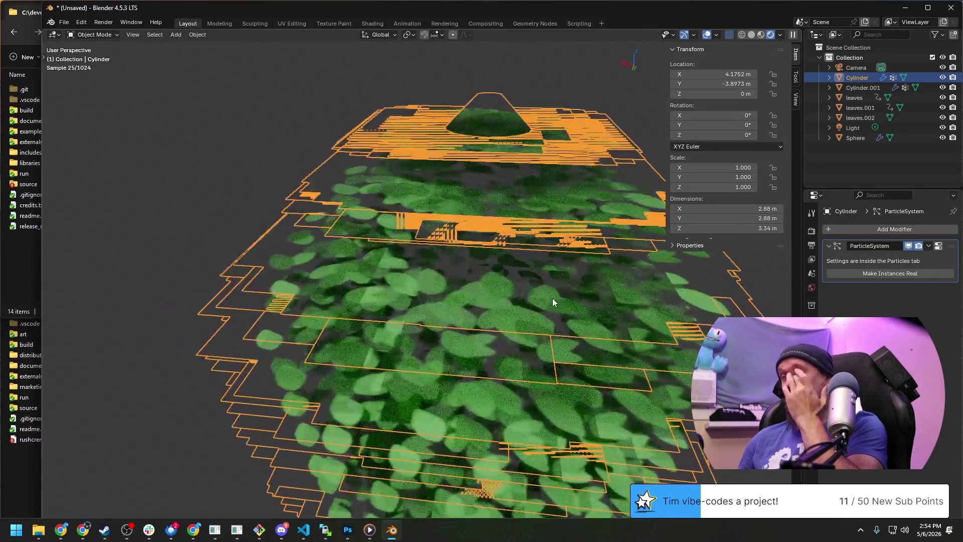
{"action": "left_click", "coordinate": [811, 286]}
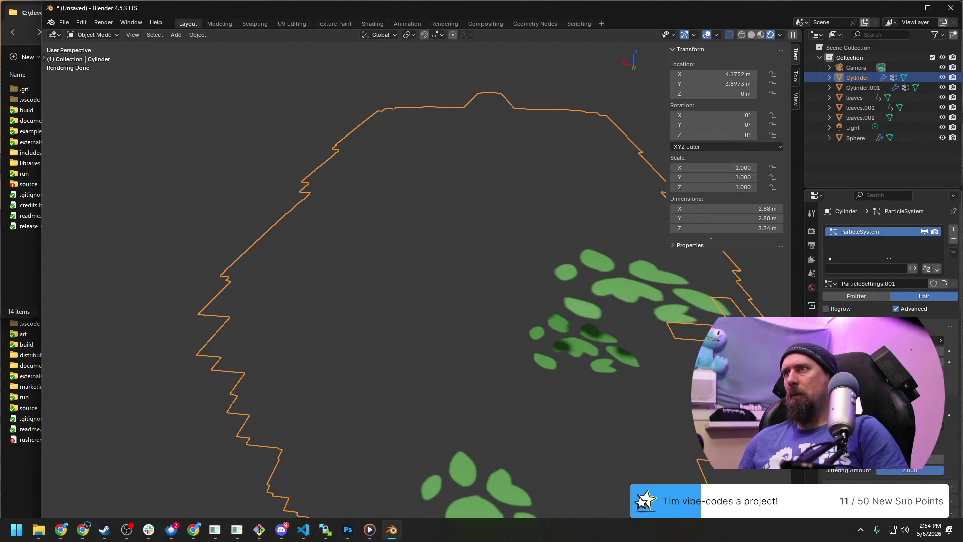
{"action": "middle_click_drag", "start_coordinate": [515, 316], "coordinate": [682, 361]}
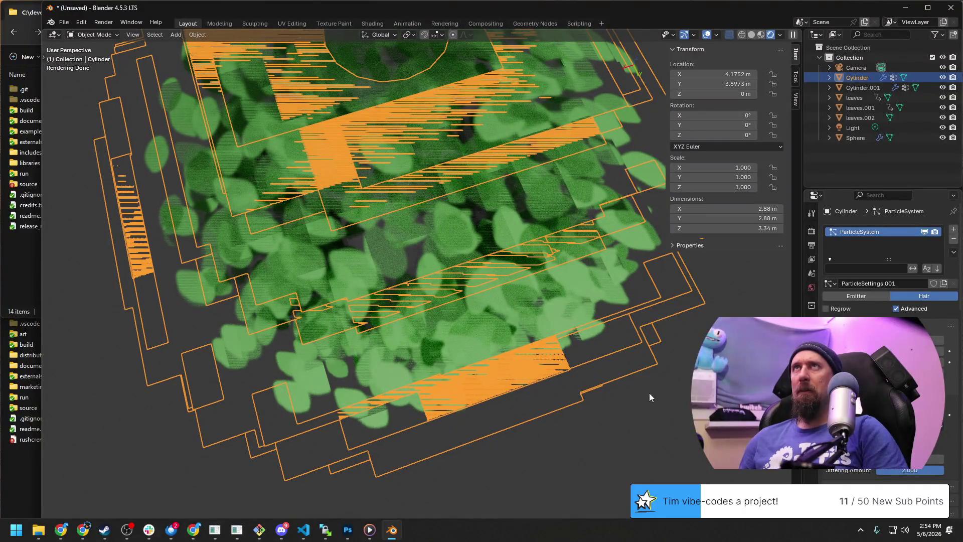
{"action": "scroll", "coordinate": [647, 406], "scroll_direction": "down", "scroll_amount": 10}
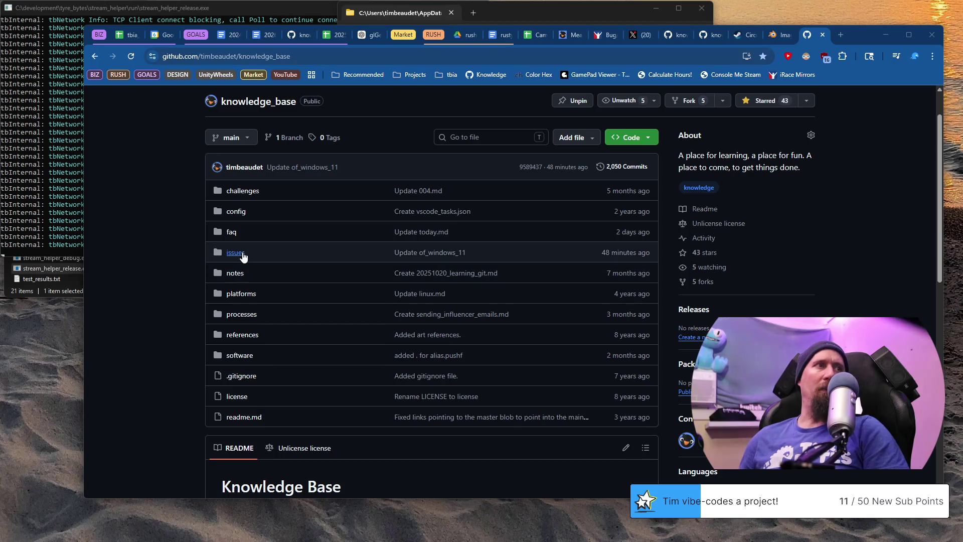
Step: Browse into the software folder and look over its add-file and folder action menus
{"action": "left_click", "coordinate": [246, 356]}
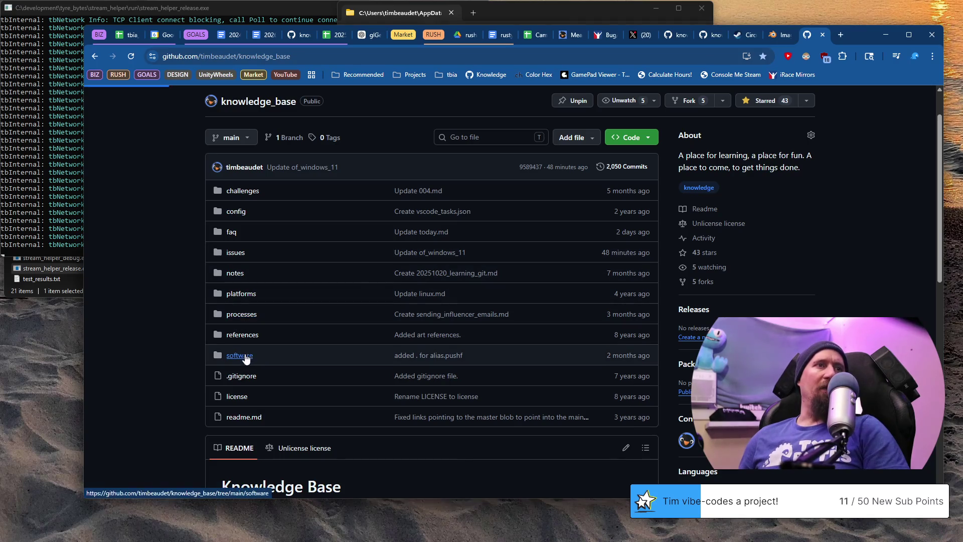
{"action": "scroll", "coordinate": [186, 314], "scroll_direction": "down", "scroll_amount": 3}
{"action": "scroll", "coordinate": [191, 317], "scroll_direction": "up", "scroll_amount": 3}
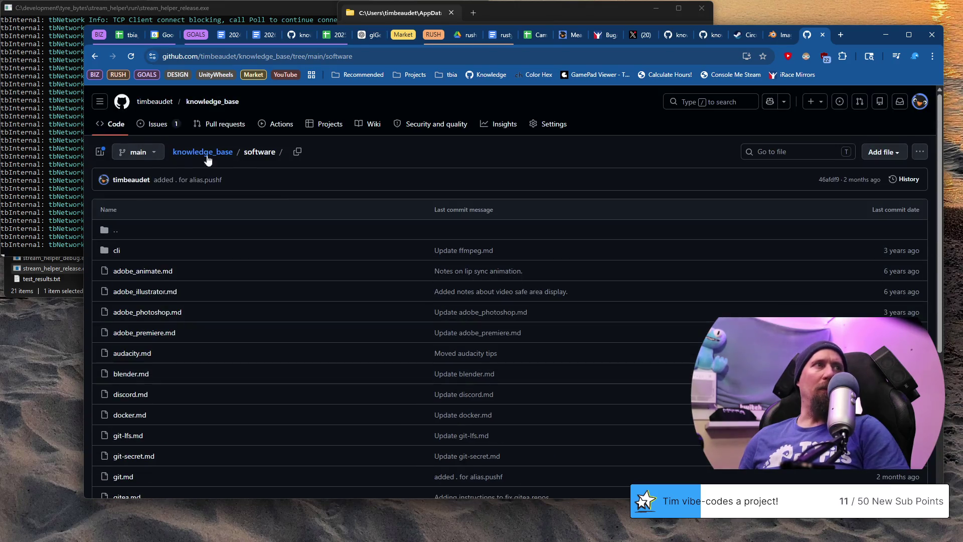
{"action": "left_click", "coordinate": [884, 154]}
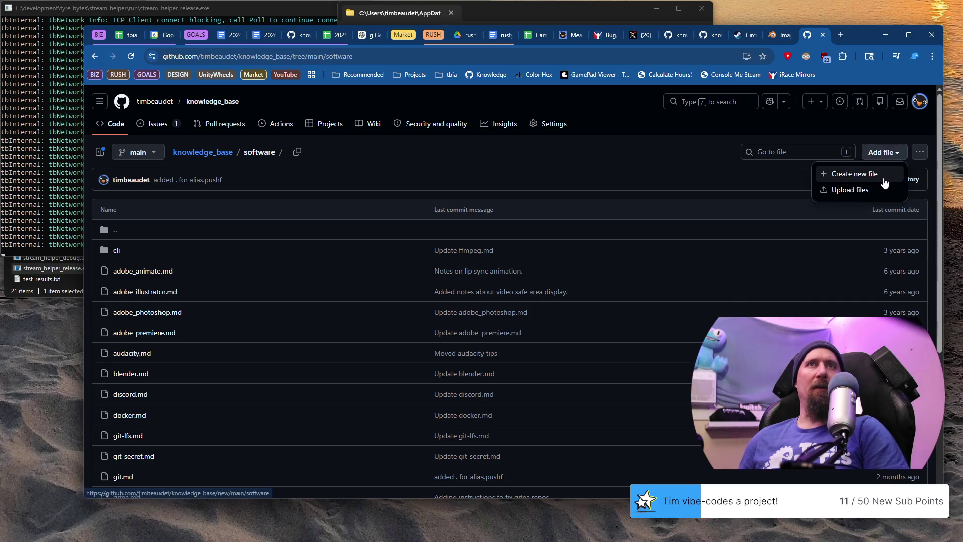
{"action": "left_click_drag", "start_coordinate": [877, 188], "coordinate": [719, 190]}
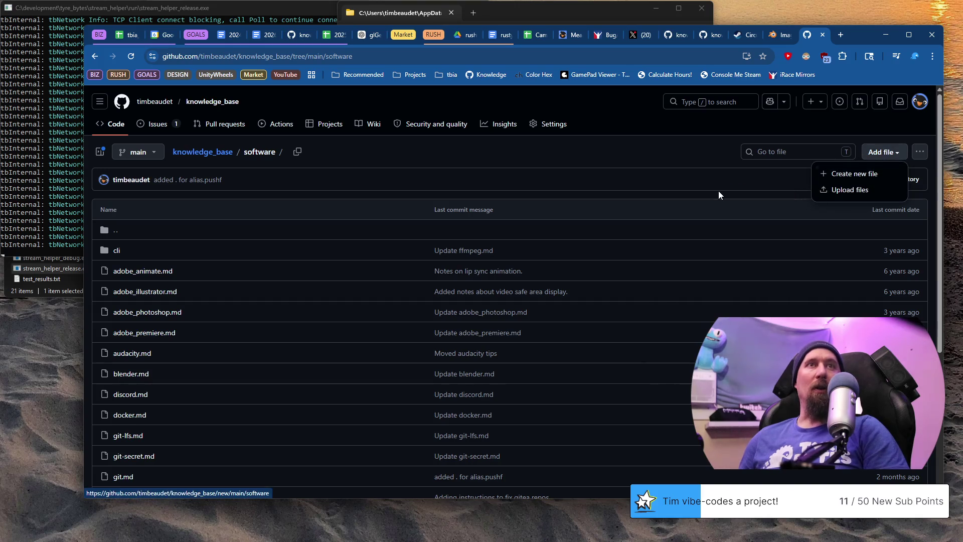
{"action": "left_click", "coordinate": [709, 188]}
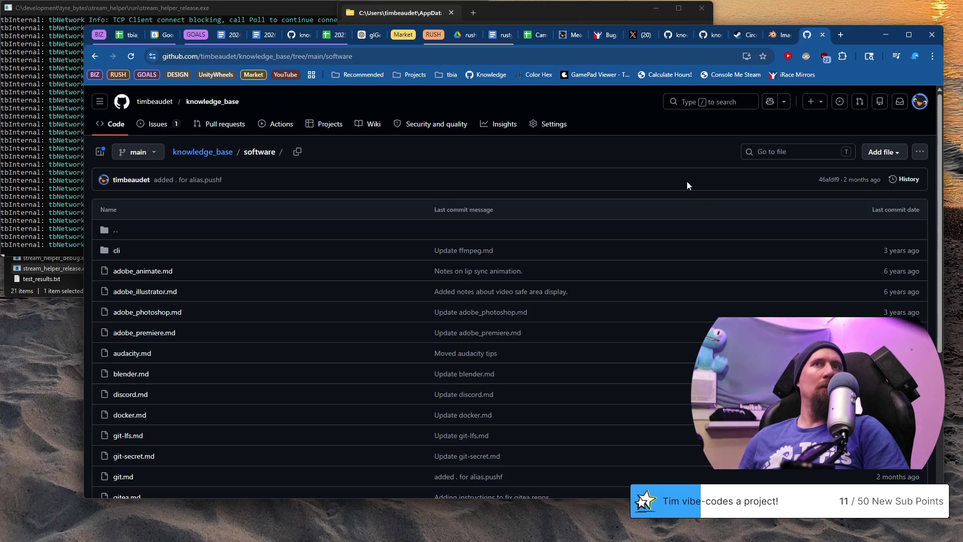
{"action": "left_click", "coordinate": [920, 152]}
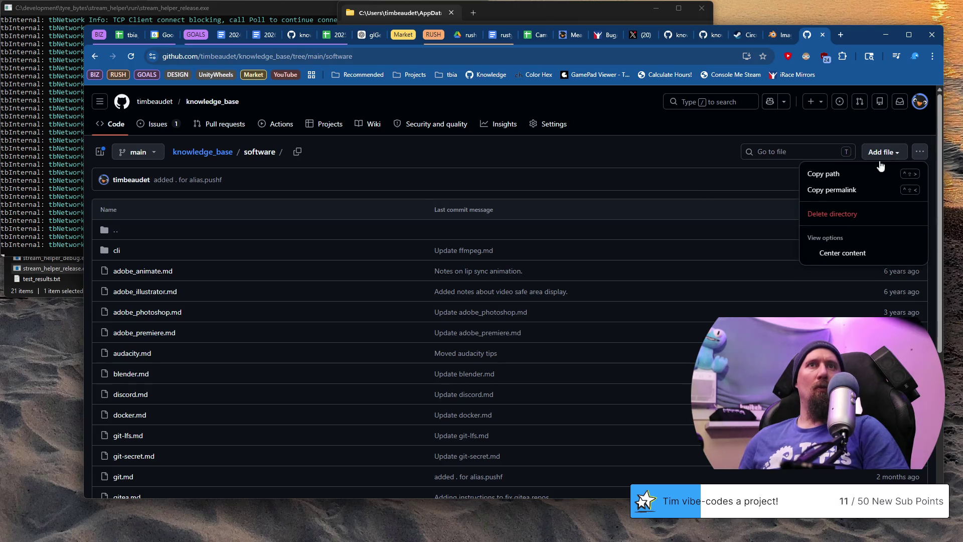
{"action": "left_click", "coordinate": [674, 188]}
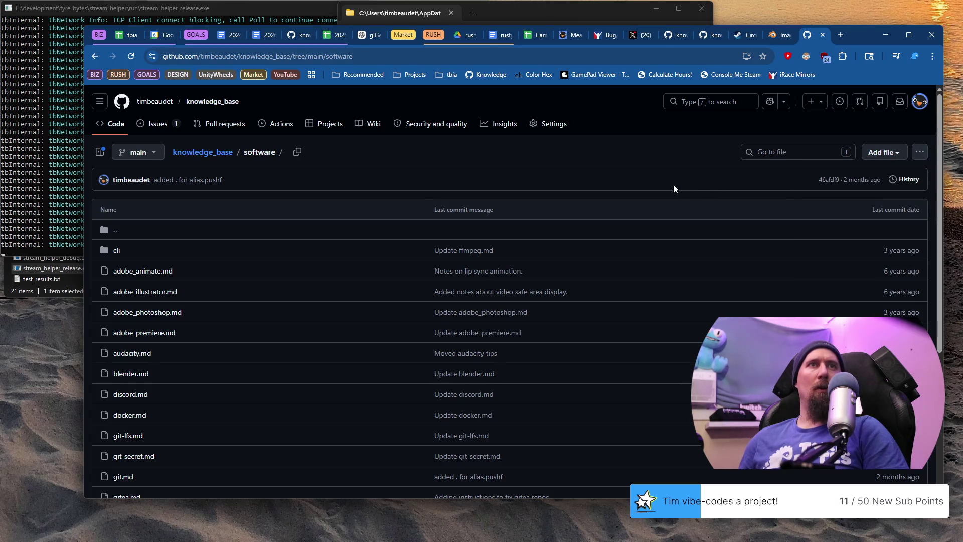
Step: Return to the repository root, re-enter the software folder and bring up the add-file options
{"action": "right_click", "coordinate": [731, 298]}
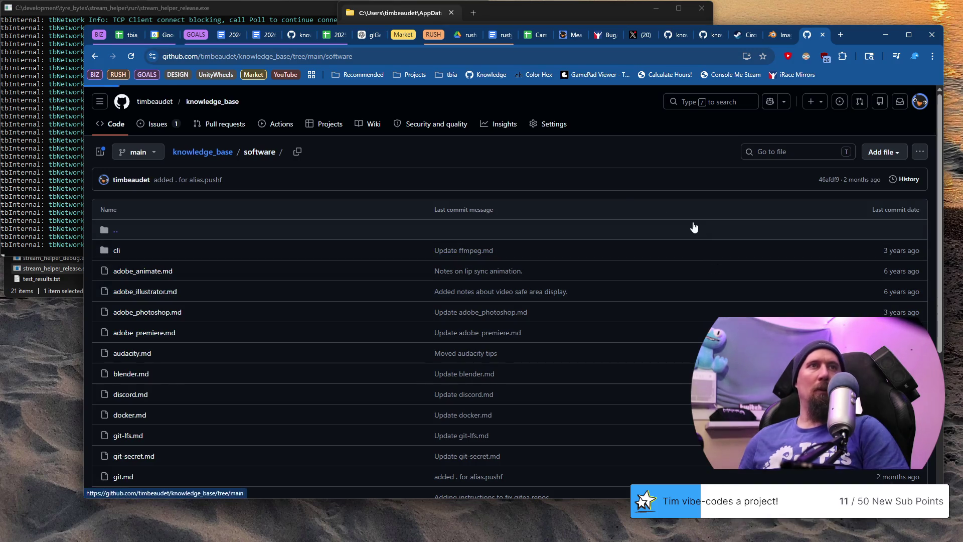
{"action": "key", "text": "alt+Left"}
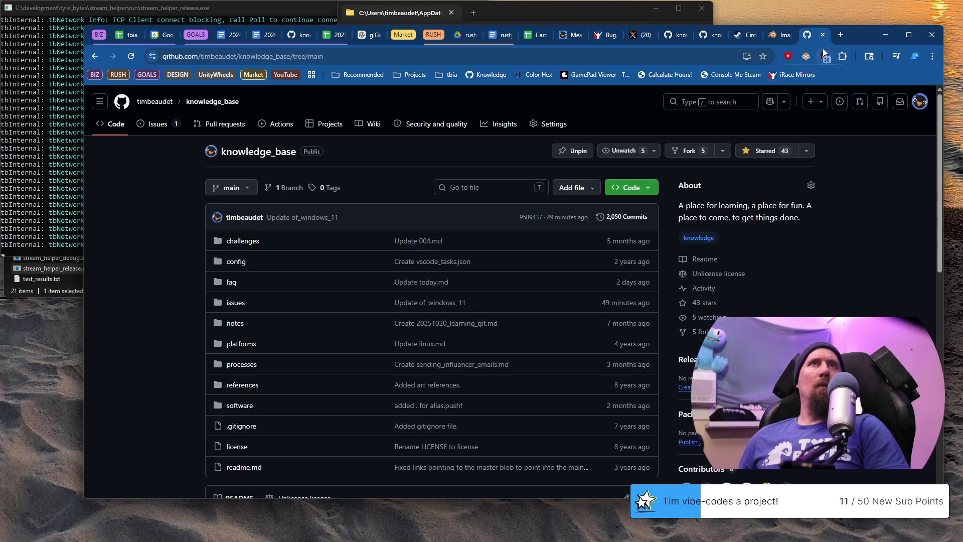
{"action": "left_click_drag", "start_coordinate": [811, 45], "coordinate": [66, 19]}
{"action": "scroll", "coordinate": [232, 271], "scroll_direction": "down", "scroll_amount": 3}
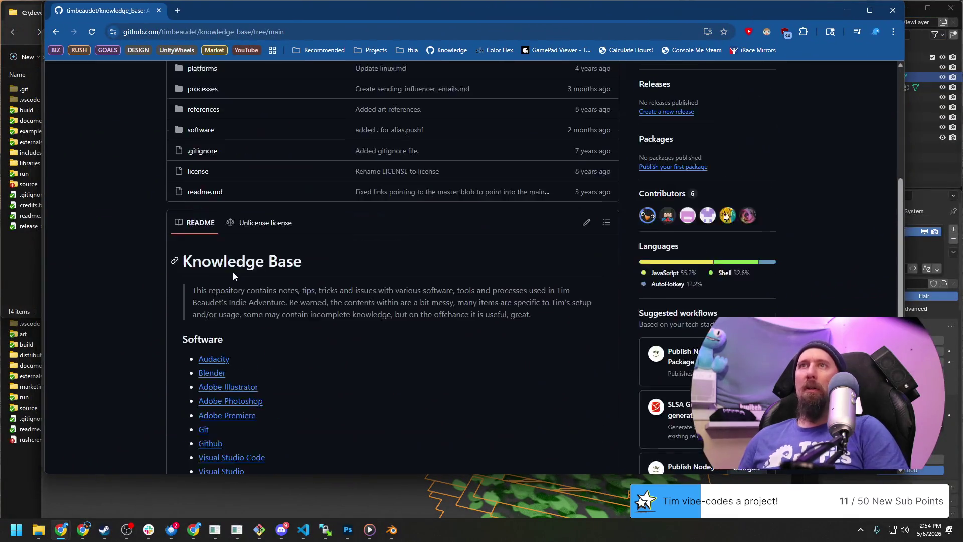
{"action": "scroll", "coordinate": [229, 272], "scroll_direction": "up", "scroll_amount": 3}
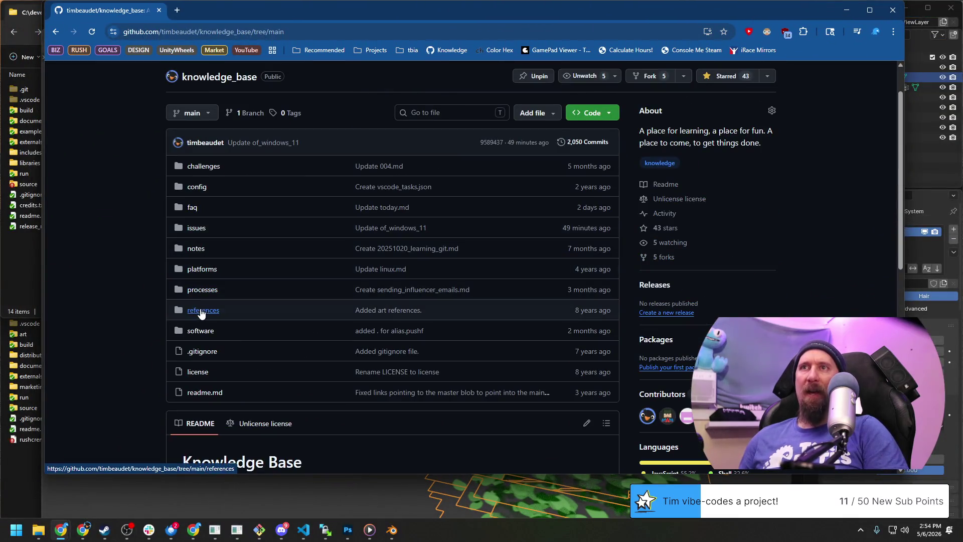
{"action": "left_click", "coordinate": [202, 331]}
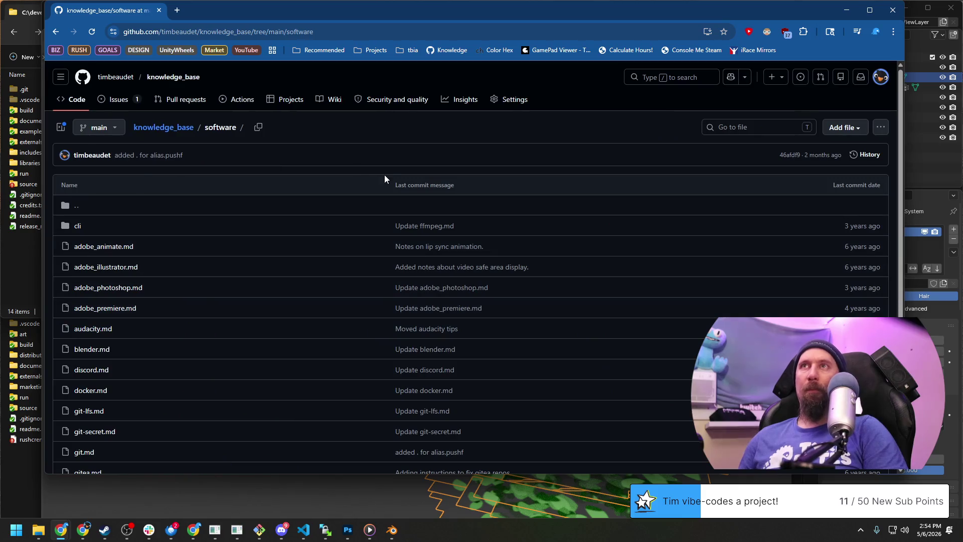
{"action": "scroll", "coordinate": [372, 209], "scroll_direction": "down", "scroll_amount": 3}
{"action": "scroll", "coordinate": [375, 275], "scroll_direction": "up", "scroll_amount": 3}
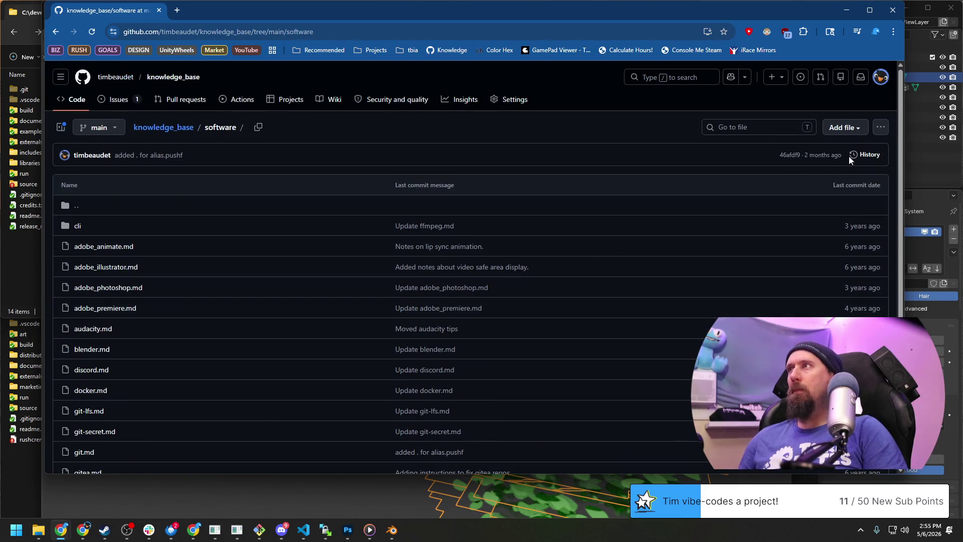
{"action": "left_click", "coordinate": [860, 129]}
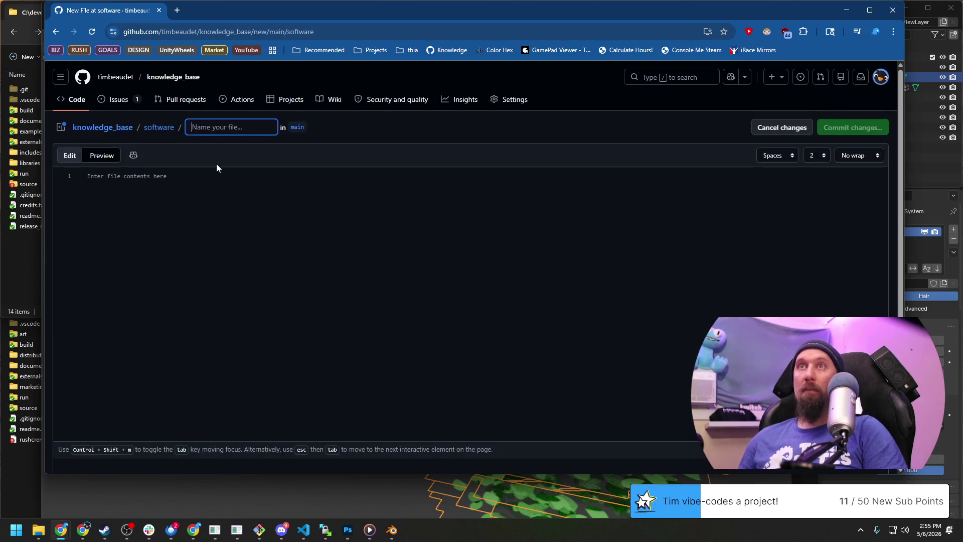
{"action": "type", "text": "blender/"}
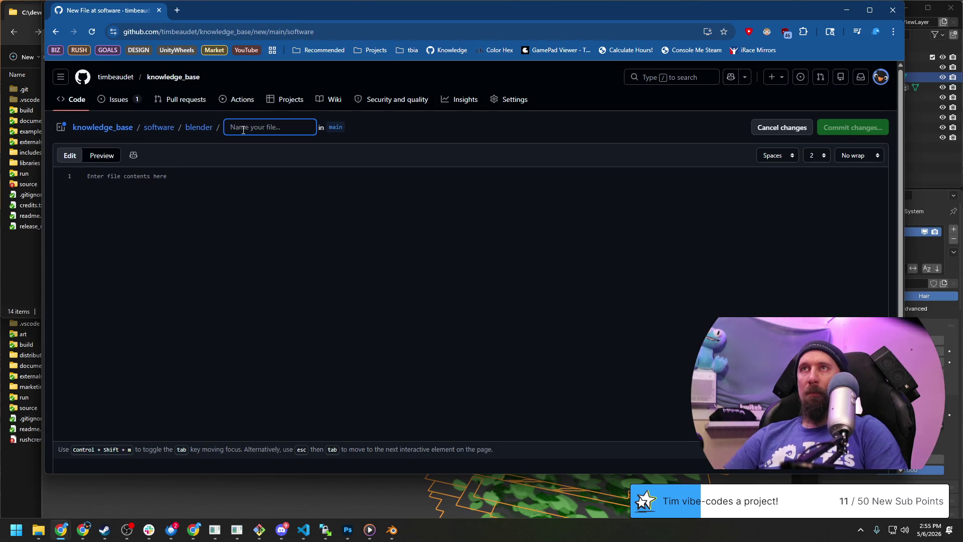
{"action": "type", "text": "bushy_tre"}
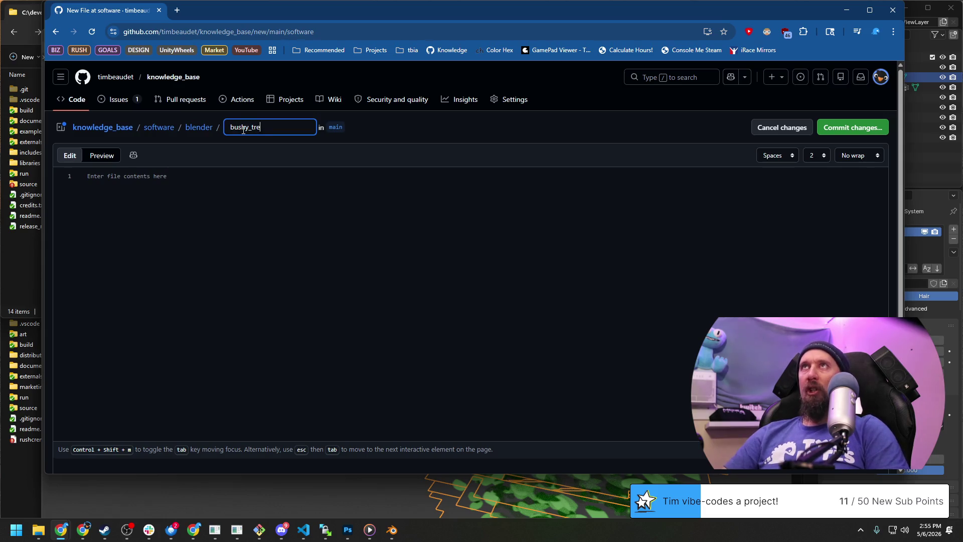
{"action": "type", "text": "es.md"}
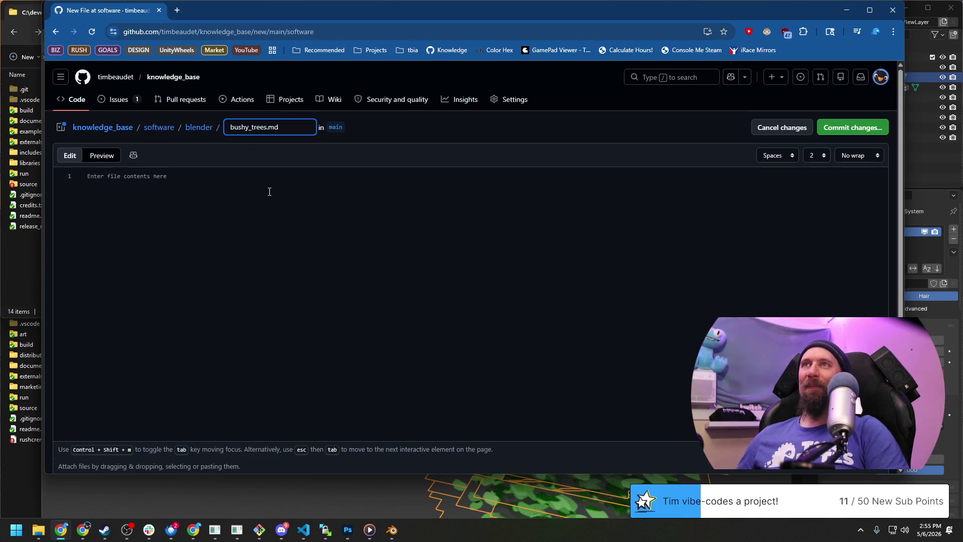
Step: Write the '# Making a Bushy Tree' heading, bold Blender version line and intro sentence with blank lines between
{"action": "left_click", "coordinate": [572, 203]}
{"action": "type", "text": "# "}
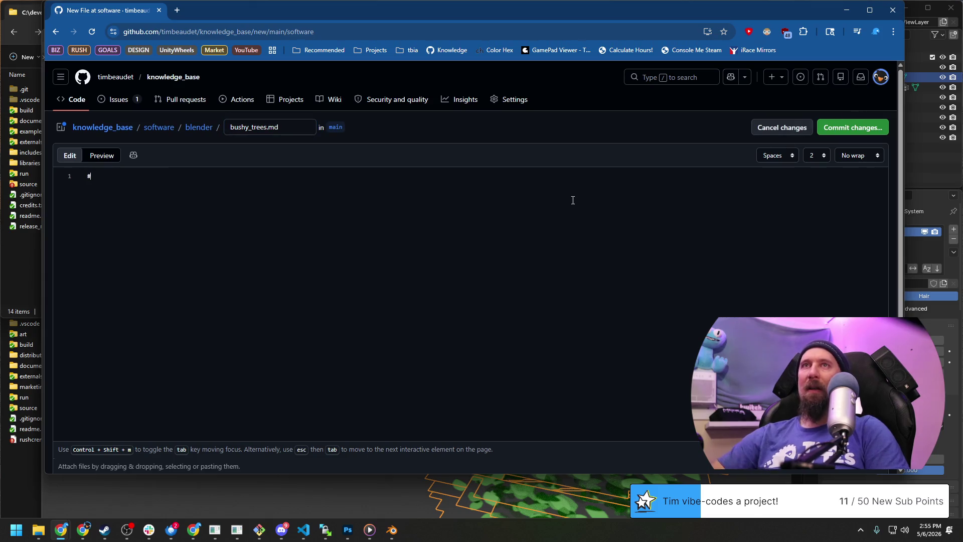
{"action": "type", "text": "Making a Bushy Tree"}
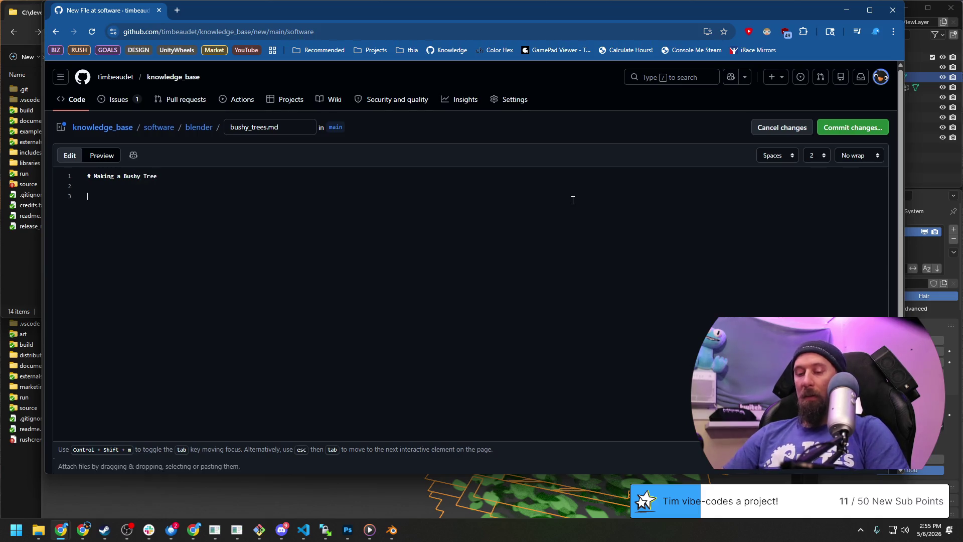
{"action": "key", "text": "Return"}
{"action": "type", "text": "First time every using the particle system"}
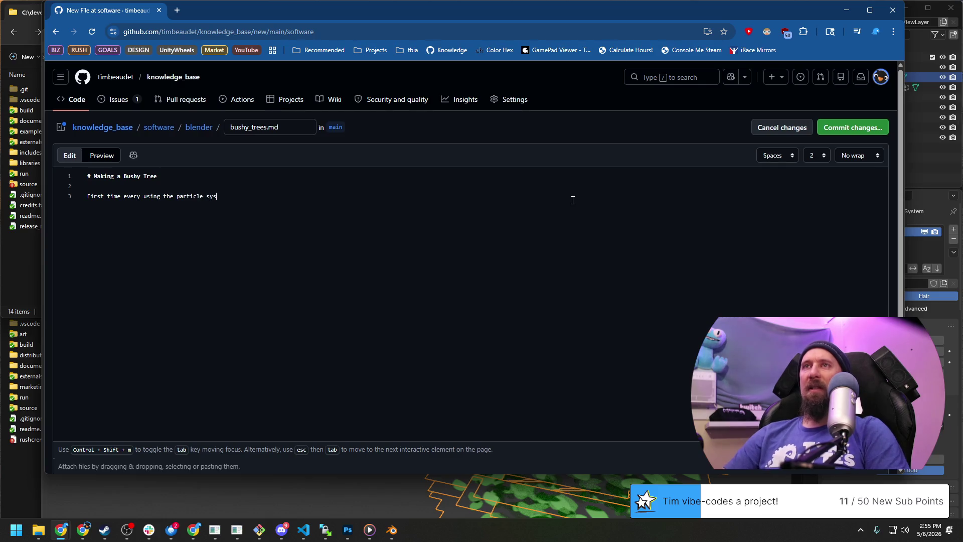
{"action": "type", "text": " in Blender, so thiwas"}
{"action": "key", "text": "BackSpace"}
{"action": "key", "text": "BackSpace"}
{"action": "key", "text": "BackSpace"}
{"action": "type", "text": "s "}
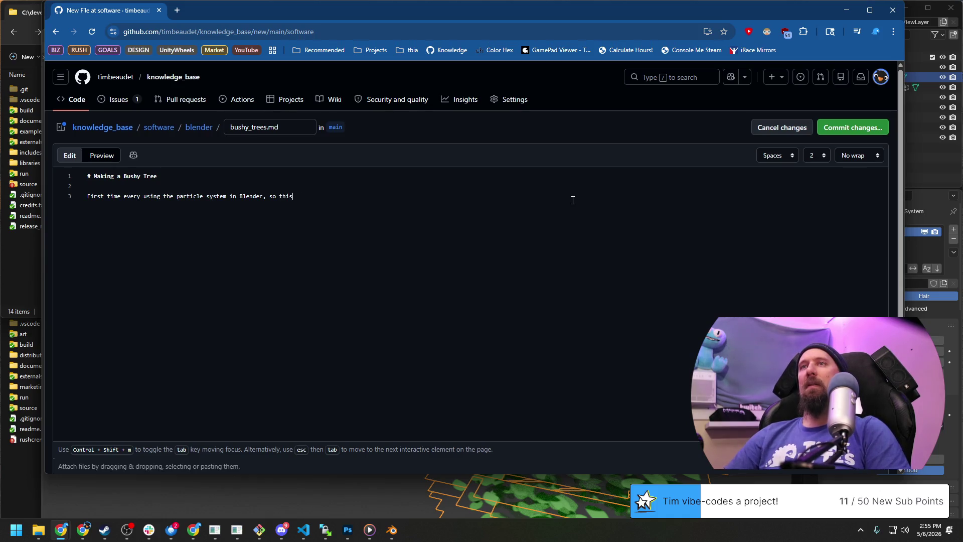
{"action": "type", "text": "was fun"}
{"action": "key", "text": "Up"}
{"action": "key", "text": "Return"}
{"action": "key", "text": "Return"}
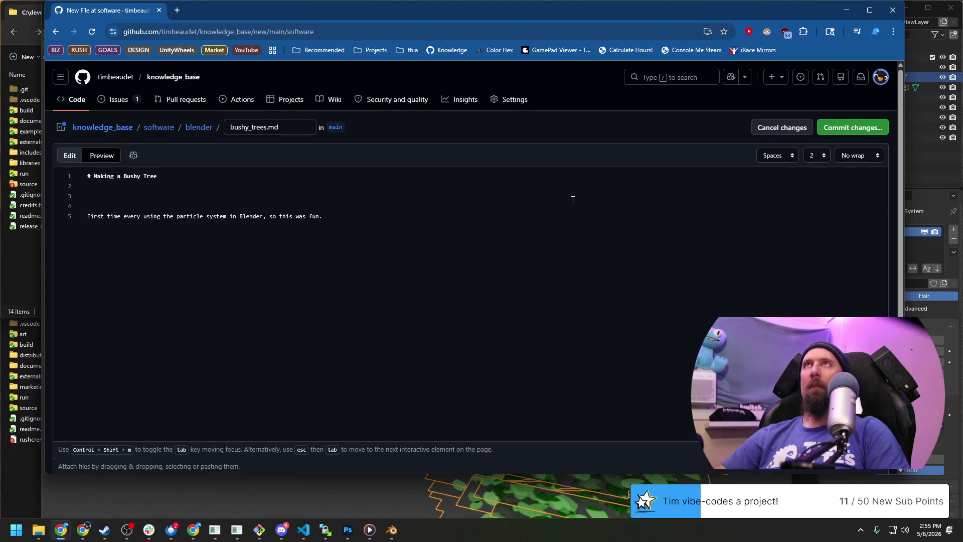
{"action": "type", "text": "Blender "}
{"action": "type", "text": "0."}
{"action": "type", "text": "5"}
{"action": "type", "text": "**"}
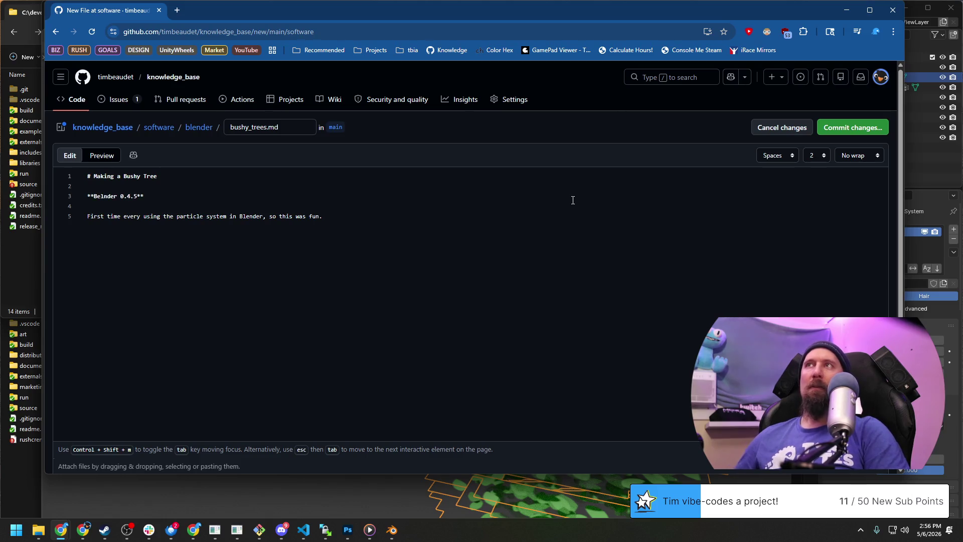
{"action": "left_click", "coordinate": [740, 482]}
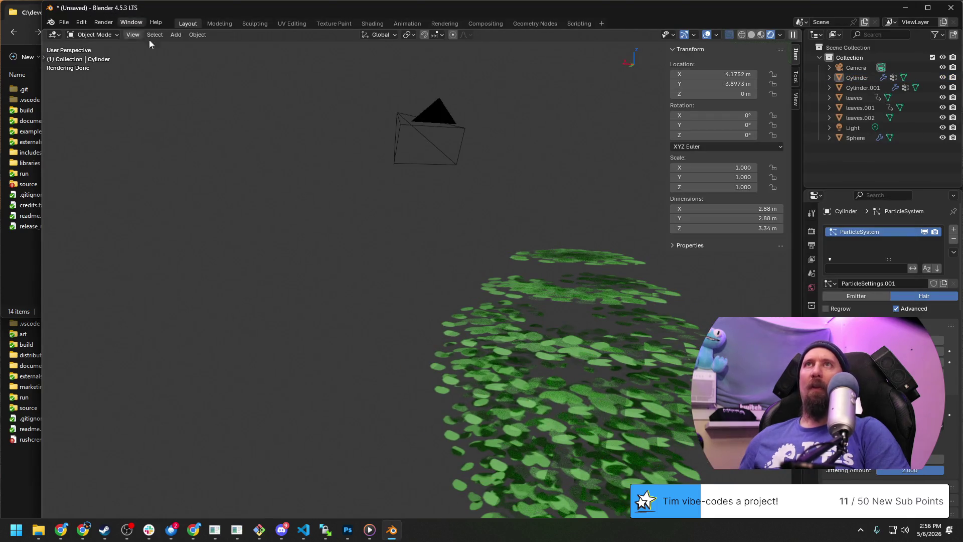
Step: Correct line 3 to read **Blender 4.5.3**, fixing the version digits and the 'Belnder' typo
{"action": "key", "text": "alt+Tab"}
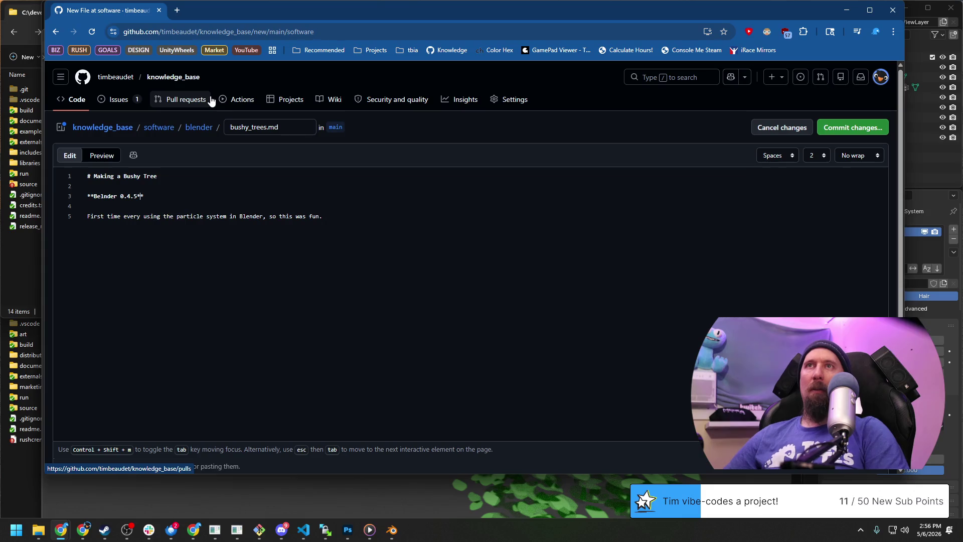
{"action": "key", "text": "BackSpace"}
{"action": "key", "text": "BackSpace"}
{"action": "key", "text": "Right"}
{"action": "key", "text": "Right"}
{"action": "key", "text": "Right"}
{"action": "type", "text": "."}
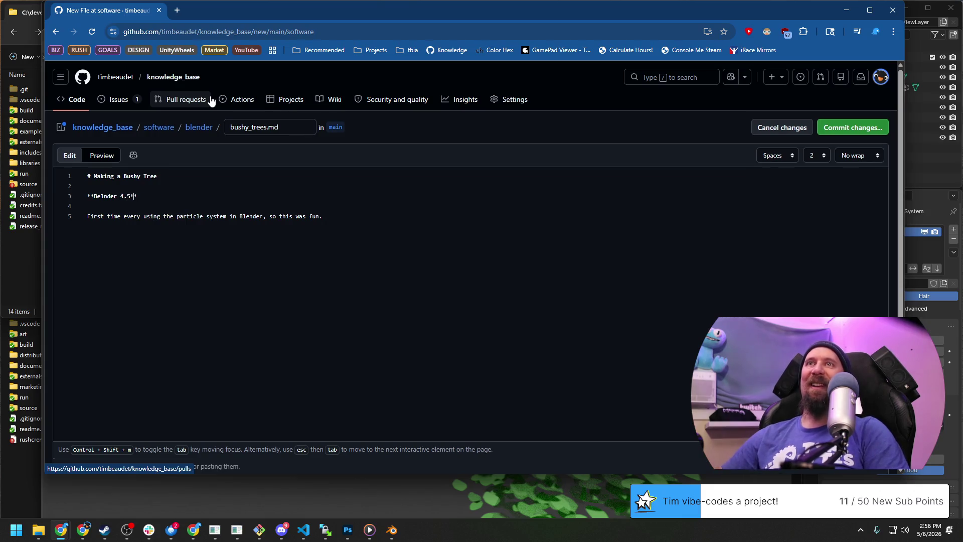
{"action": "type", "text": "3"}
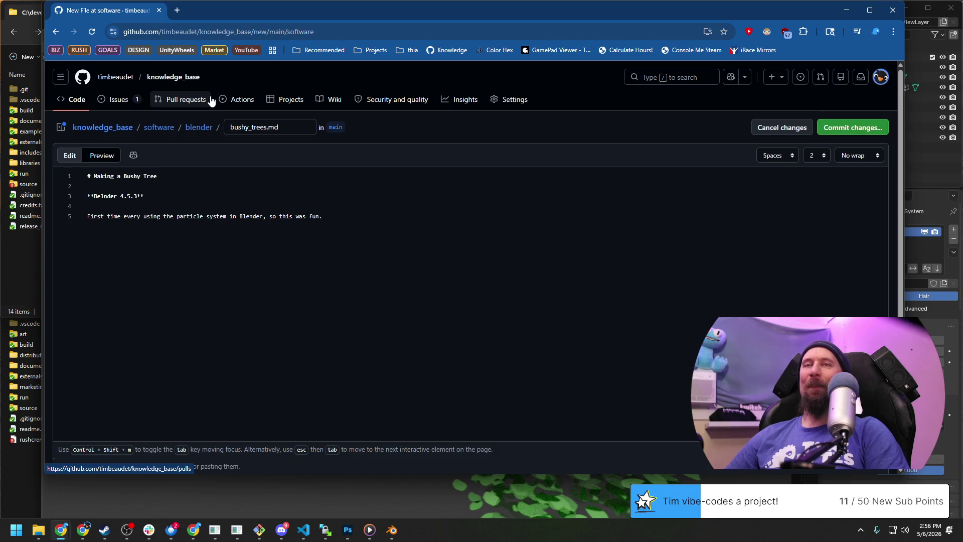
{"action": "key", "text": "Right"}
{"action": "key", "text": "Right"}
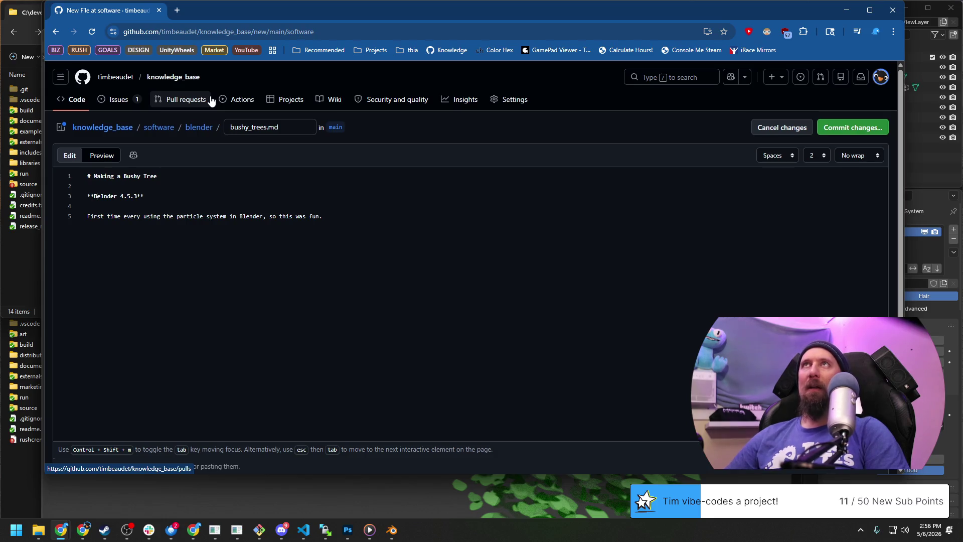
{"action": "key", "text": "BackSpace"}
{"action": "key", "text": "Right"}
{"action": "type", "text": "e"}
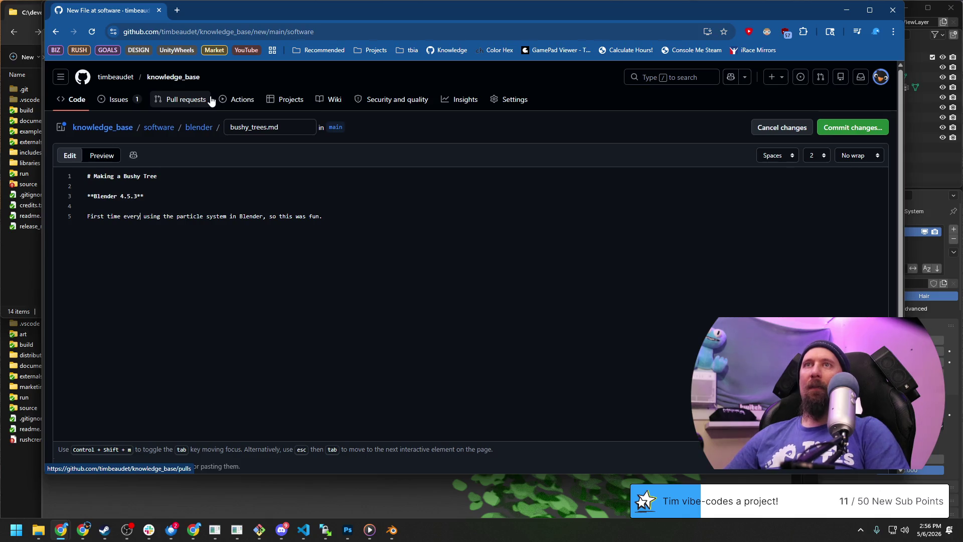
Step: Change 'every' to 'ever' in the intro sentence and start a numbered list below it
{"action": "key", "text": "ctrl+Left"}
{"action": "key", "text": "Left"}
{"action": "key", "text": "BackSpace"}
{"action": "key", "text": "Right"}
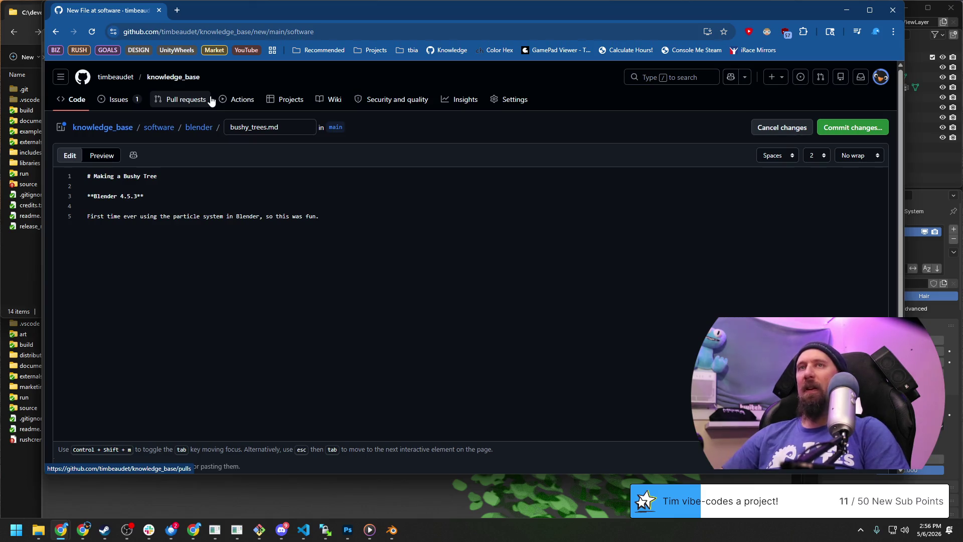
{"action": "key", "text": "Return"}
{"action": "key", "text": "Return"}
{"action": "type", "text": "1. Create a c"}
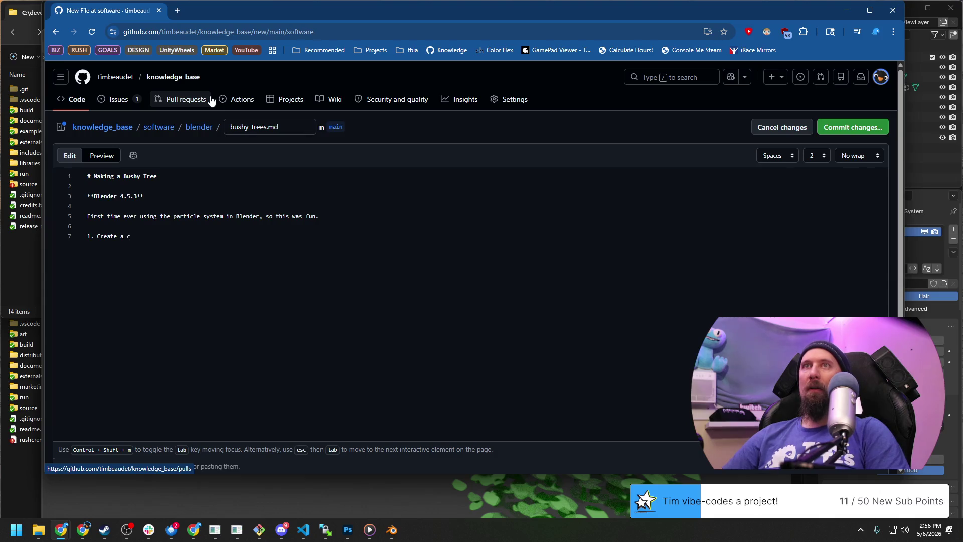
{"action": "type", "text": "eral shape, could be of a"}
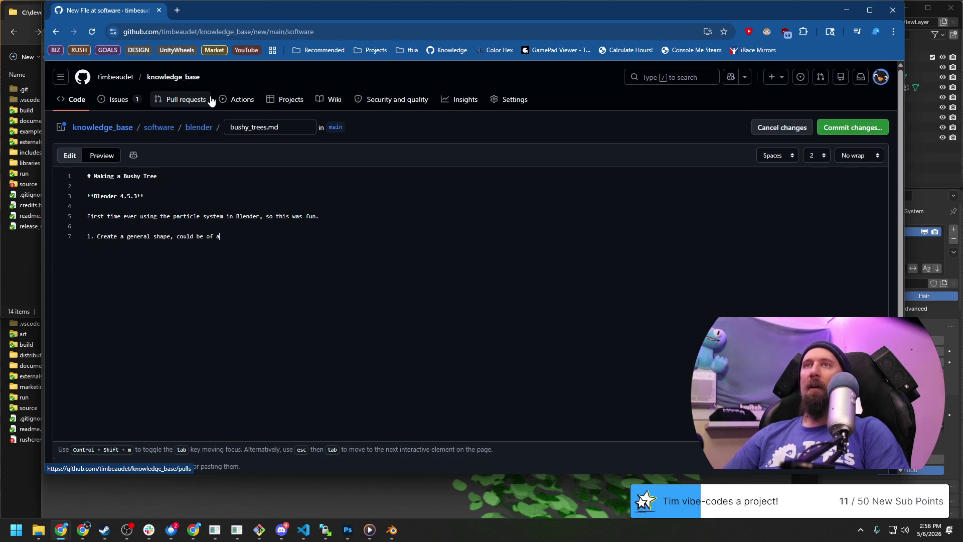
{"action": "type", "text": " tree with branched limbs, o"}
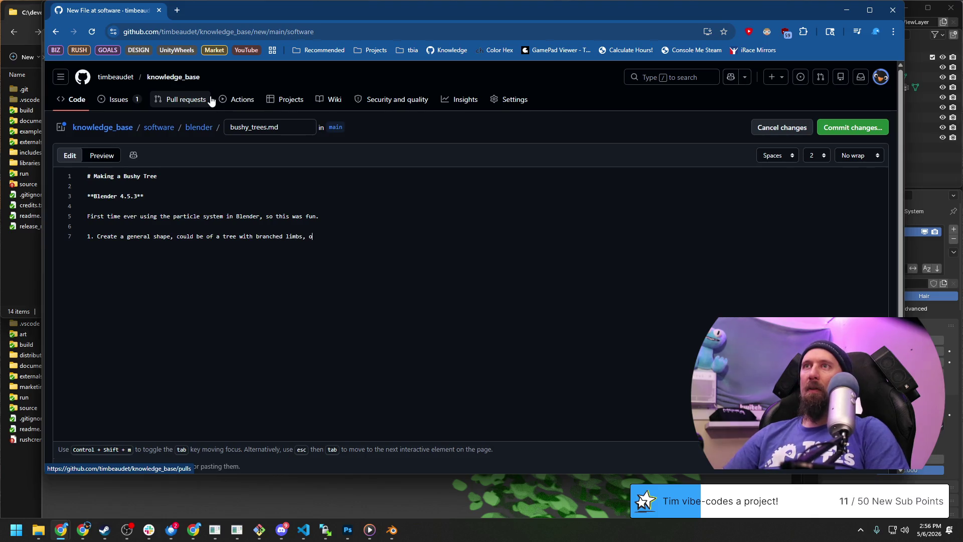
{"action": "type", "text": "r even a"}
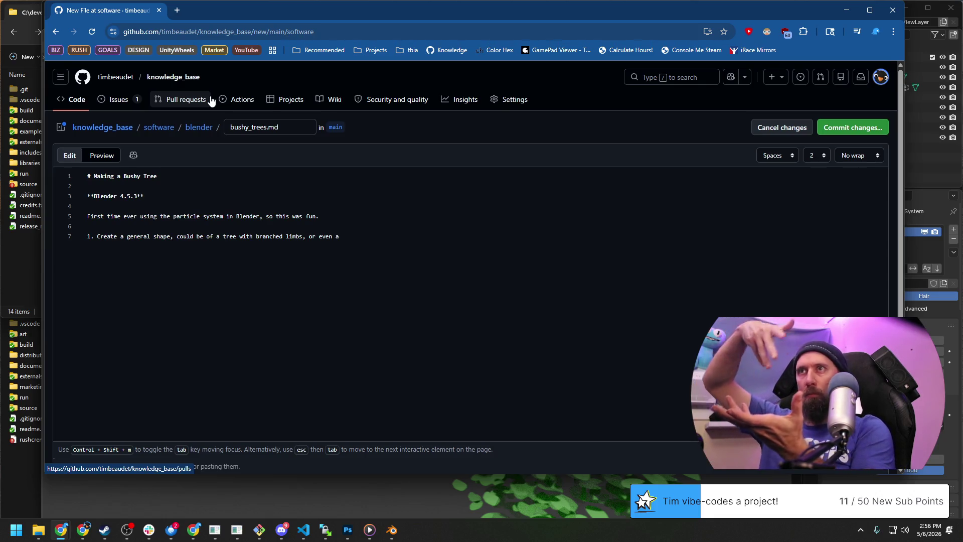
{"action": "type", "text": " bulb"}
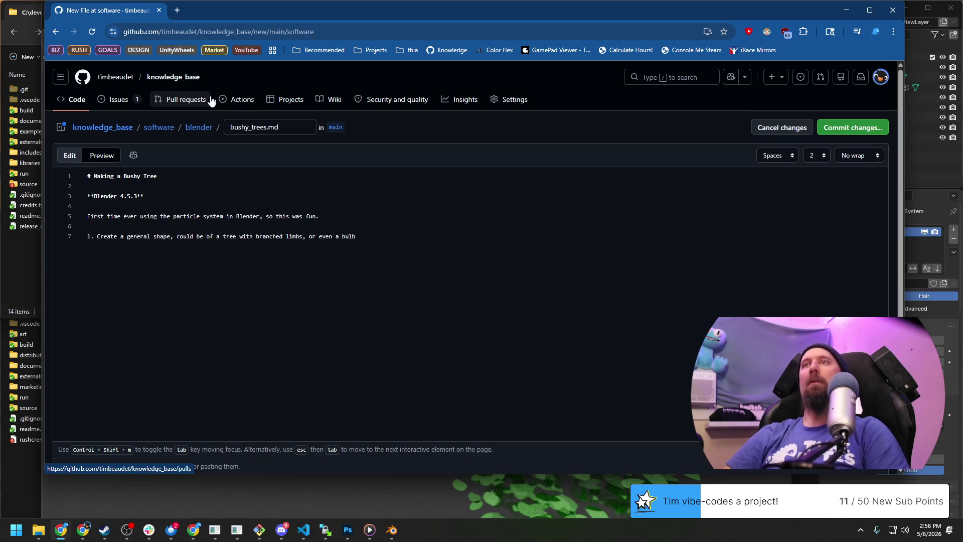
{"action": "type", "text": "l fher"}
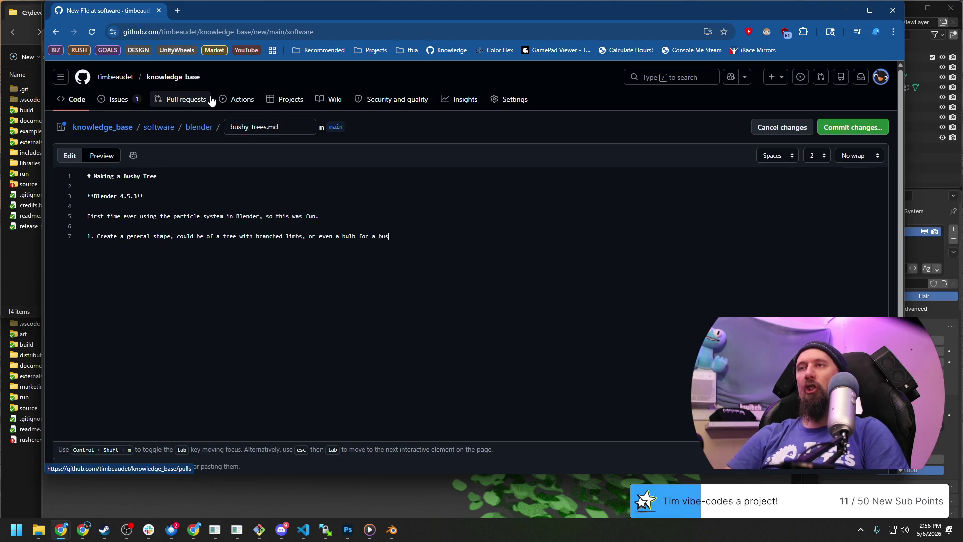
Step: Finish step 1 about a general tree or bush shape and begin a second list line without indent
{"action": "key", "text": "BackSpace"}
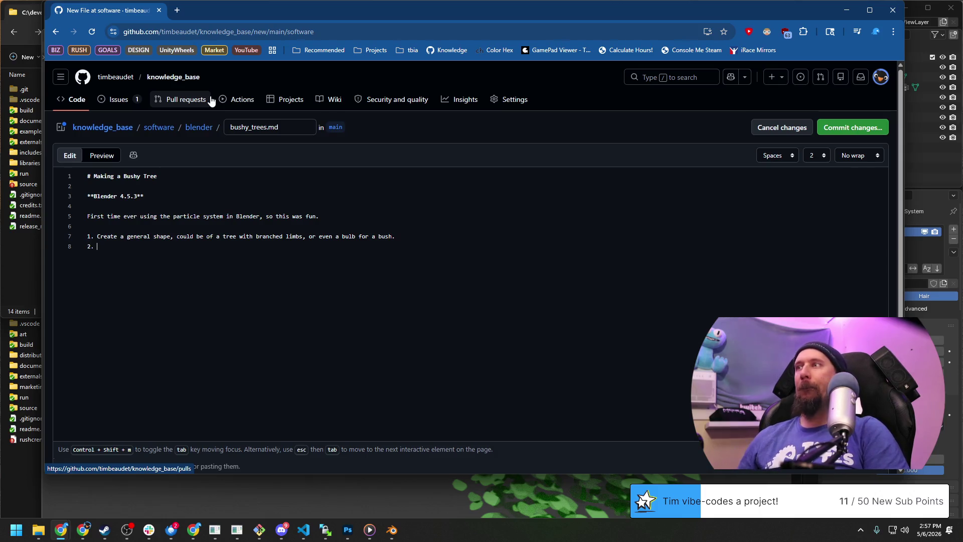
{"action": "left_click_drag", "start_coordinate": [535, 12], "coordinate": [588, 16]}
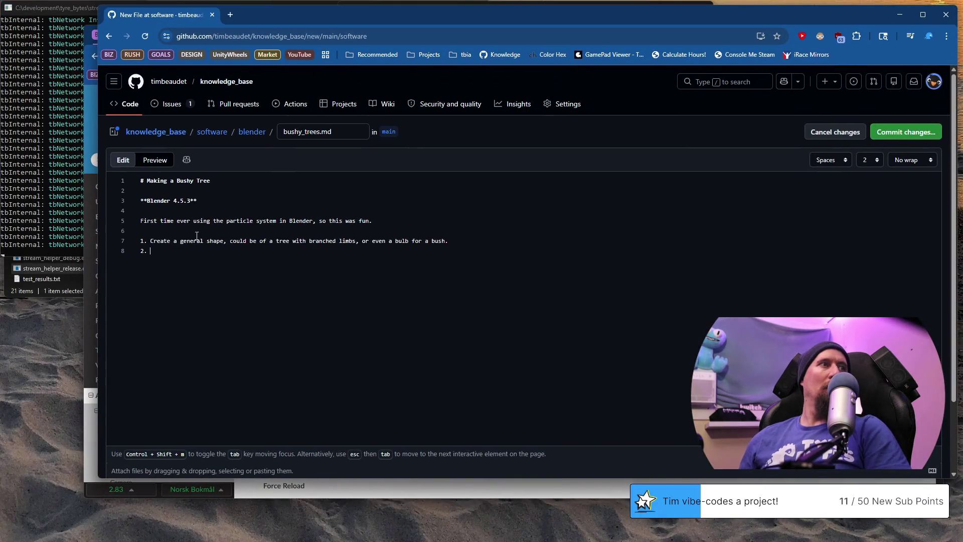
Step: Insert a new step 1 'Create a leaf or branch texture, I used 128x128' above the shape step
{"action": "key", "text": "Return"}
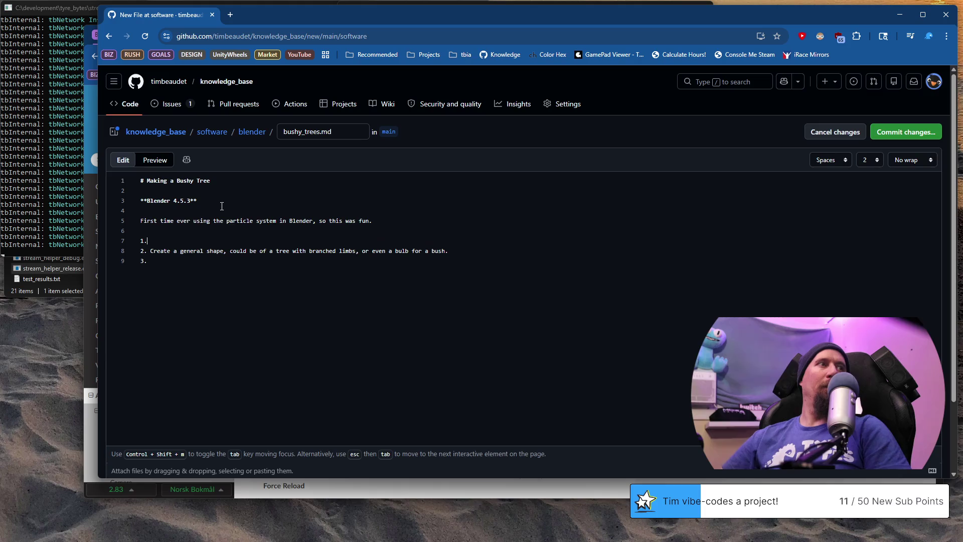
{"action": "type", "text": "Create"}
{"action": "key", "text": "ctrl+Left"}
{"action": "key", "text": "End"}
{"action": "type", "text": "a lea"}
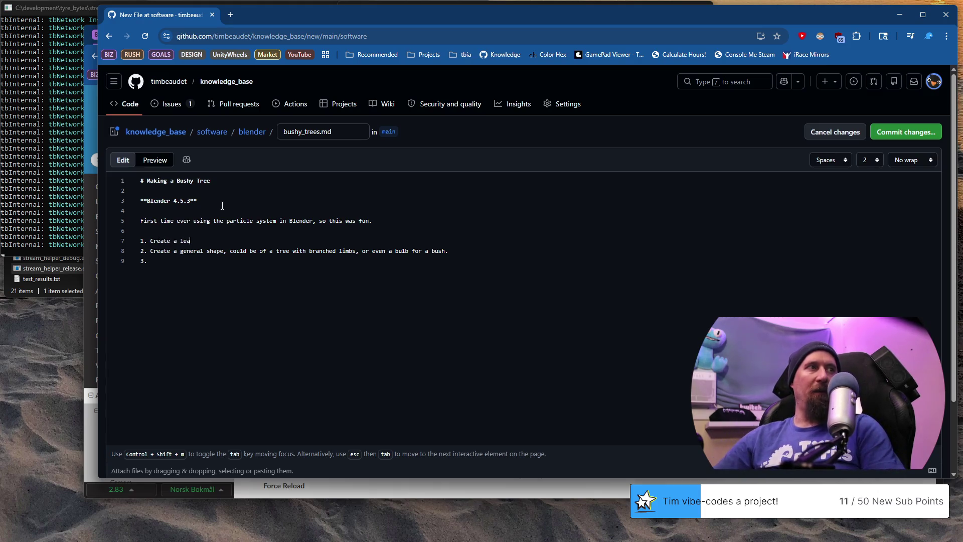
{"action": "type", "text": "f texture,"}
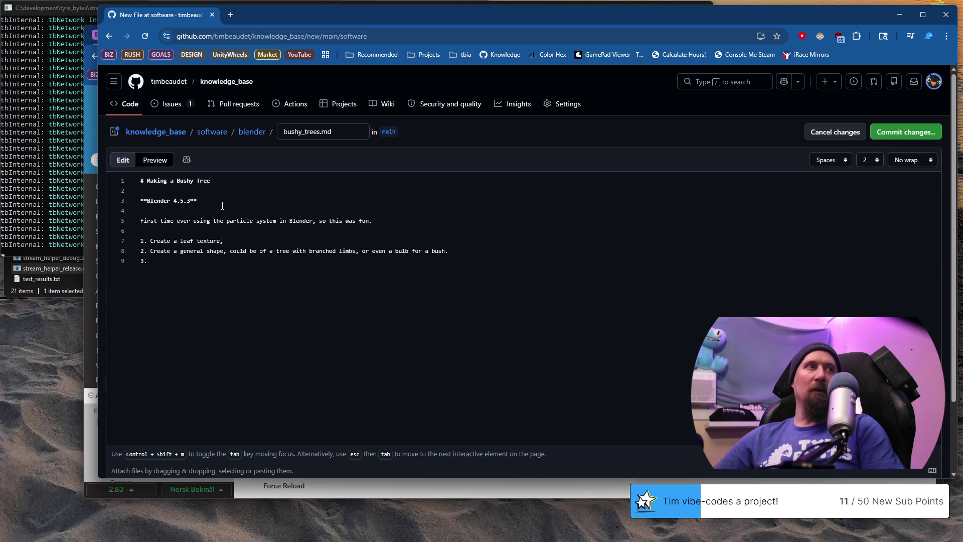
{"action": "key", "text": "ctrl+Left"}
{"action": "key", "text": "ctrl+Left"}
{"action": "type", "text": "or "}
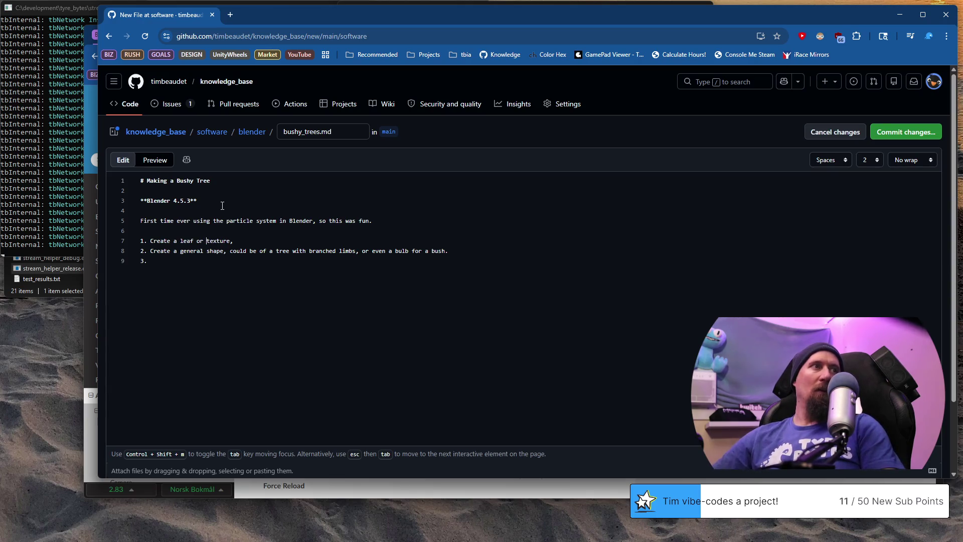
{"action": "type", "text": "branch"}
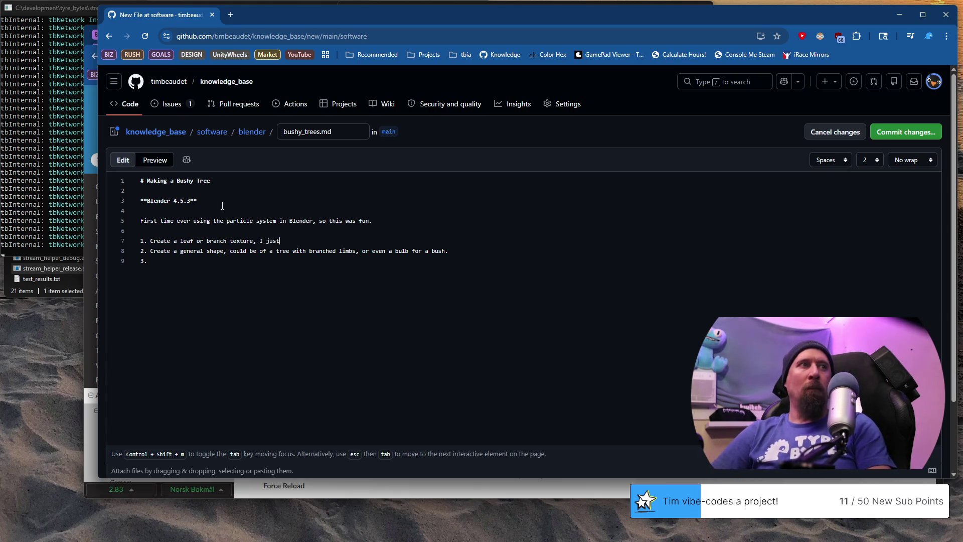
{"action": "key", "text": "ctrl+BackSpace"}
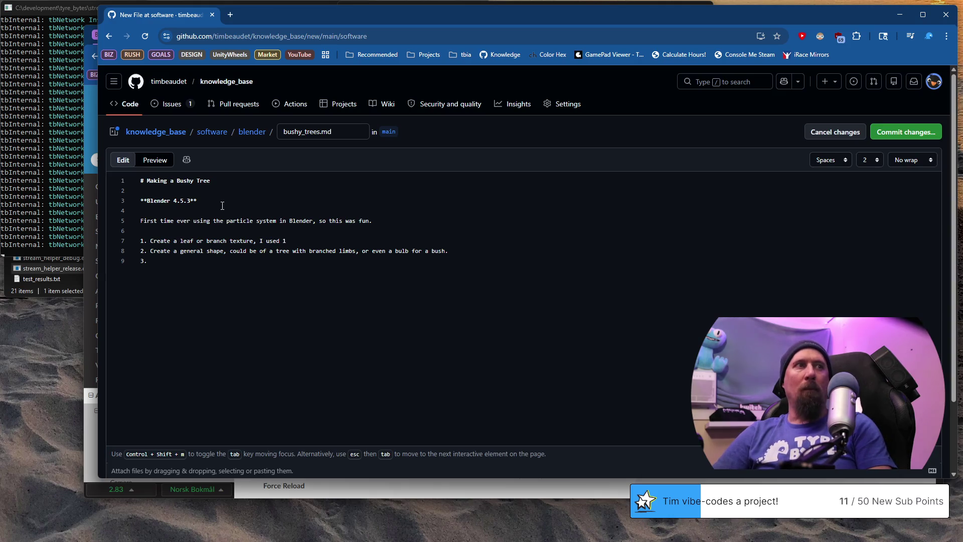
{"action": "type", "text": "28x128"}
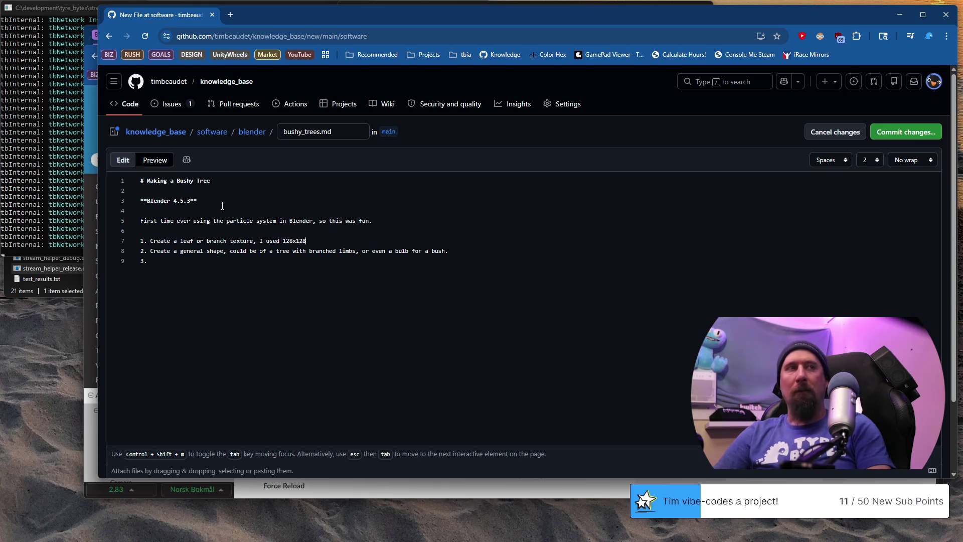